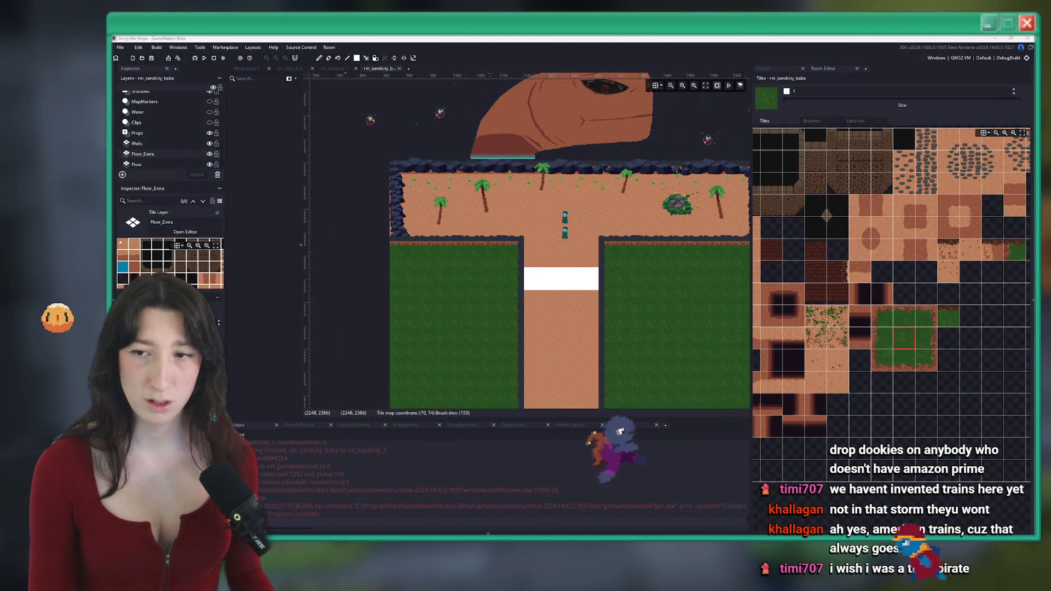
Step: On the Walls layer, paint a dark wall tile on the sand's lower edge
{"action": "scroll", "coordinate": [467, 302], "scroll_direction": "down", "scroll_amount": 2}
{"action": "scroll", "coordinate": [468, 302], "scroll_direction": "up", "scroll_amount": 3}
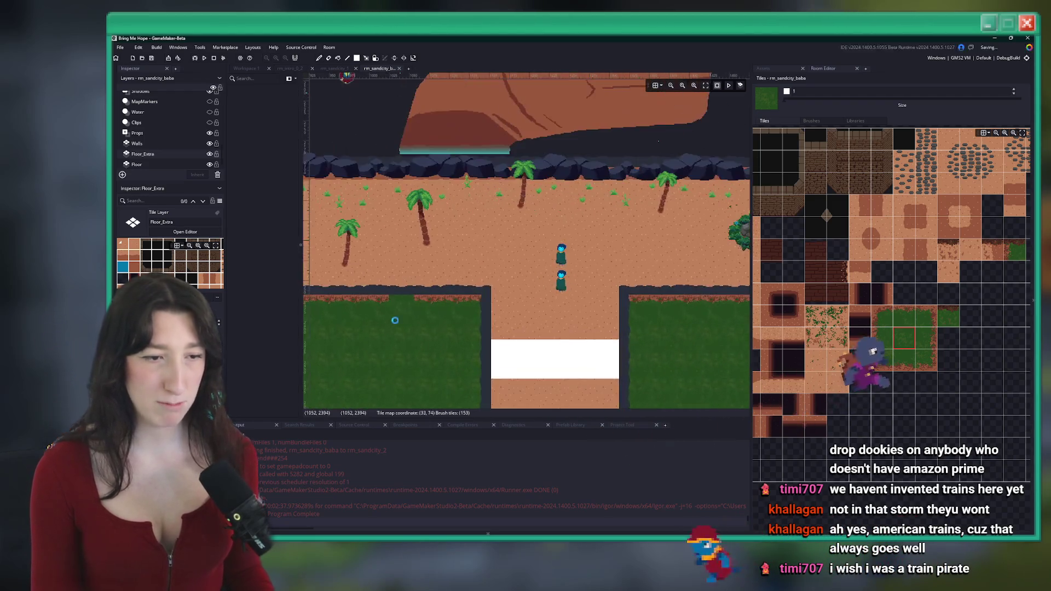
{"action": "scroll", "coordinate": [160, 131], "scroll_direction": "up", "scroll_amount": 1}
{"action": "scroll", "coordinate": [161, 132], "scroll_direction": "down", "scroll_amount": 1}
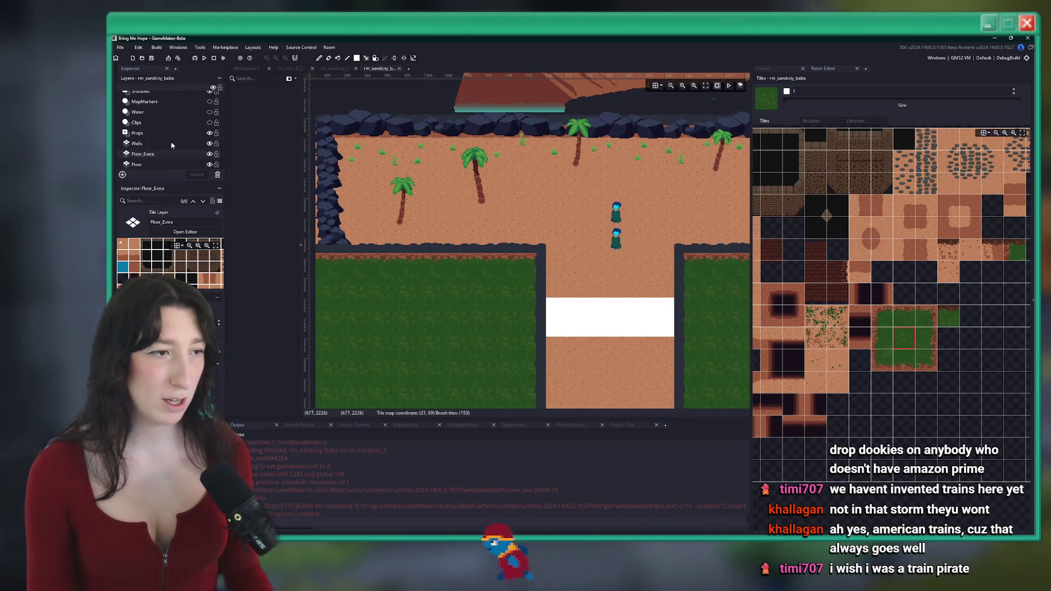
{"action": "left_click", "coordinate": [156, 143]}
{"action": "left_click", "coordinate": [476, 241]}
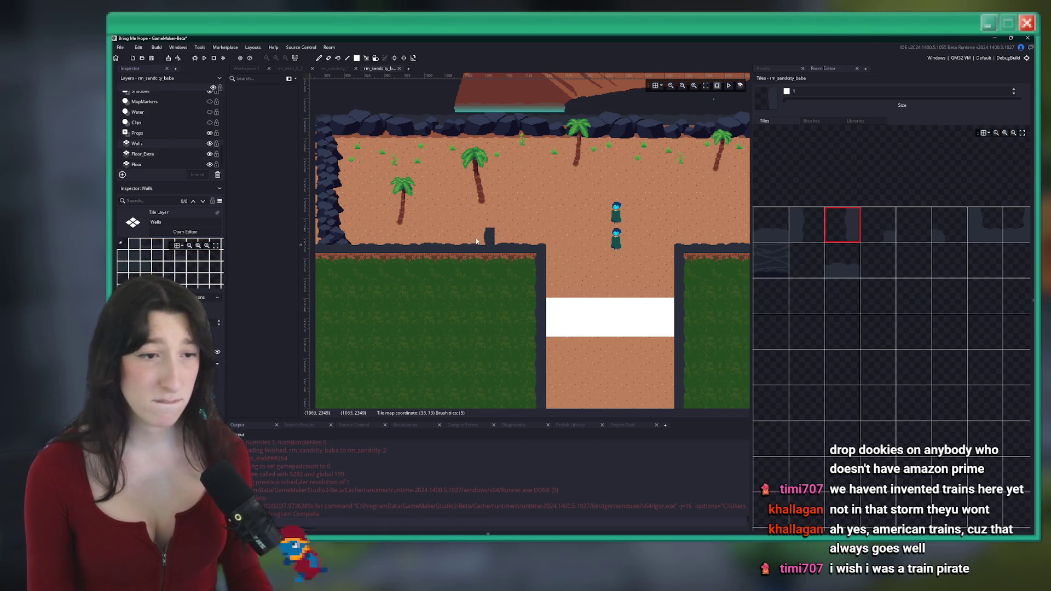
Step: On Wall_Foreground, paint wall tiles beside the path's left edge, undoing the misplaced one
{"action": "scroll", "coordinate": [164, 128], "scroll_direction": "up", "scroll_amount": 3}
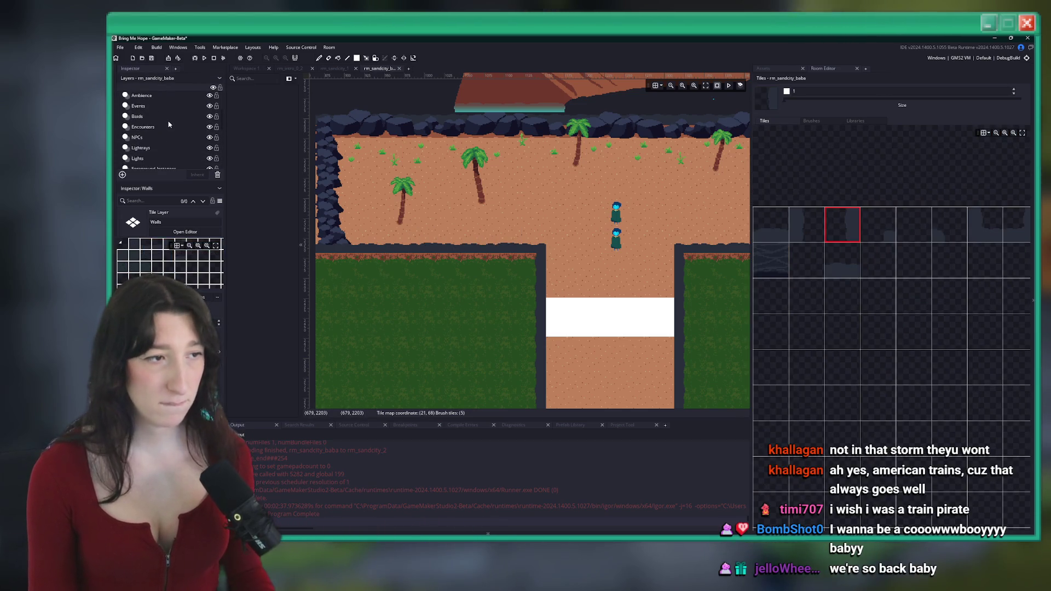
{"action": "scroll", "coordinate": [164, 127], "scroll_direction": "up", "scroll_amount": 3}
{"action": "left_click", "coordinate": [147, 117]}
{"action": "left_click", "coordinate": [522, 235]}
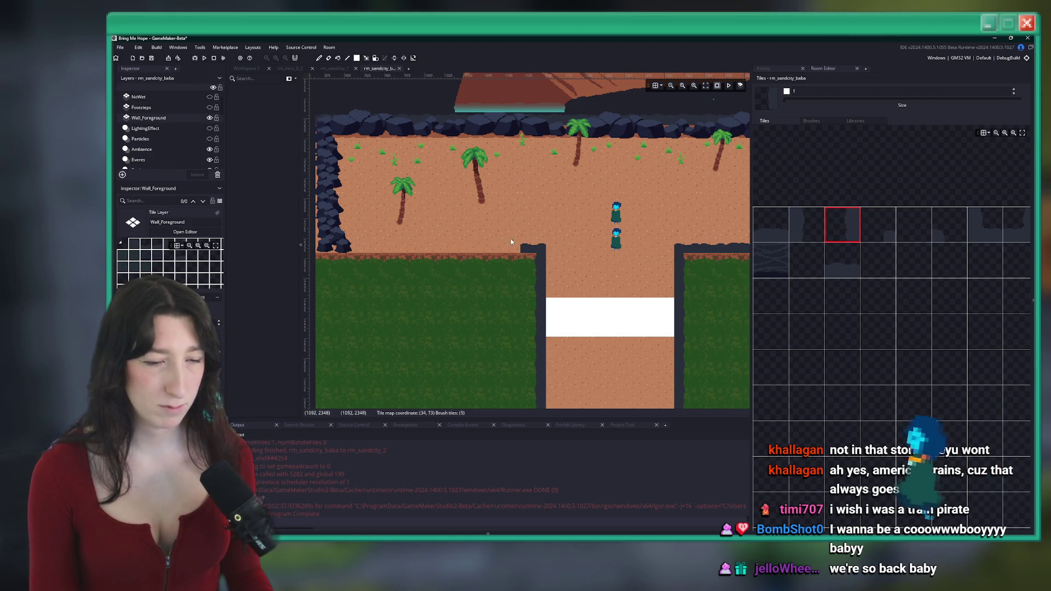
{"action": "scroll", "coordinate": [435, 243], "scroll_direction": "down", "scroll_amount": 2}
{"action": "left_click", "coordinate": [547, 236]}
{"action": "key", "text": "ctrl+z"}
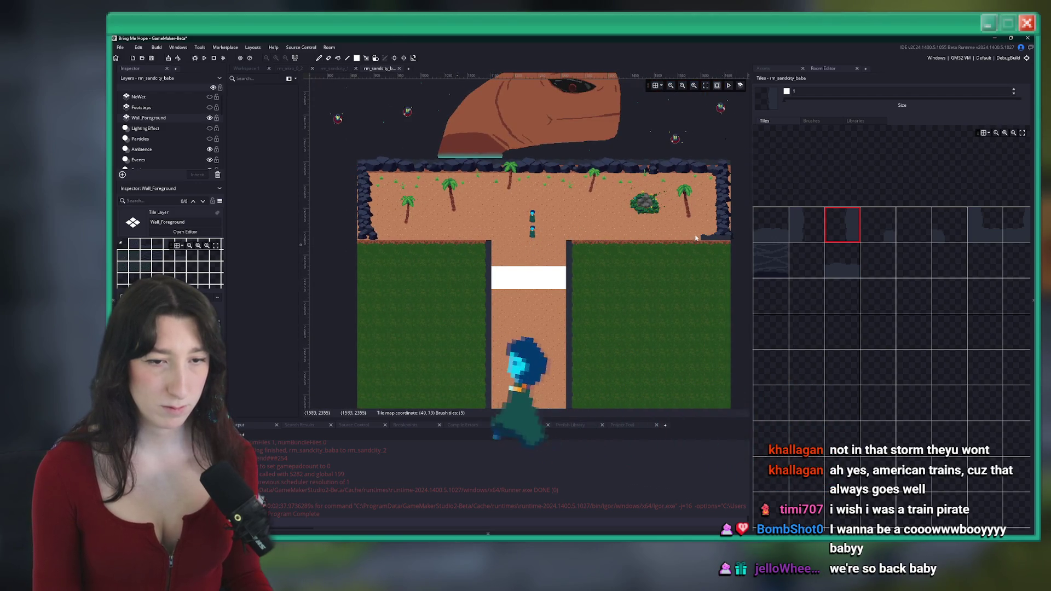
Step: Scroll across the room and make the Floor_Extra tile layer active
{"action": "scroll", "coordinate": [679, 237], "scroll_direction": "right", "scroll_amount": 2}
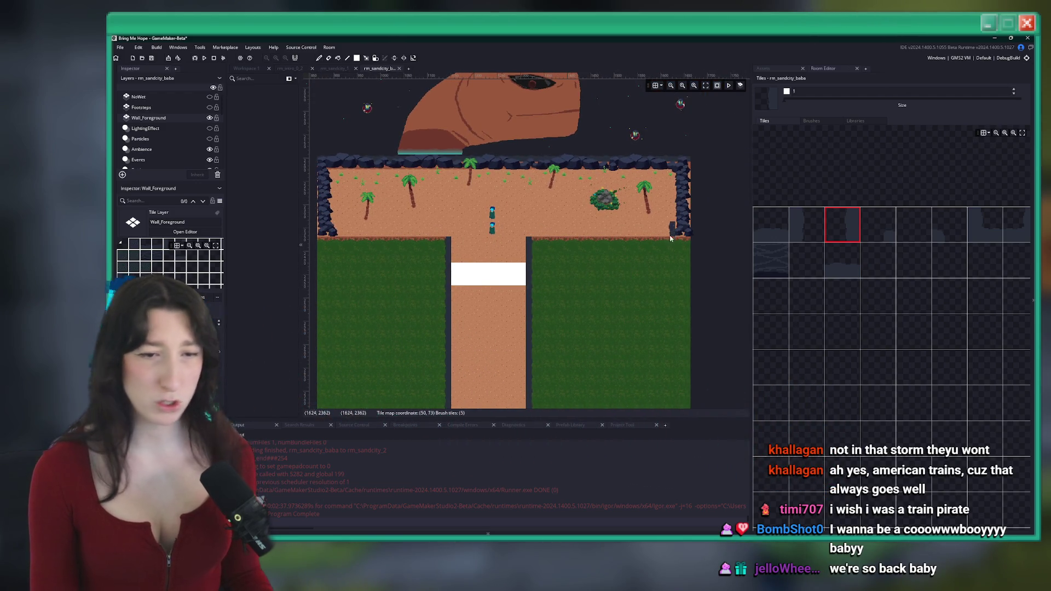
{"action": "scroll", "coordinate": [671, 238], "scroll_direction": "down", "scroll_amount": 2}
{"action": "scroll", "coordinate": [635, 179], "scroll_direction": "up", "scroll_amount": 4}
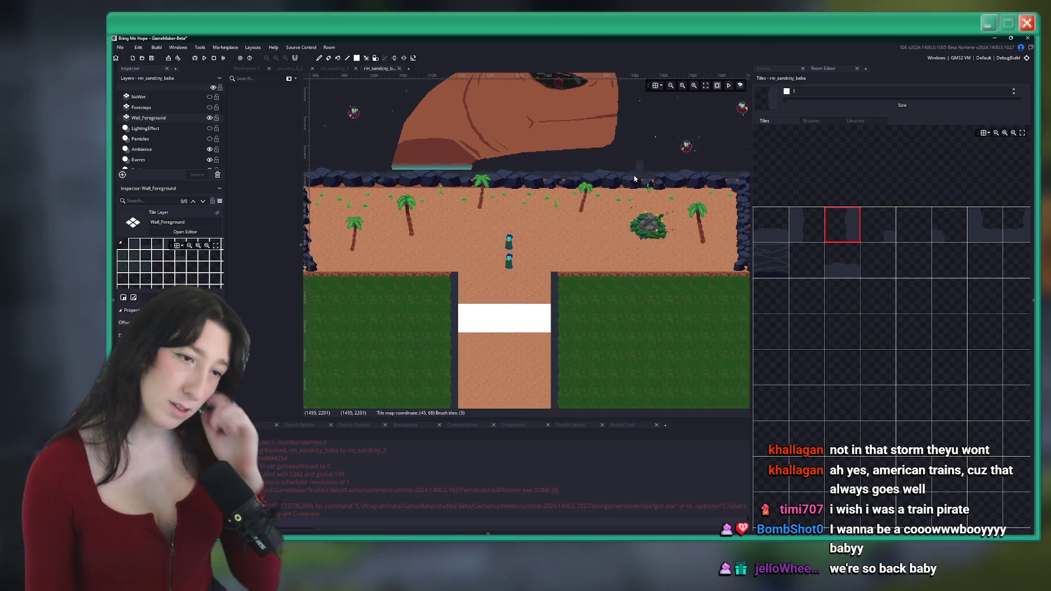
{"action": "scroll", "coordinate": [147, 154], "scroll_direction": "down", "scroll_amount": 5}
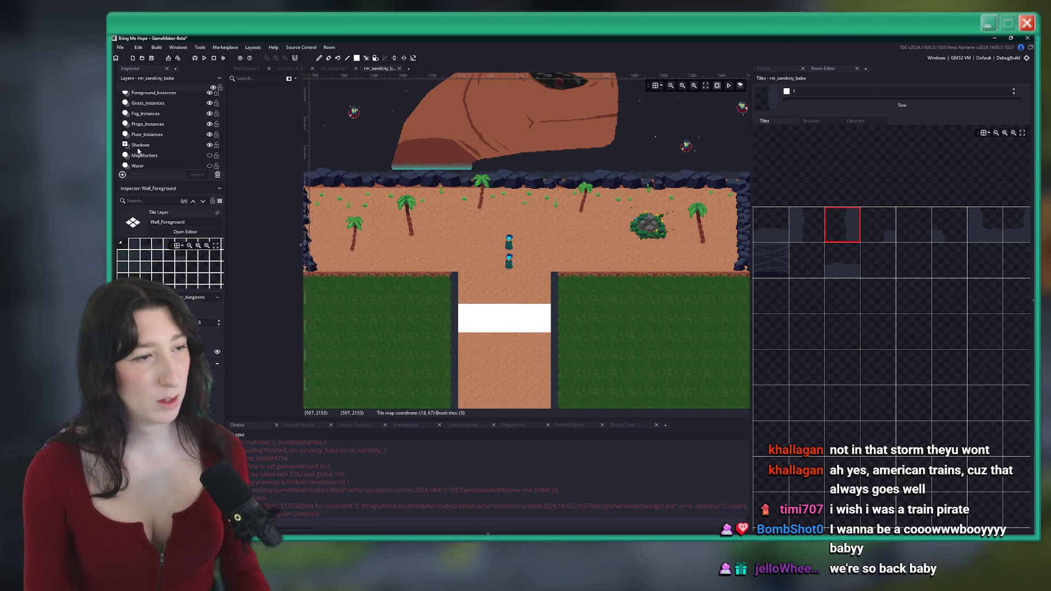
{"action": "left_click", "coordinate": [144, 155]}
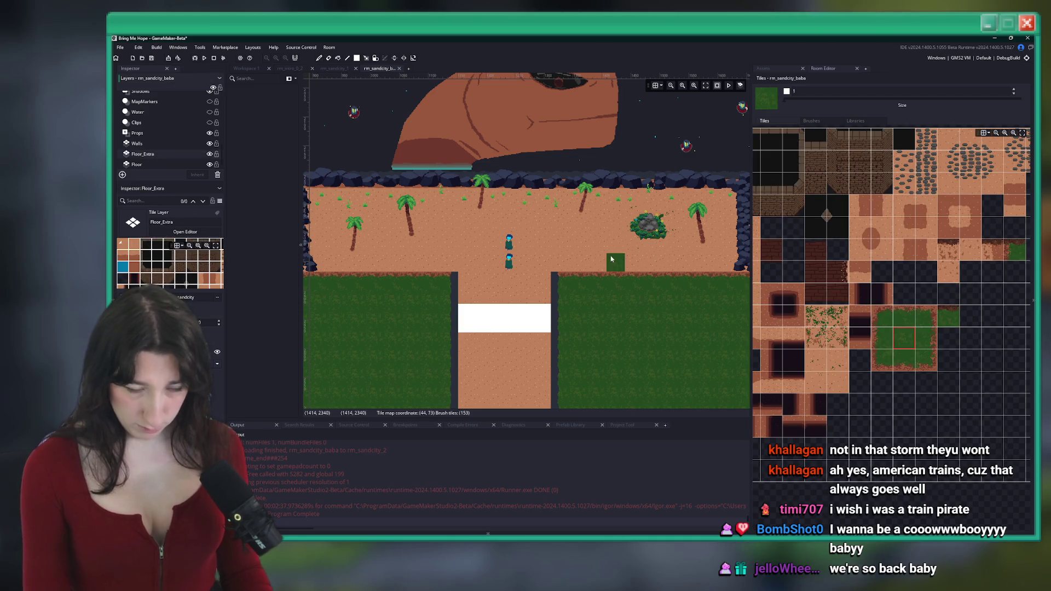
Step: Paint a row of sand-edge tiles along the sand border beside the path, then pick another sand tile
{"action": "scroll", "coordinate": [892, 278], "scroll_direction": "right", "scroll_amount": 1}
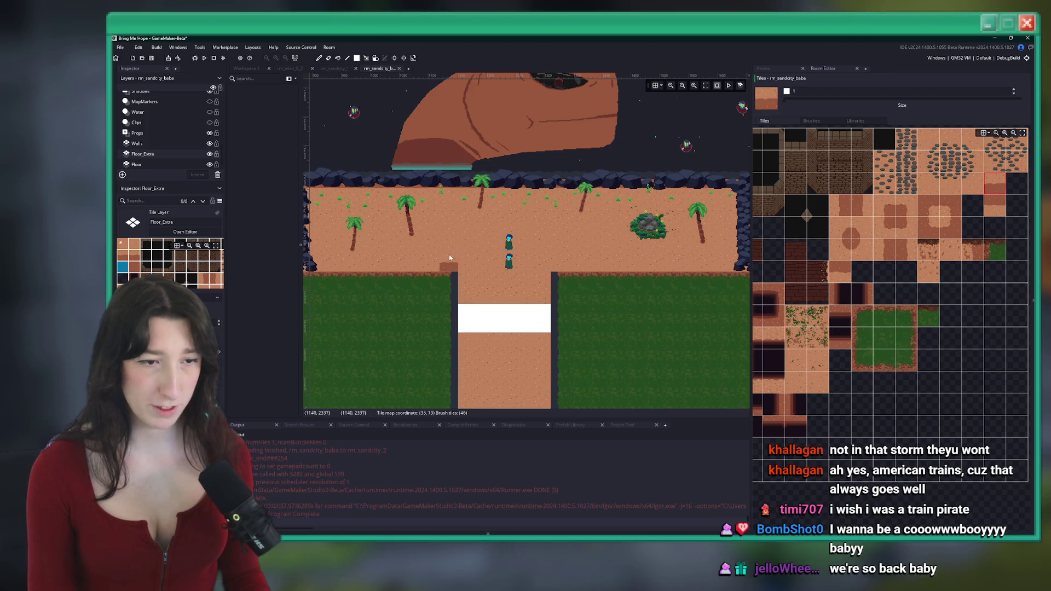
{"action": "scroll", "coordinate": [331, 238], "scroll_direction": "left", "scroll_amount": 2}
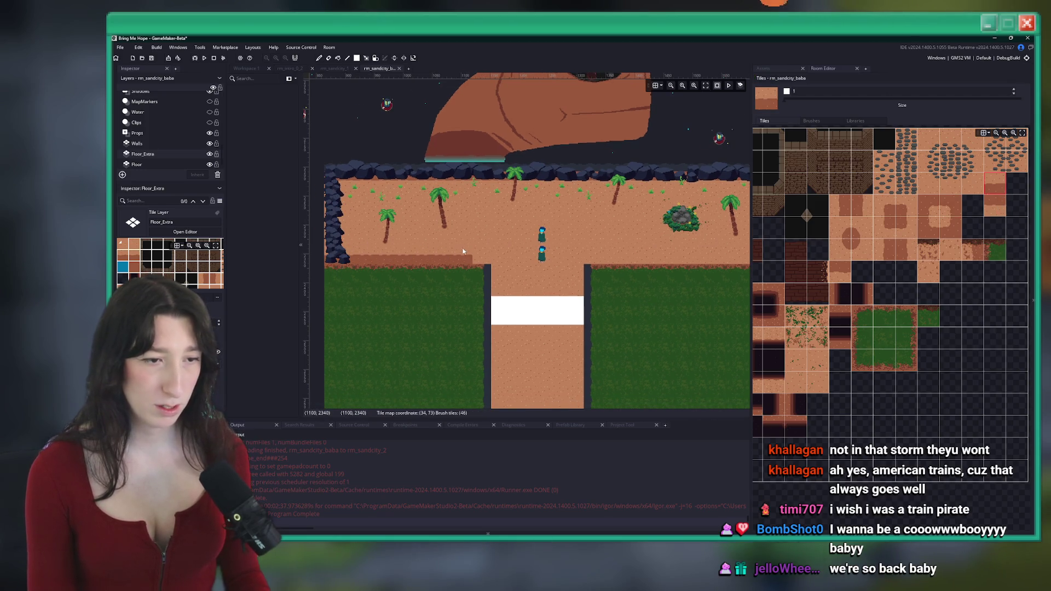
{"action": "scroll", "coordinate": [548, 255], "scroll_direction": "right", "scroll_amount": 5}
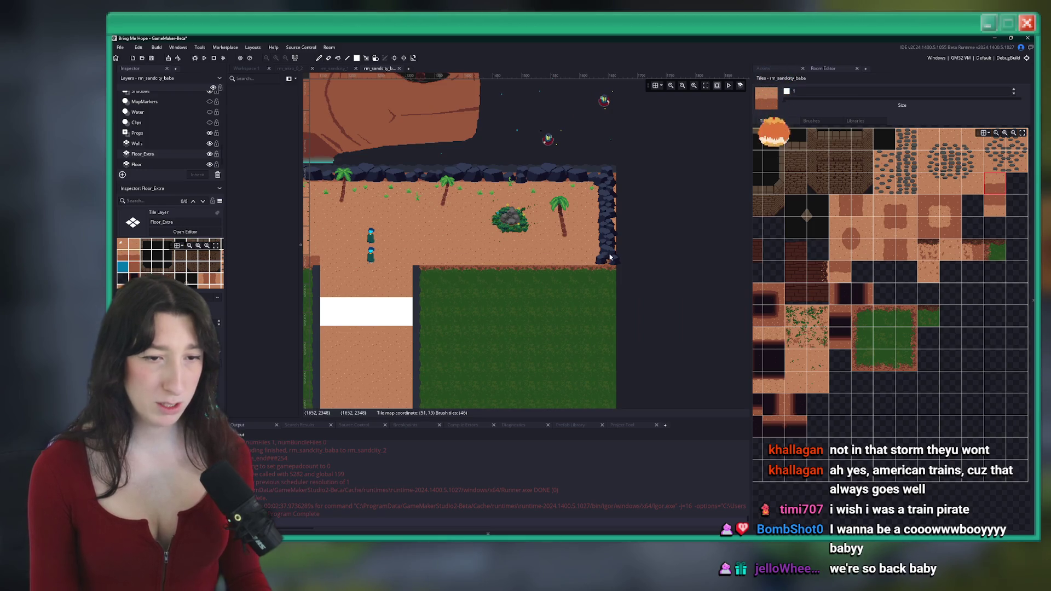
{"action": "left_click_drag", "start_coordinate": [610, 257], "coordinate": [450, 260]}
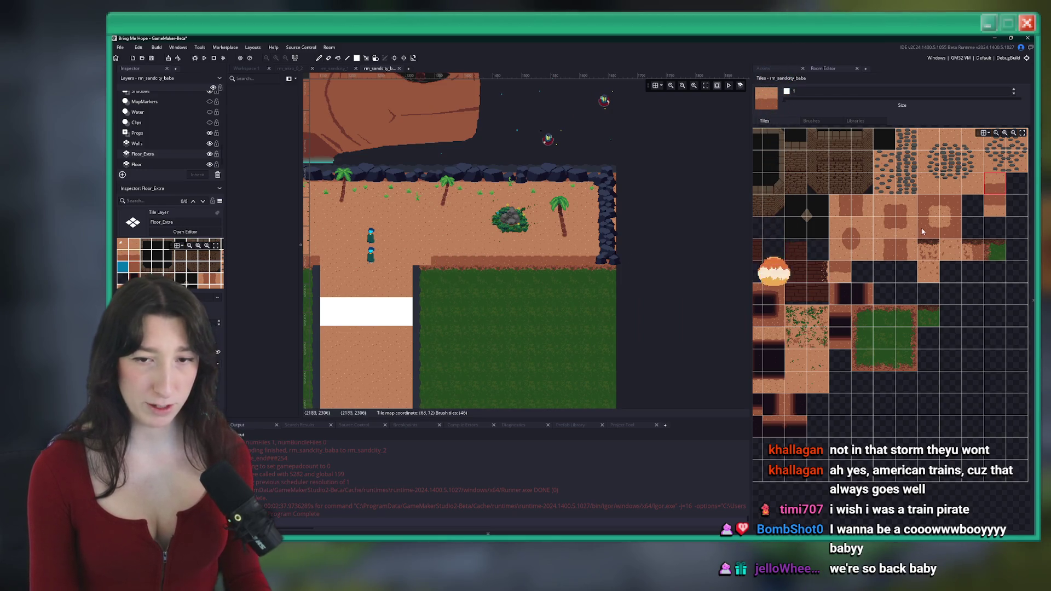
{"action": "left_click", "coordinate": [931, 262]}
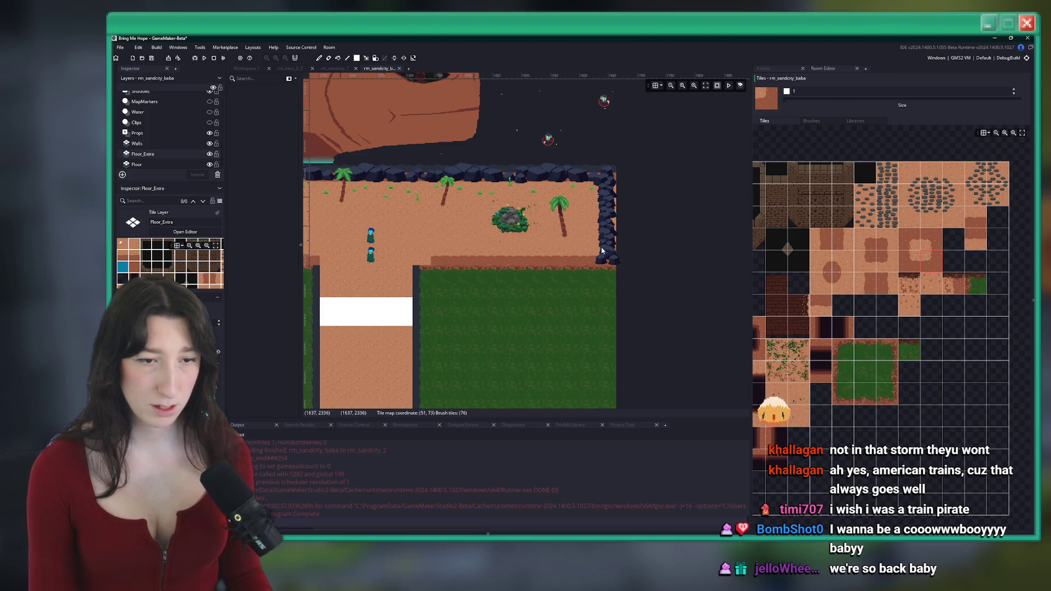
{"action": "scroll", "coordinate": [678, 254], "scroll_direction": "left", "scroll_amount": 5}
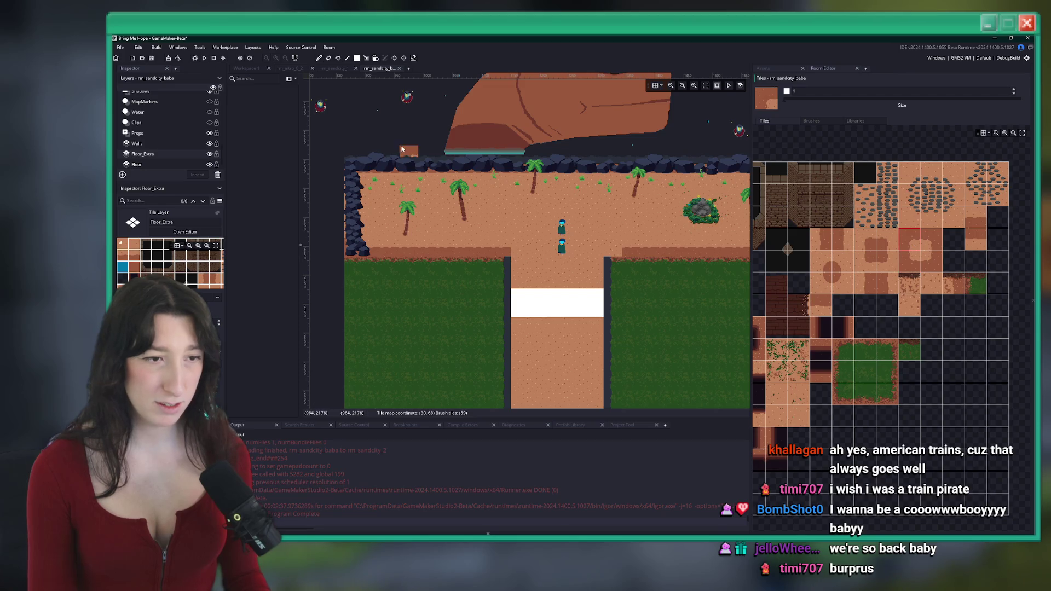
{"action": "scroll", "coordinate": [352, 175], "scroll_direction": "right", "scroll_amount": 3}
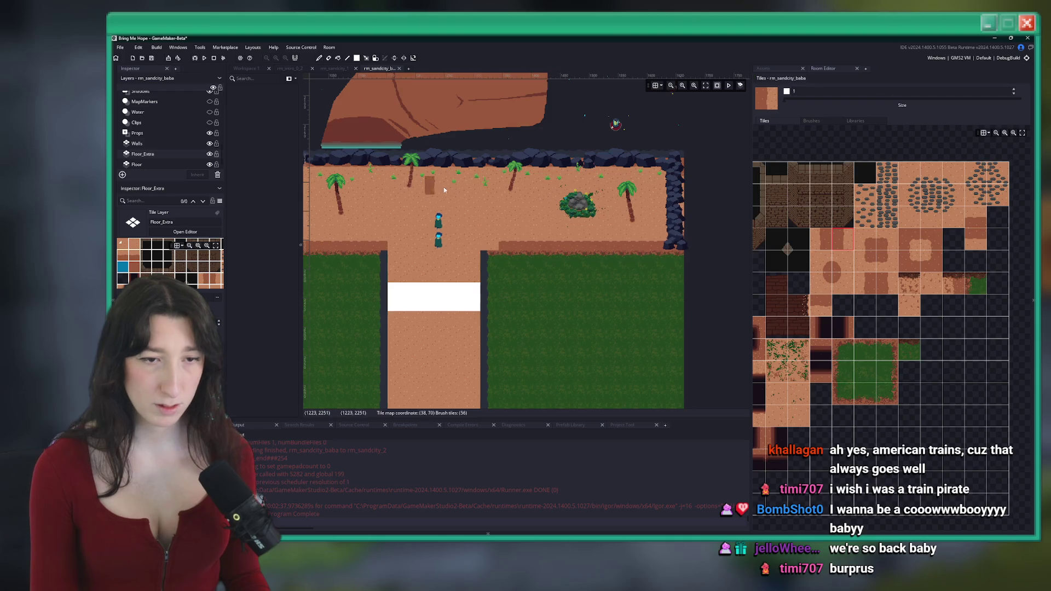
{"action": "scroll", "coordinate": [444, 190], "scroll_direction": "left", "scroll_amount": 5}
{"action": "scroll", "coordinate": [556, 212], "scroll_direction": "right", "scroll_amount": 5}
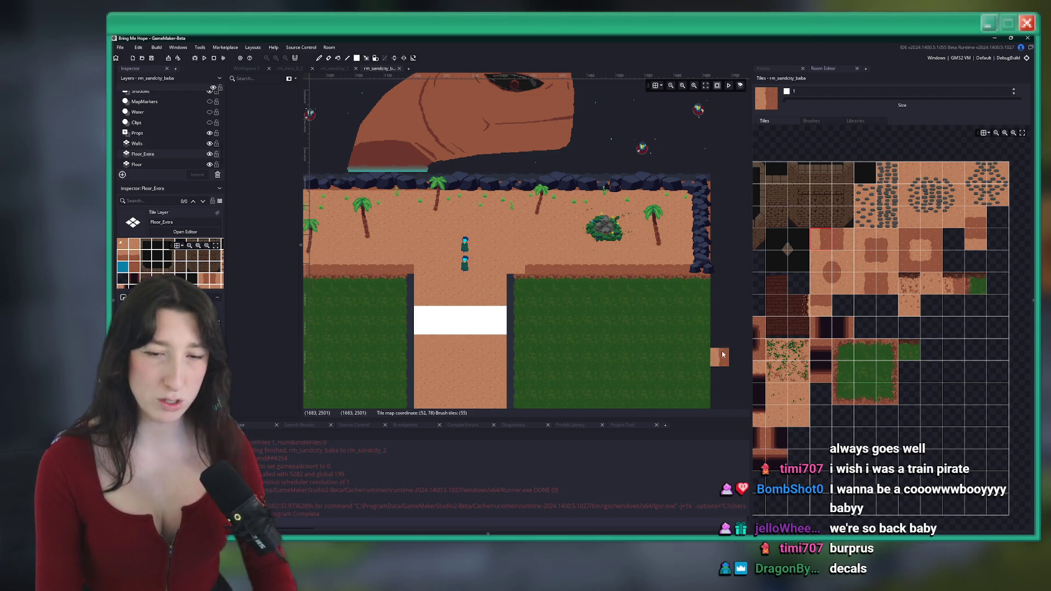
Step: Pan and zoom around the Tiles palette to review the whole tileset
{"action": "left_click_drag", "start_coordinate": [816, 337], "coordinate": [891, 261]}
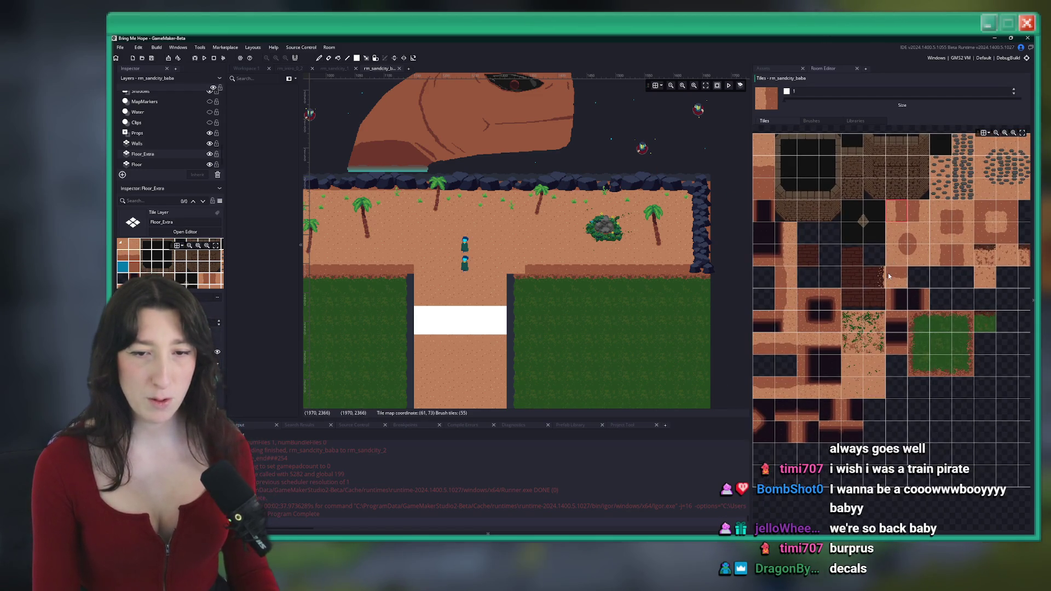
{"action": "scroll", "coordinate": [888, 276], "scroll_direction": "down", "scroll_amount": 2}
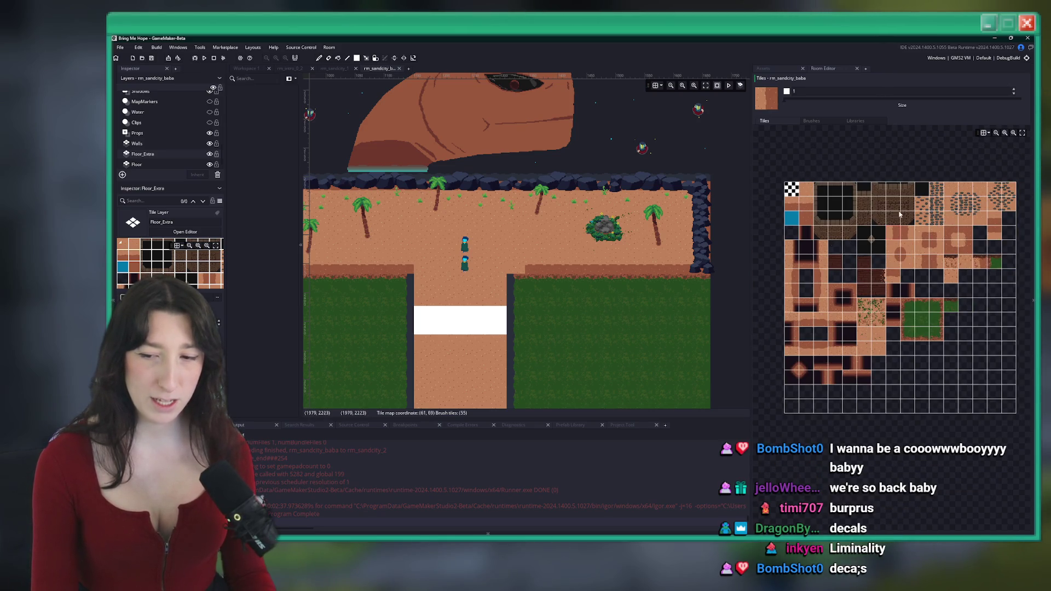
{"action": "left_click_drag", "start_coordinate": [945, 220], "coordinate": [925, 243]}
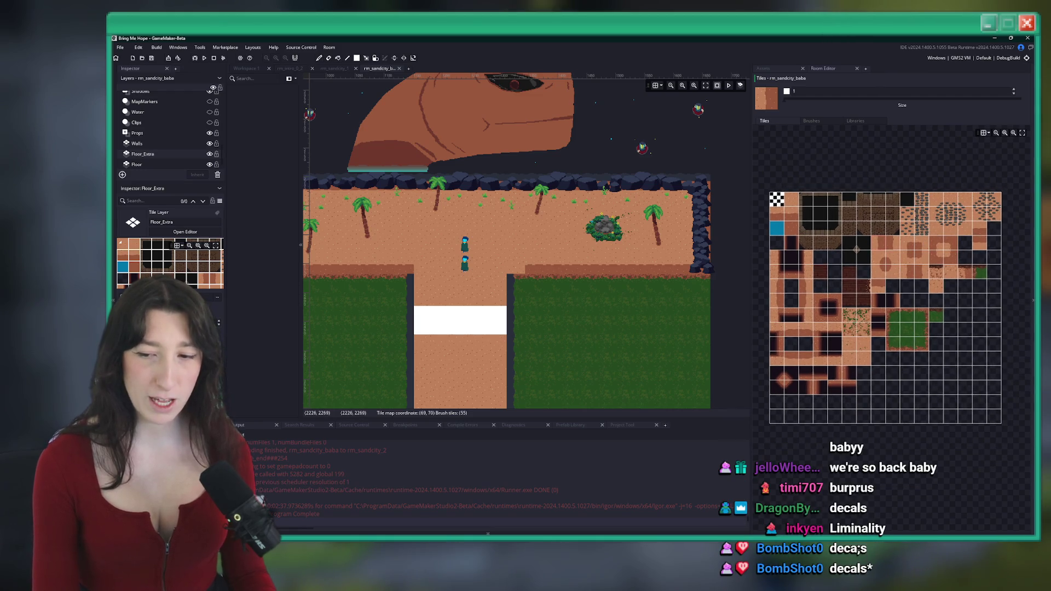
{"action": "scroll", "coordinate": [839, 272], "scroll_direction": "up", "scroll_amount": 3}
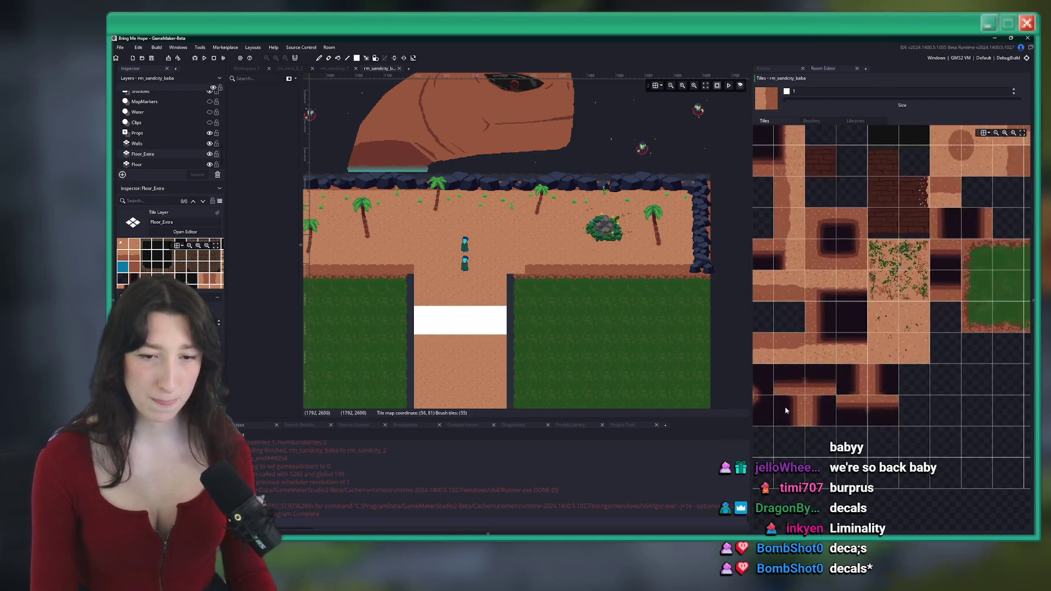
{"action": "left_click_drag", "start_coordinate": [867, 295], "coordinate": [855, 343]}
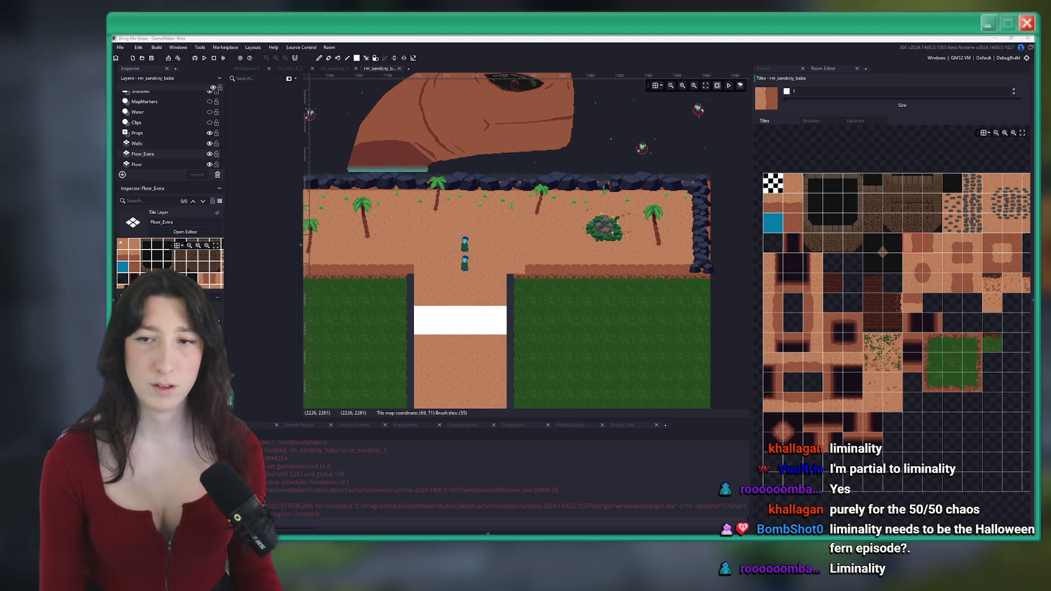
Step: Copy the Ukikipedia Super Mario 64 castle image from Chrome's image results
{"action": "key", "text": "alt+Tab"}
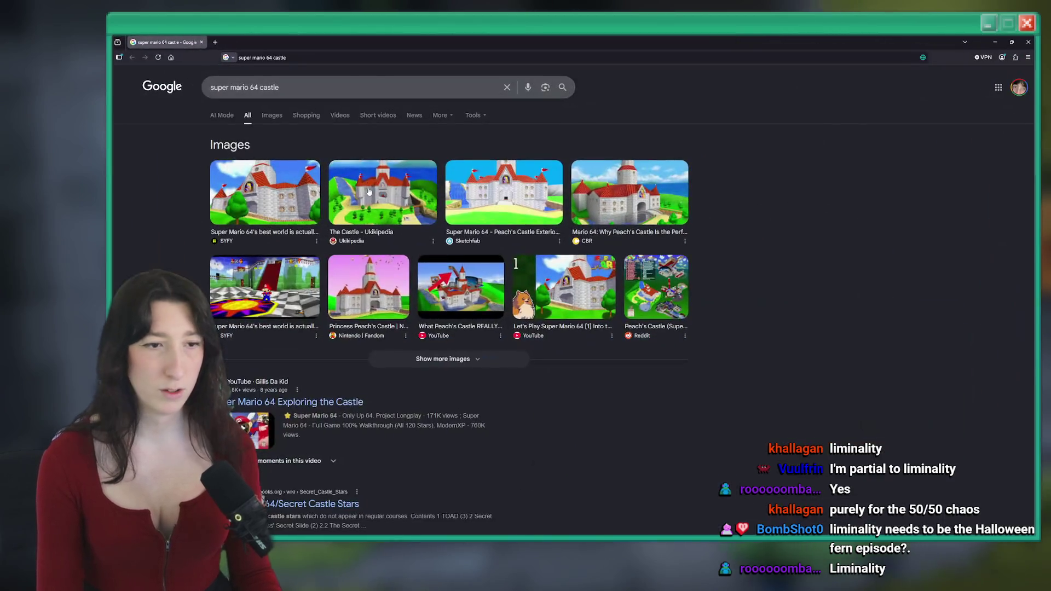
{"action": "left_click", "coordinate": [372, 187]}
{"action": "right_click", "coordinate": [794, 220]}
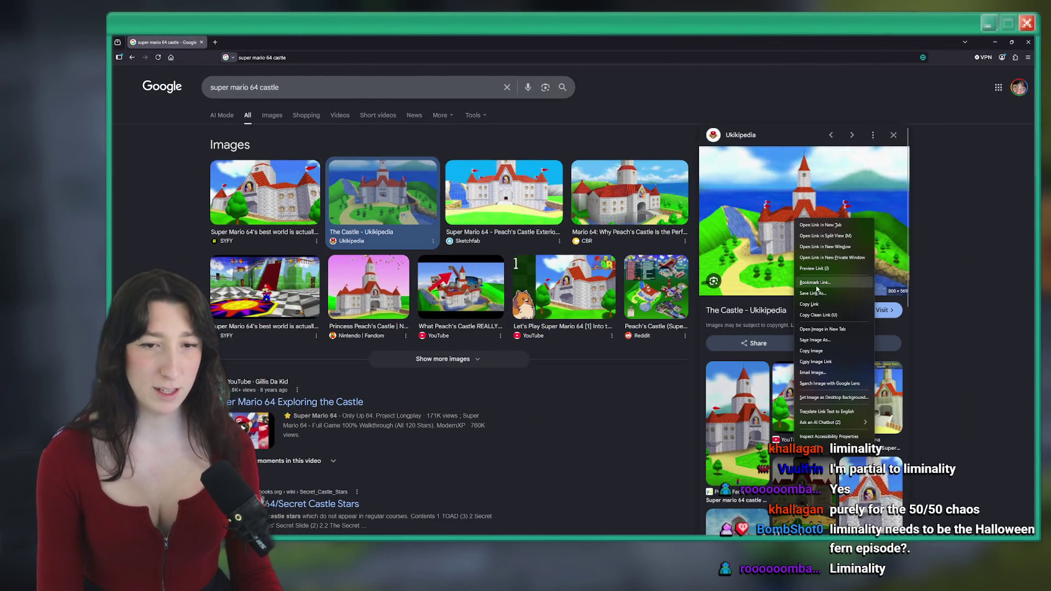
{"action": "left_click", "coordinate": [815, 351]}
{"action": "key", "text": "alt+Tab"}
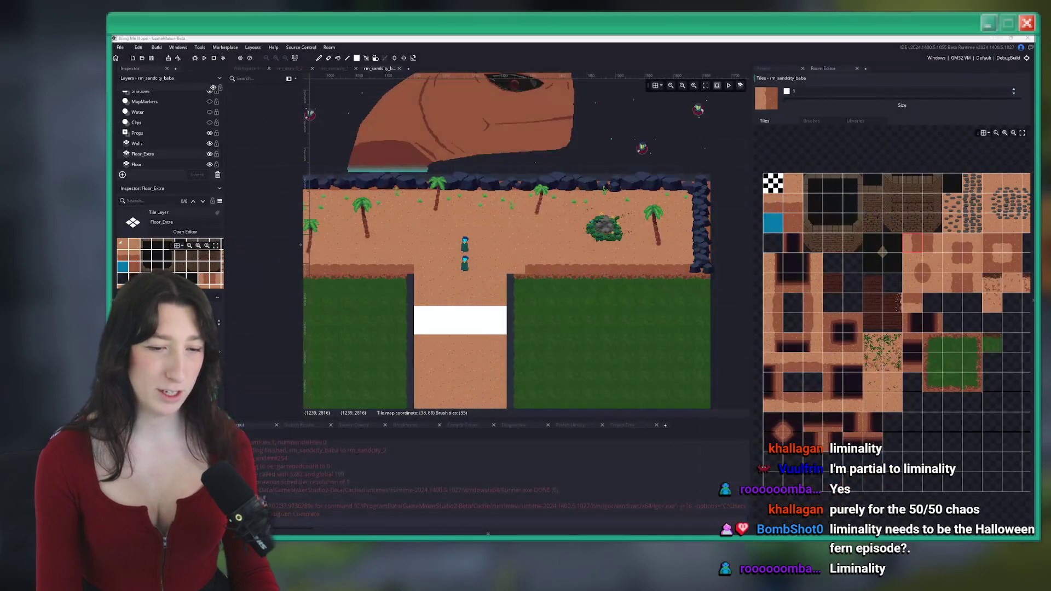
Step: Launch Aseprite from the system search
{"action": "key", "text": "super"}
{"action": "type", "text": "aseprite"}
{"action": "key", "text": "Return"}
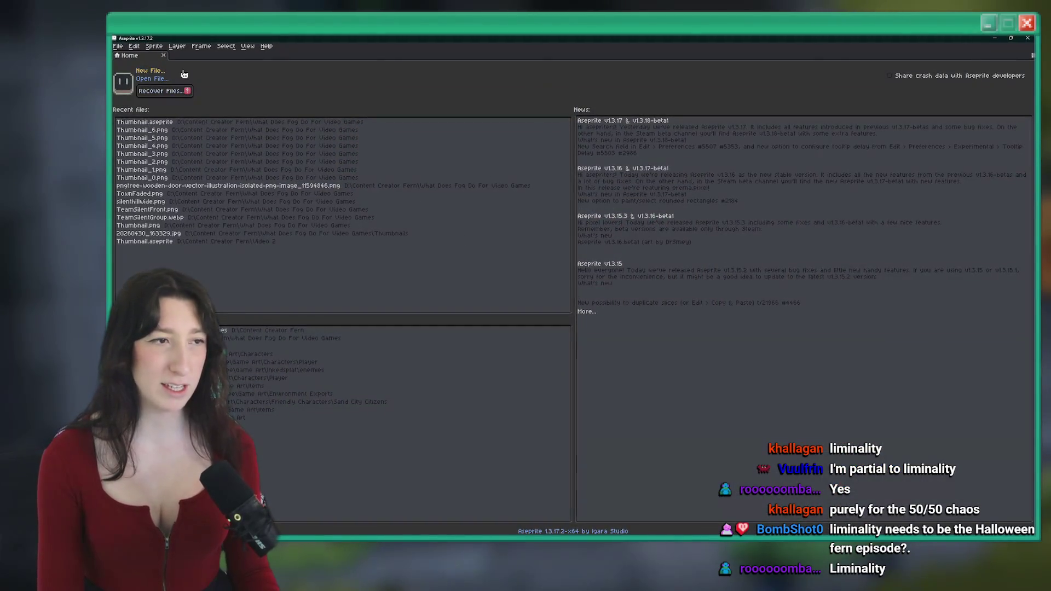
{"action": "left_click", "coordinate": [159, 72]}
{"action": "key", "text": "Return"}
{"action": "key", "text": "ctrl+v"}
{"action": "scroll", "coordinate": [558, 165], "scroll_direction": "up", "scroll_amount": 4}
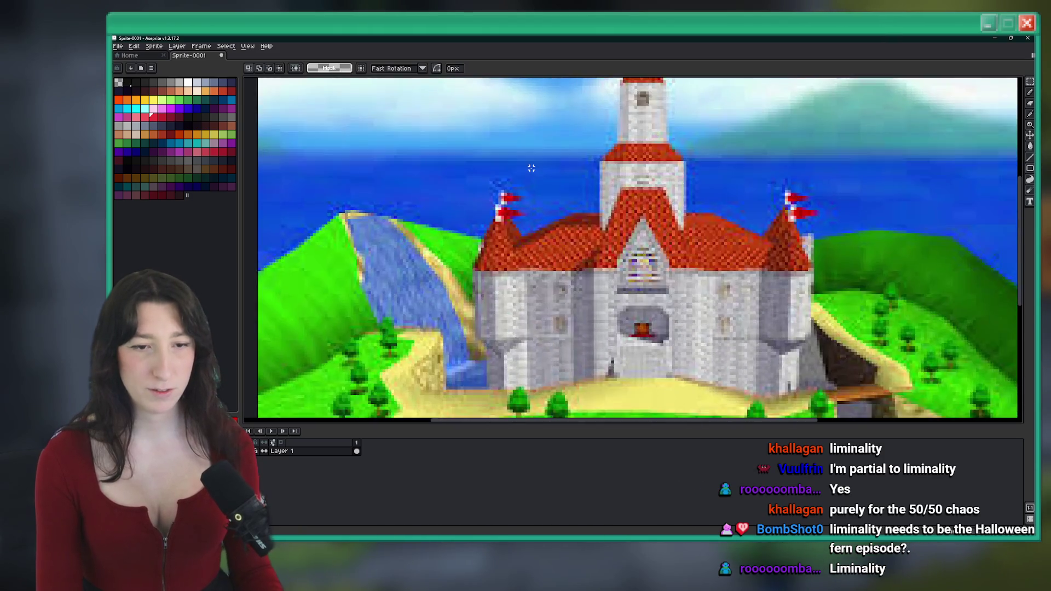
{"action": "scroll", "coordinate": [558, 166], "scroll_direction": "up", "scroll_amount": 1}
{"action": "scroll", "coordinate": [559, 166], "scroll_direction": "right", "scroll_amount": 1}
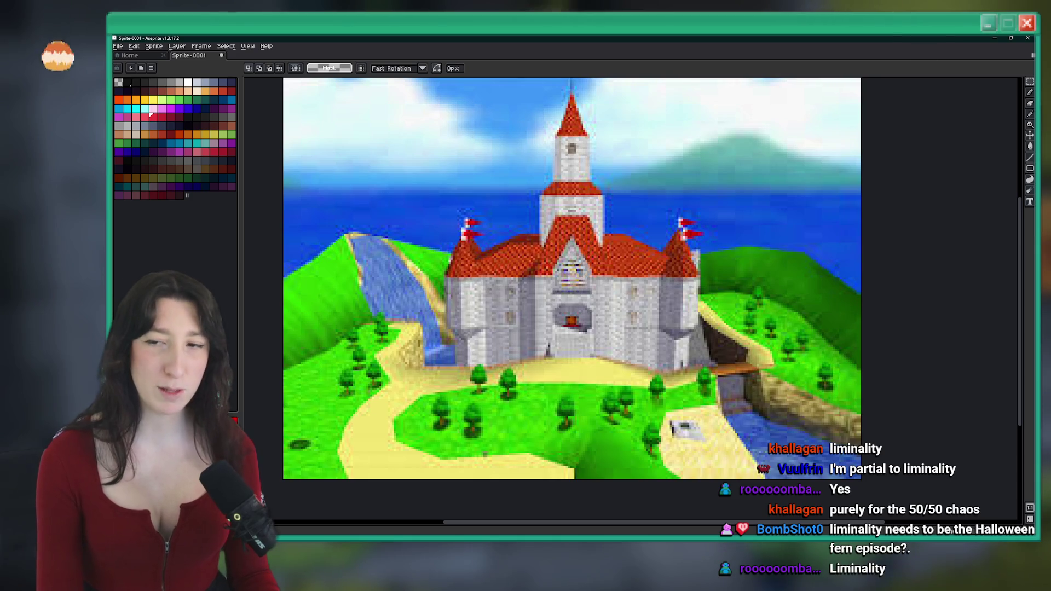
{"action": "left_click_drag", "start_coordinate": [828, 255], "coordinate": [781, 229]}
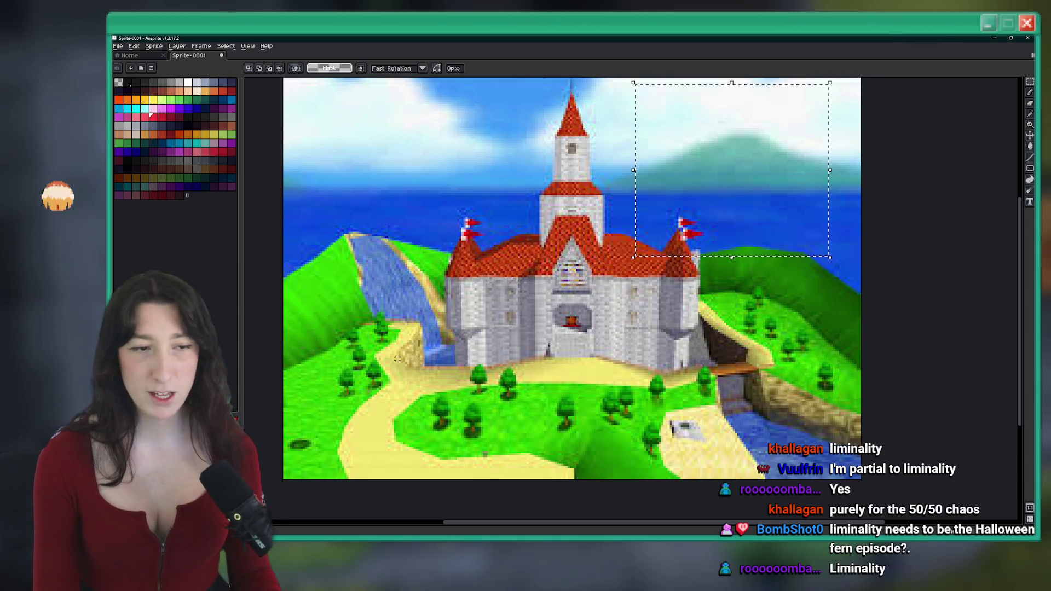
{"action": "scroll", "coordinate": [355, 230], "scroll_direction": "up", "scroll_amount": 1}
{"action": "scroll", "coordinate": [583, 220], "scroll_direction": "down", "scroll_amount": 2}
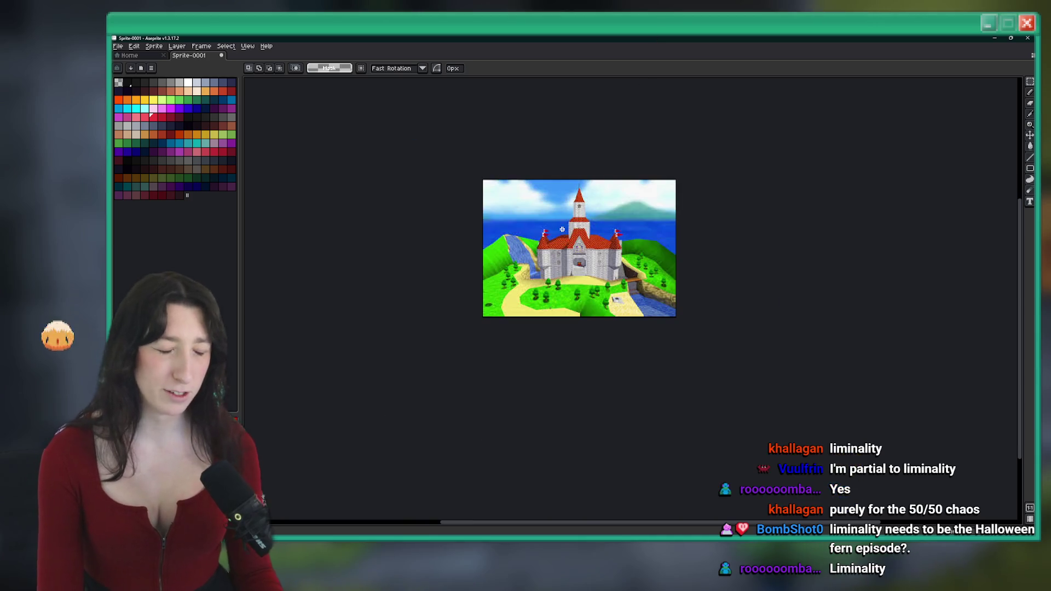
{"action": "scroll", "coordinate": [594, 229], "scroll_direction": "up", "scroll_amount": 2}
{"action": "left_click_drag", "start_coordinate": [405, 472], "coordinate": [385, 415]}
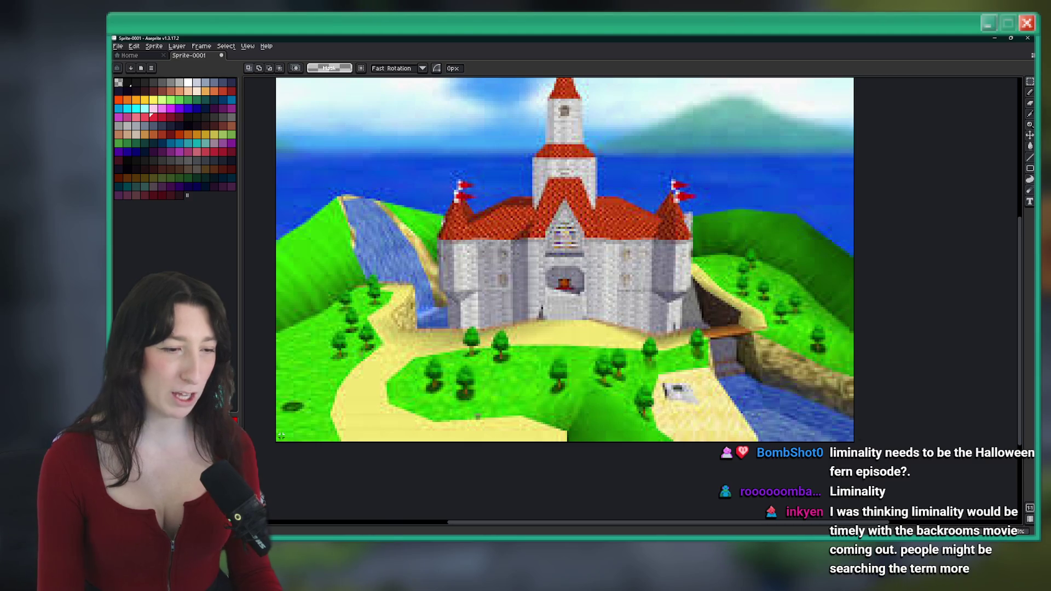
{"action": "mouse_move", "coordinate": [281, 435]}
{"action": "left_mouse_down"}
{"action": "mouse_move", "coordinate": [750, 357]}
{"action": "mouse_move", "coordinate": [855, 325]}
{"action": "left_mouse_up"}
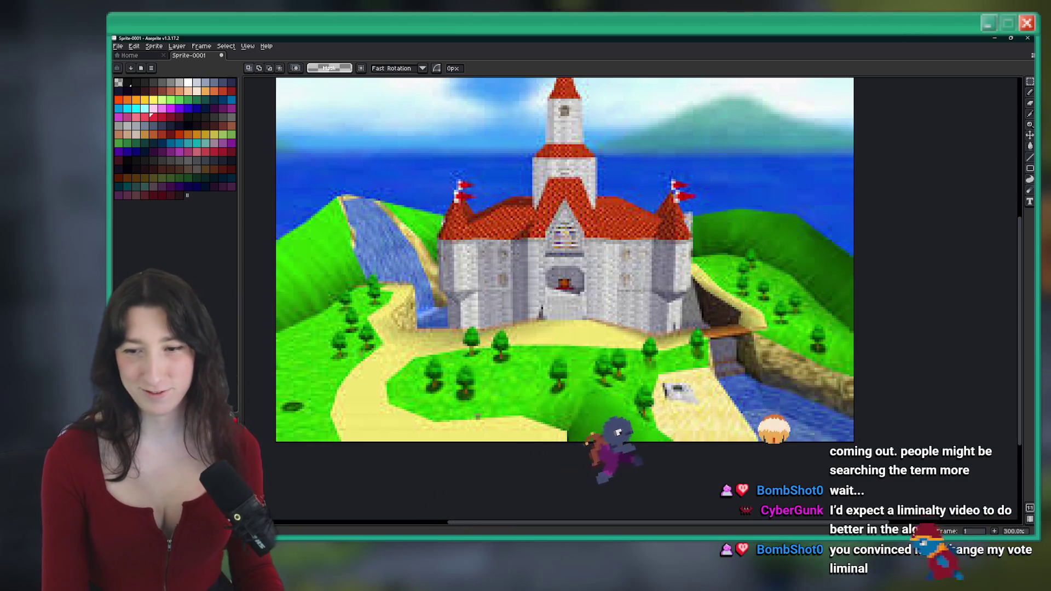
{"action": "left_click_drag", "start_coordinate": [655, 130], "coordinate": [665, 142]}
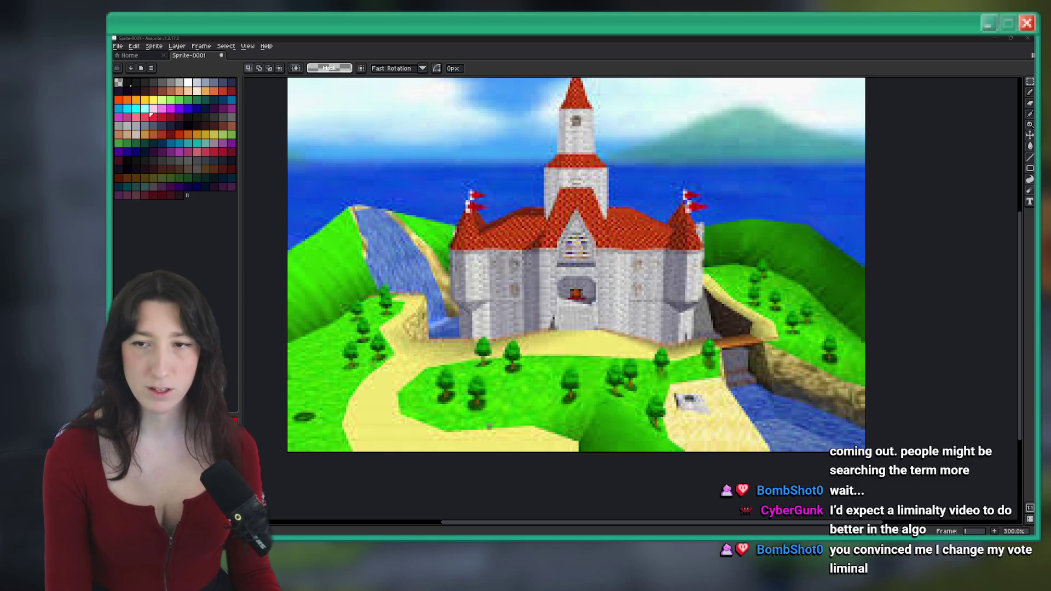
{"action": "key", "text": "alt+Tab"}
Step: Browse the Black Ops 7 image results and copy the Rock Paper Shotgun gameplay screenshot
{"action": "scroll", "coordinate": [421, 305], "scroll_direction": "down", "scroll_amount": 10}
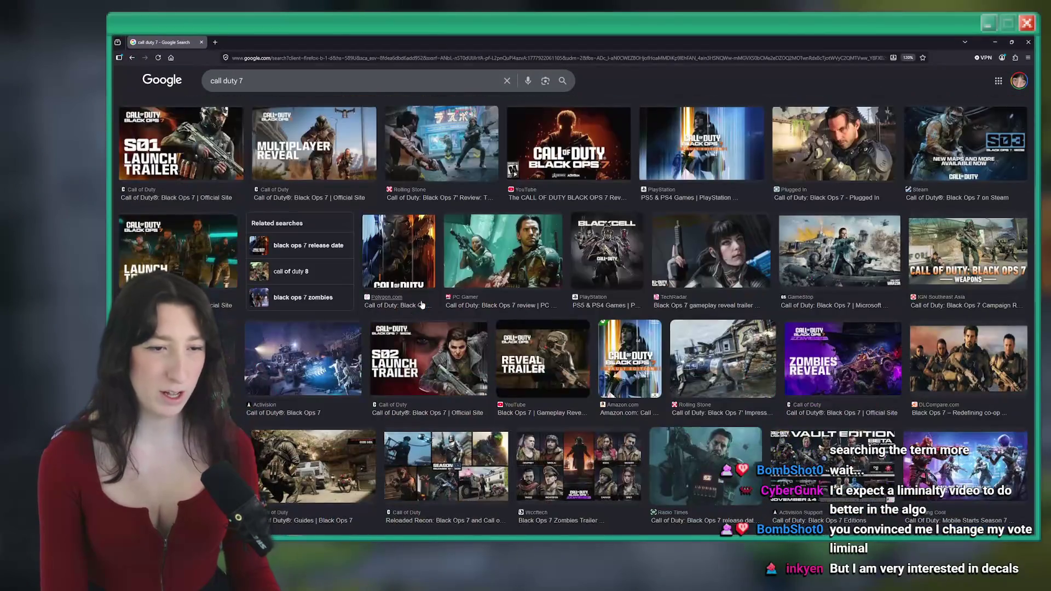
{"action": "scroll", "coordinate": [422, 305], "scroll_direction": "down", "scroll_amount": 5}
{"action": "scroll", "coordinate": [710, 246], "scroll_direction": "up", "scroll_amount": 3}
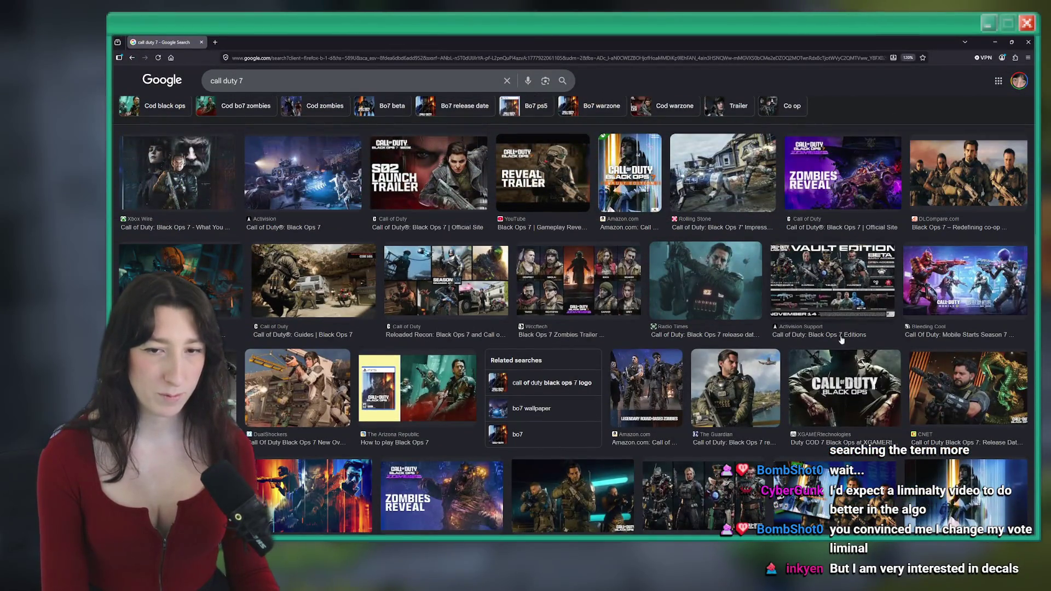
{"action": "scroll", "coordinate": [841, 340], "scroll_direction": "down", "scroll_amount": 3}
{"action": "left_click", "coordinate": [772, 241]}
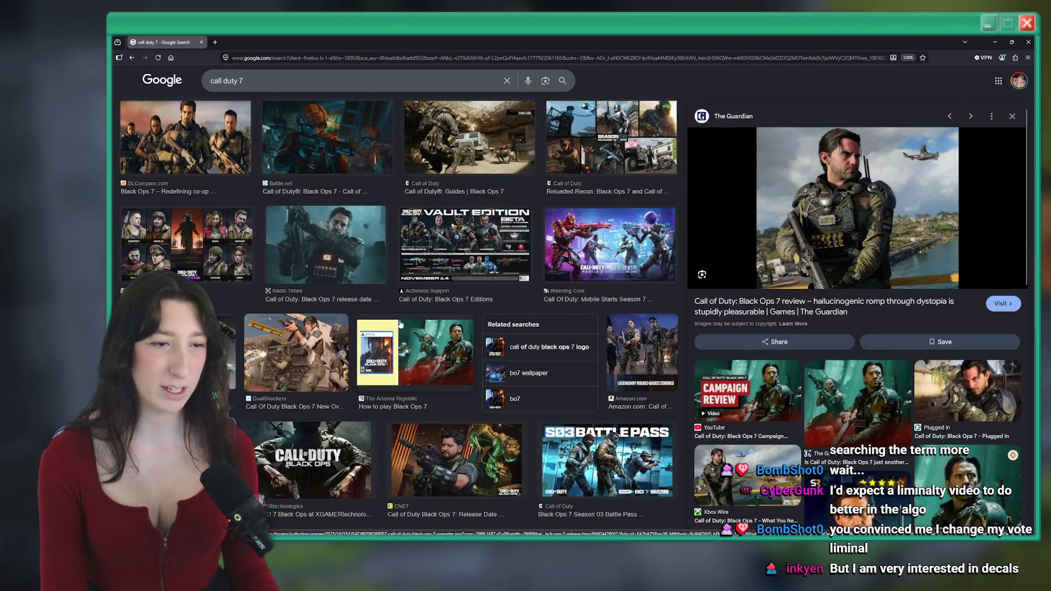
{"action": "scroll", "coordinate": [447, 281], "scroll_direction": "down", "scroll_amount": 3}
{"action": "left_click", "coordinate": [447, 281]}
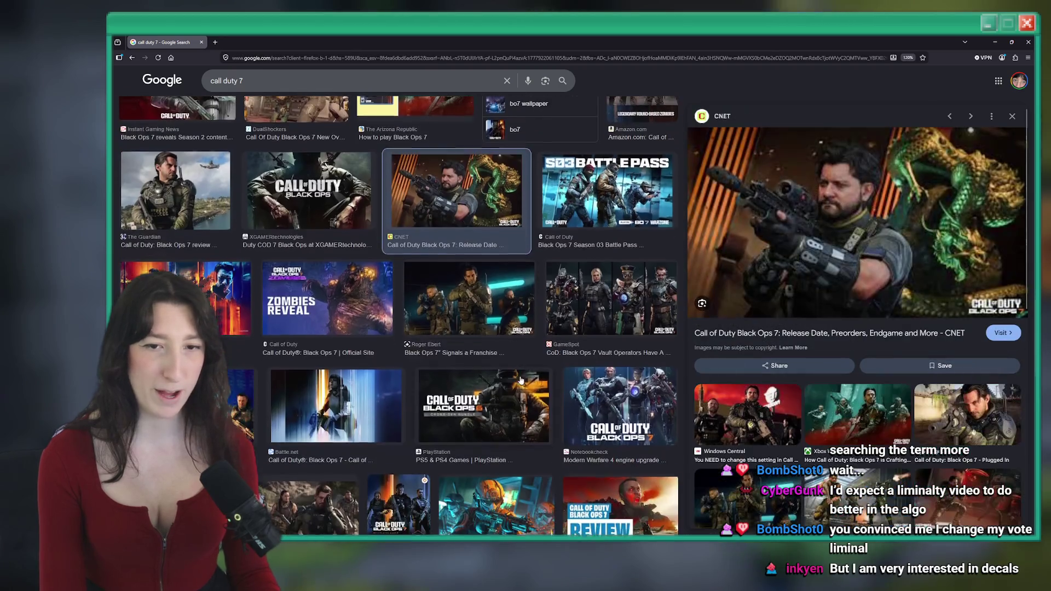
{"action": "scroll", "coordinate": [207, 270], "scroll_direction": "down", "scroll_amount": 5}
{"action": "left_click", "coordinate": [207, 270]}
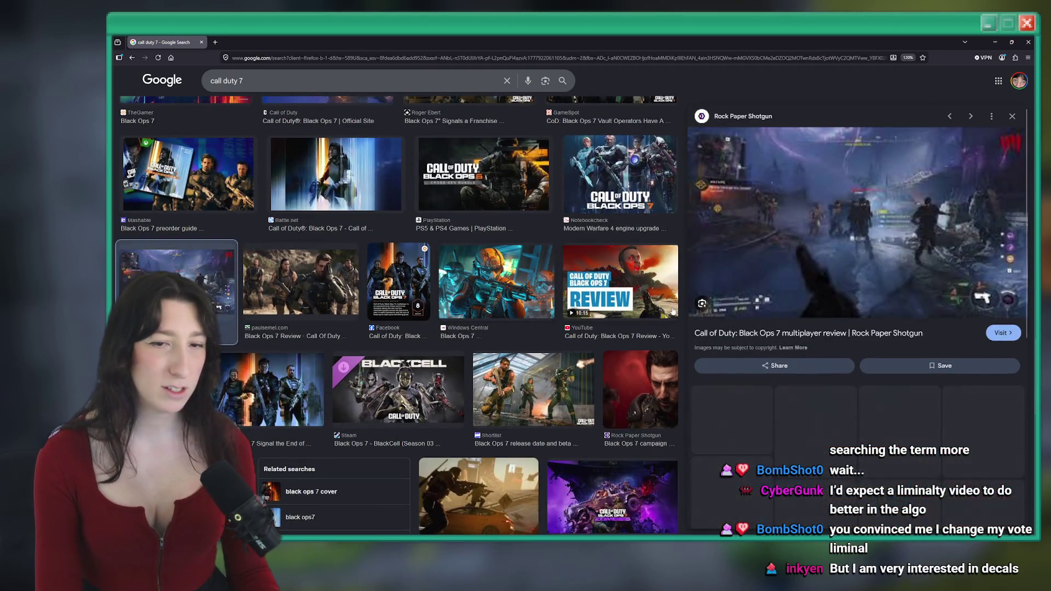
{"action": "right_click", "coordinate": [904, 212]}
{"action": "left_click", "coordinate": [924, 332]}
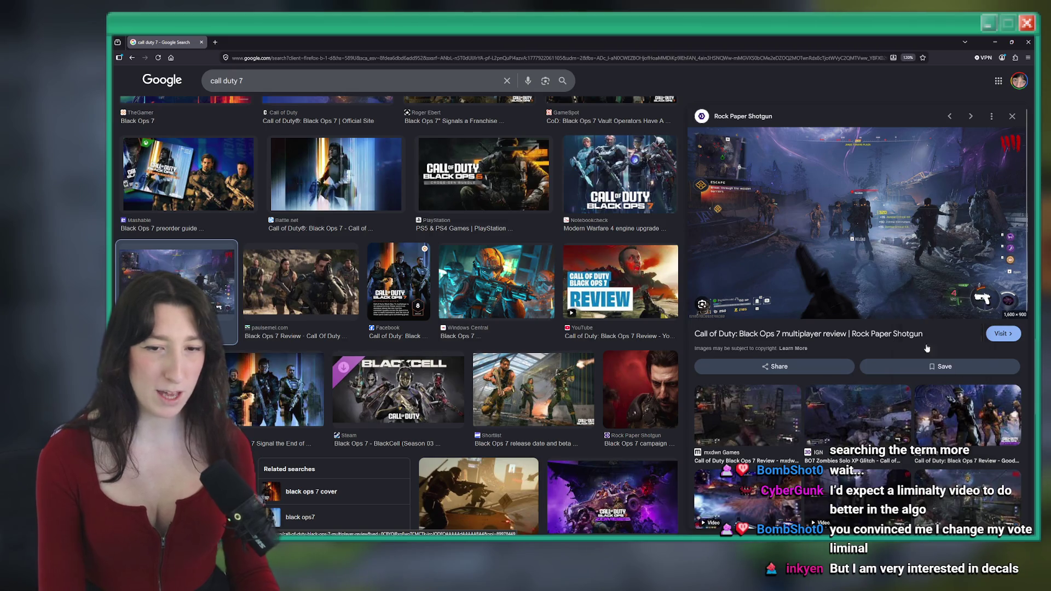
Step: Back in Aseprite, start a new sprite from the File menu
{"action": "key", "text": "alt+Tab"}
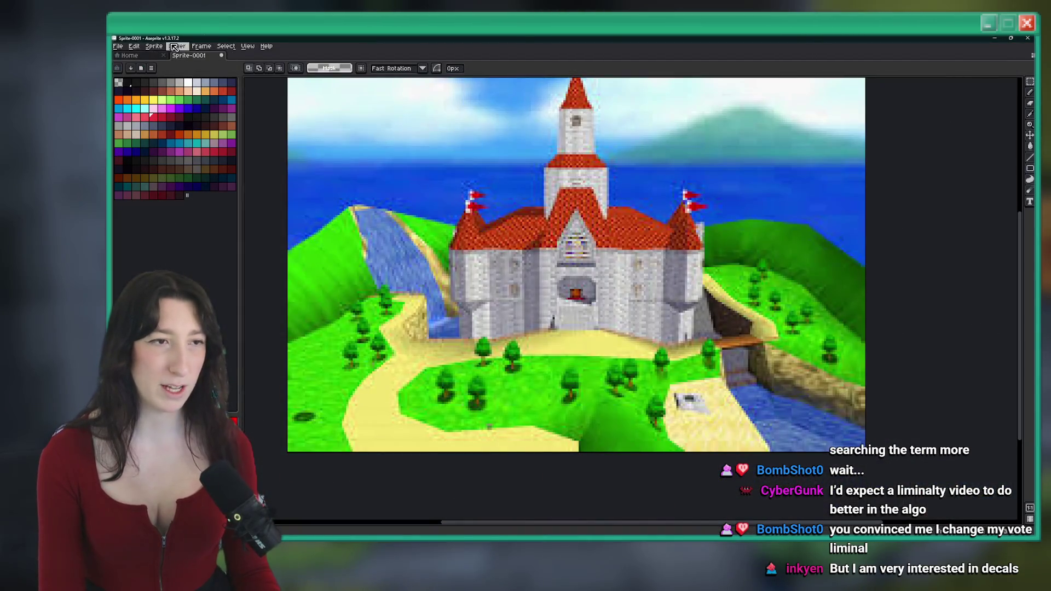
{"action": "left_click", "coordinate": [118, 47]}
{"action": "left_click", "coordinate": [125, 57]}
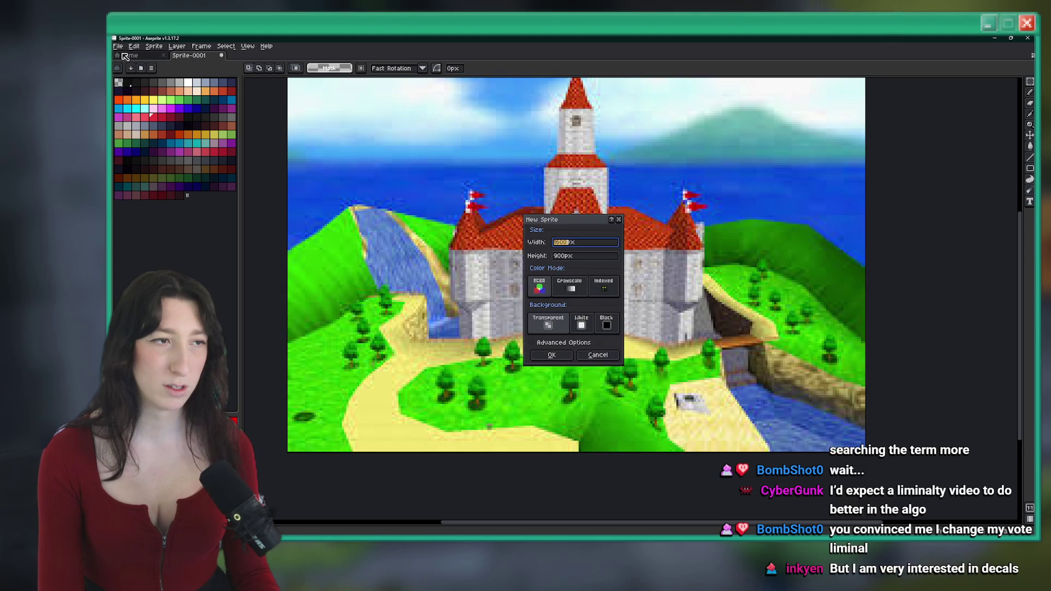
Step: Confirm the 900px-tall new sprite and paste the Black Ops 7 screenshot into it
{"action": "key", "text": "Return"}
{"action": "key", "text": "ctrl+v"}
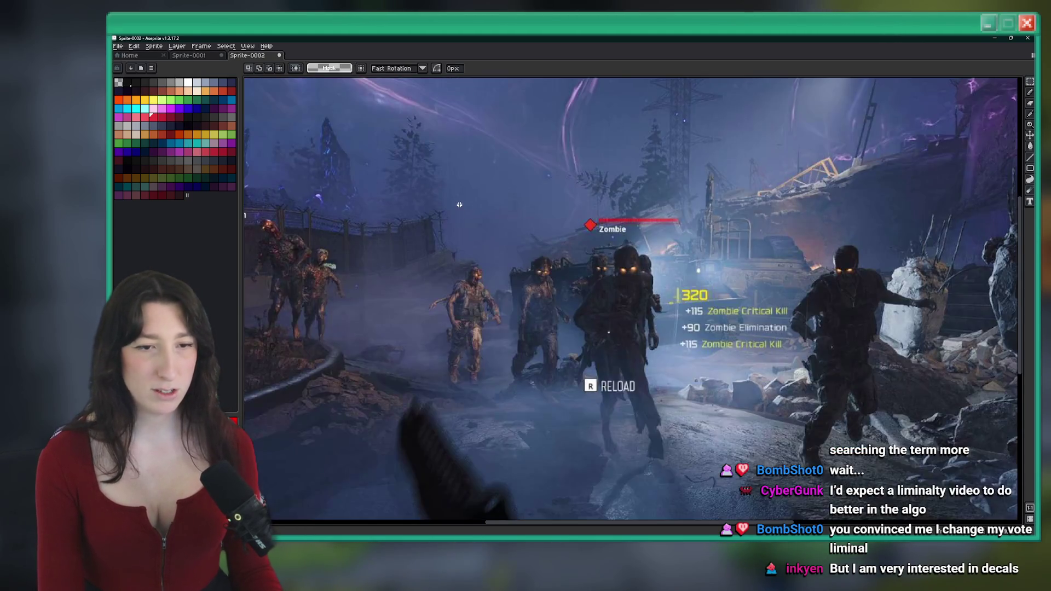
{"action": "scroll", "coordinate": [460, 205], "scroll_direction": "down", "scroll_amount": 2}
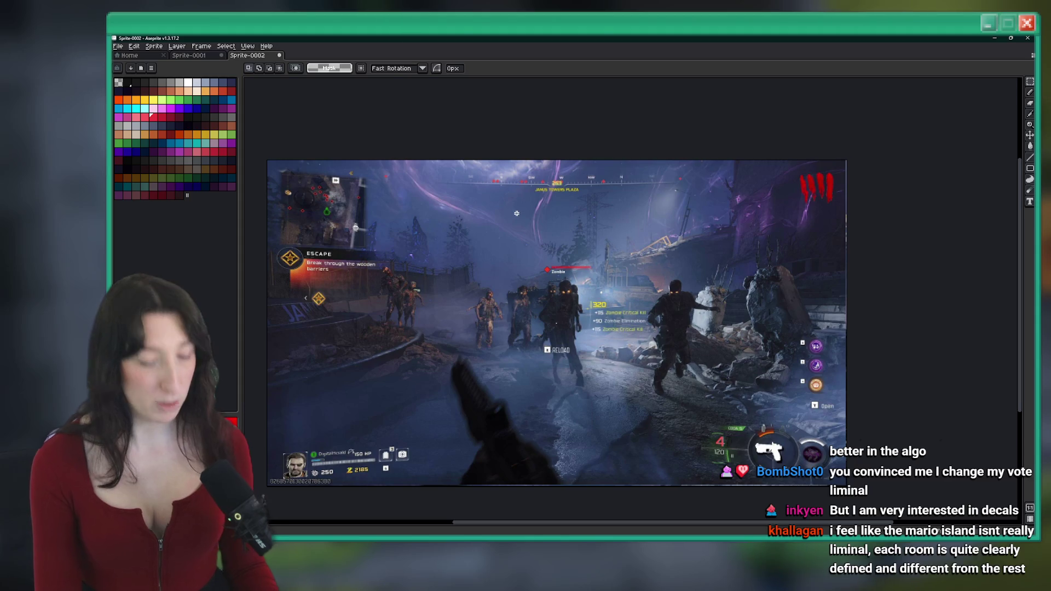
{"action": "scroll", "coordinate": [515, 221], "scroll_direction": "up", "scroll_amount": 2}
{"action": "scroll", "coordinate": [602, 268], "scroll_direction": "down", "scroll_amount": 1}
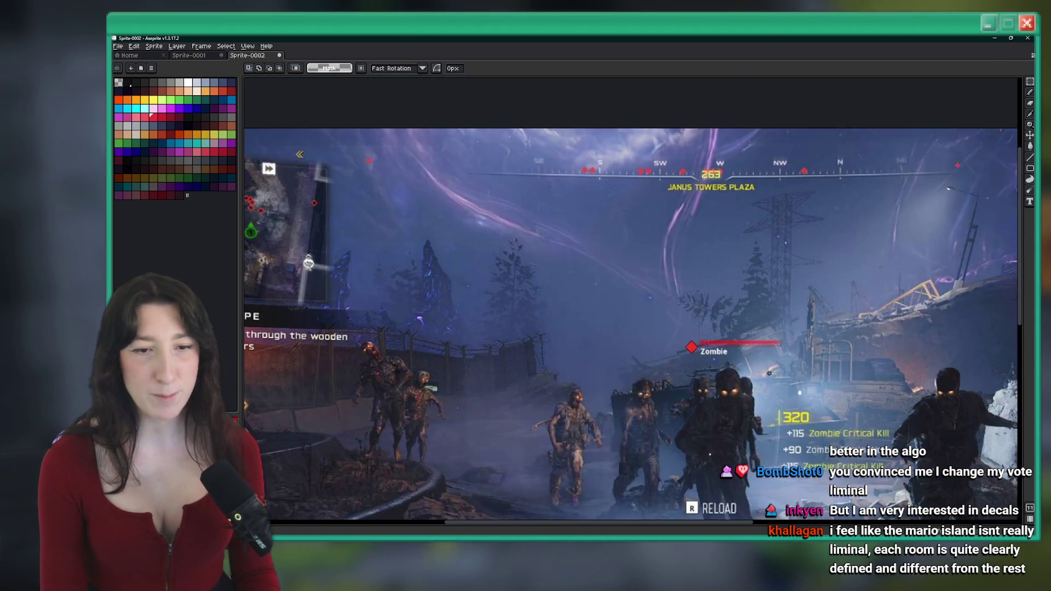
Step: Try marquee selections over the screenshot's sky and tower area, zooming in
{"action": "mouse_move", "coordinate": [786, 355]}
{"action": "left_mouse_down"}
{"action": "mouse_move", "coordinate": [668, 304]}
{"action": "mouse_move", "coordinate": [445, 262]}
{"action": "left_mouse_up"}
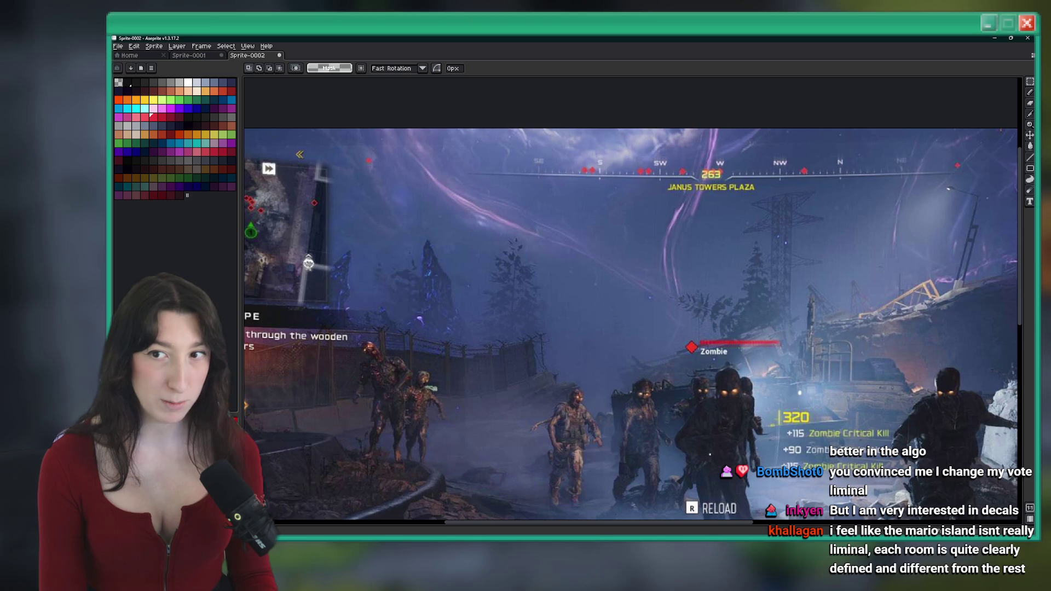
{"action": "mouse_move", "coordinate": [778, 241]}
{"action": "left_mouse_down"}
{"action": "mouse_move", "coordinate": [529, 129]}
{"action": "mouse_move", "coordinate": [472, 129]}
{"action": "left_mouse_up"}
{"action": "left_click", "coordinate": [470, 270]}
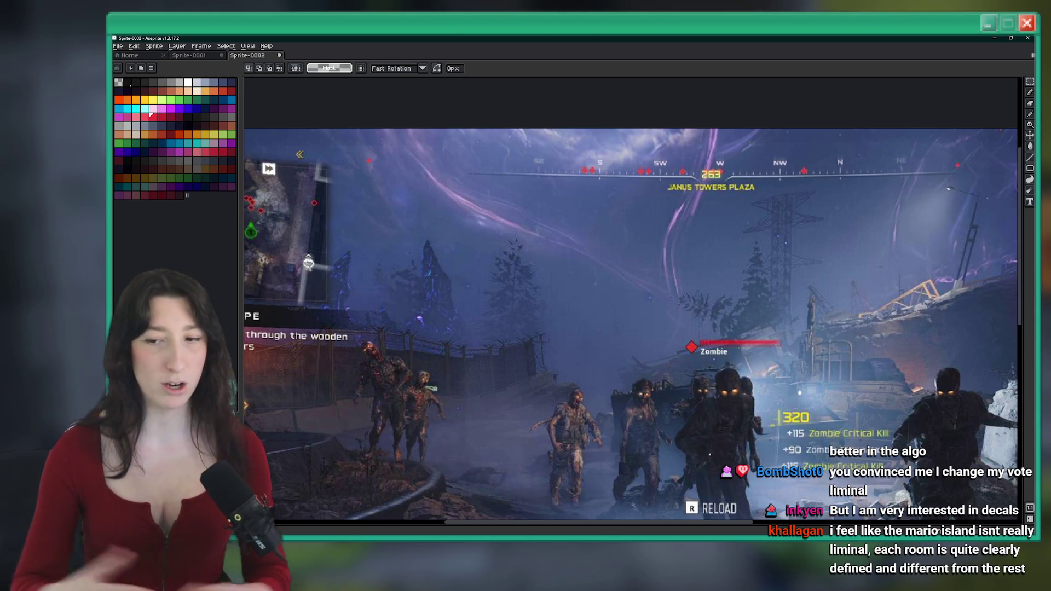
{"action": "scroll", "coordinate": [660, 344], "scroll_direction": "up", "scroll_amount": 2}
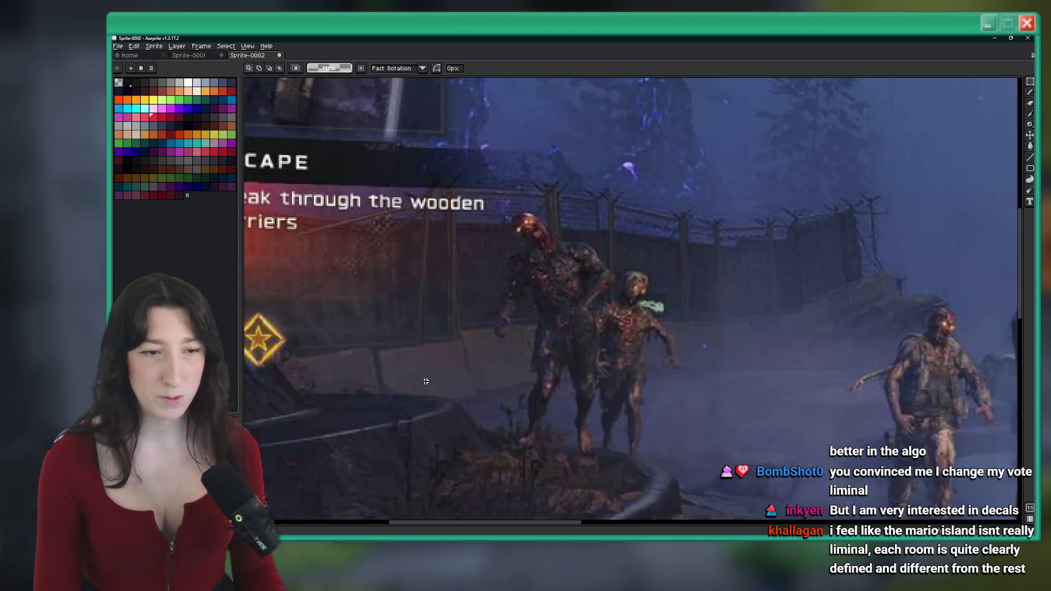
{"action": "scroll", "coordinate": [610, 369], "scroll_direction": "down", "scroll_amount": 2}
{"action": "mouse_move", "coordinate": [610, 369]}
{"action": "left_mouse_down"}
{"action": "mouse_move", "coordinate": [500, 315]}
{"action": "mouse_move", "coordinate": [438, 315]}
{"action": "left_mouse_up"}
{"action": "scroll", "coordinate": [500, 314], "scroll_direction": "down", "scroll_amount": 2}
{"action": "scroll", "coordinate": [656, 383], "scroll_direction": "up", "scroll_amount": 2}
Step: Select wide sky strips and the background pylon tower, briefly checking a liminal definition search
{"action": "left_click_drag", "start_coordinate": [753, 446], "coordinate": [573, 318]}
{"action": "scroll", "coordinate": [772, 199], "scroll_direction": "up", "scroll_amount": 5}
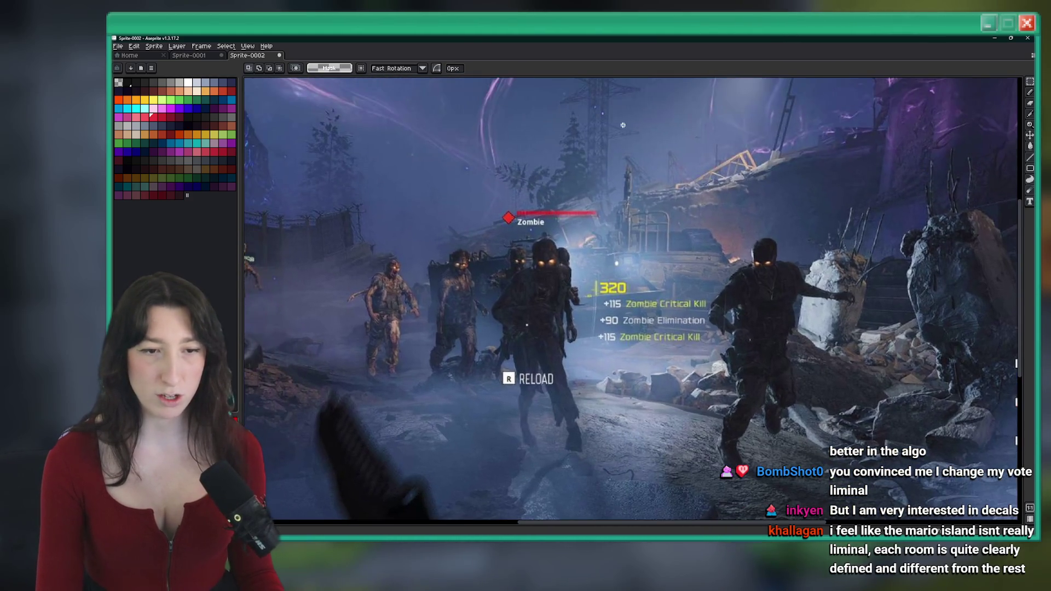
{"action": "scroll", "coordinate": [772, 199], "scroll_direction": "up", "scroll_amount": 3}
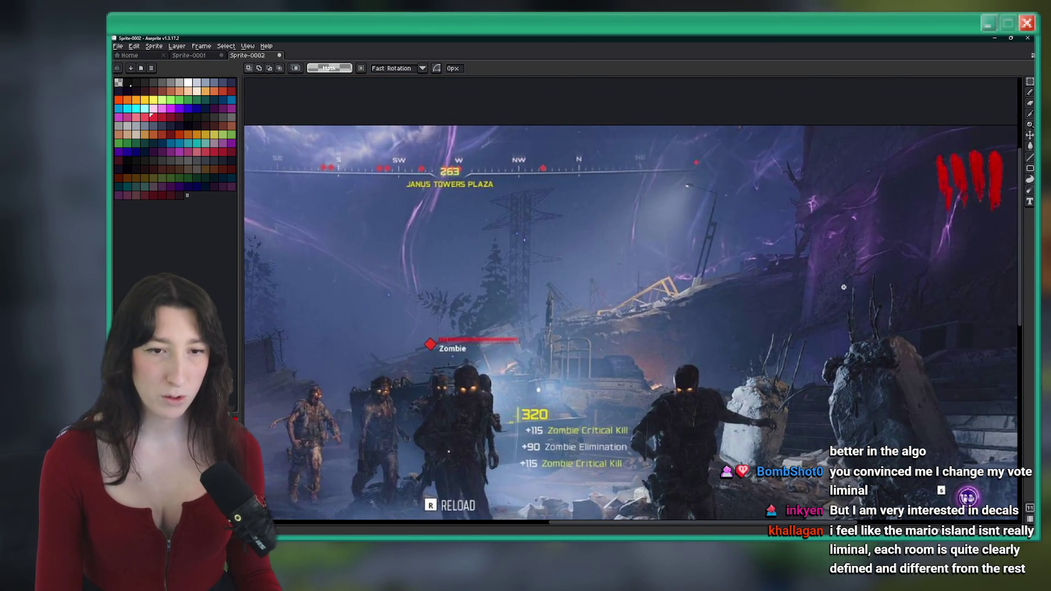
{"action": "left_click_drag", "start_coordinate": [843, 287], "coordinate": [710, 185]}
{"action": "left_click_drag", "start_coordinate": [972, 270], "coordinate": [549, 239]}
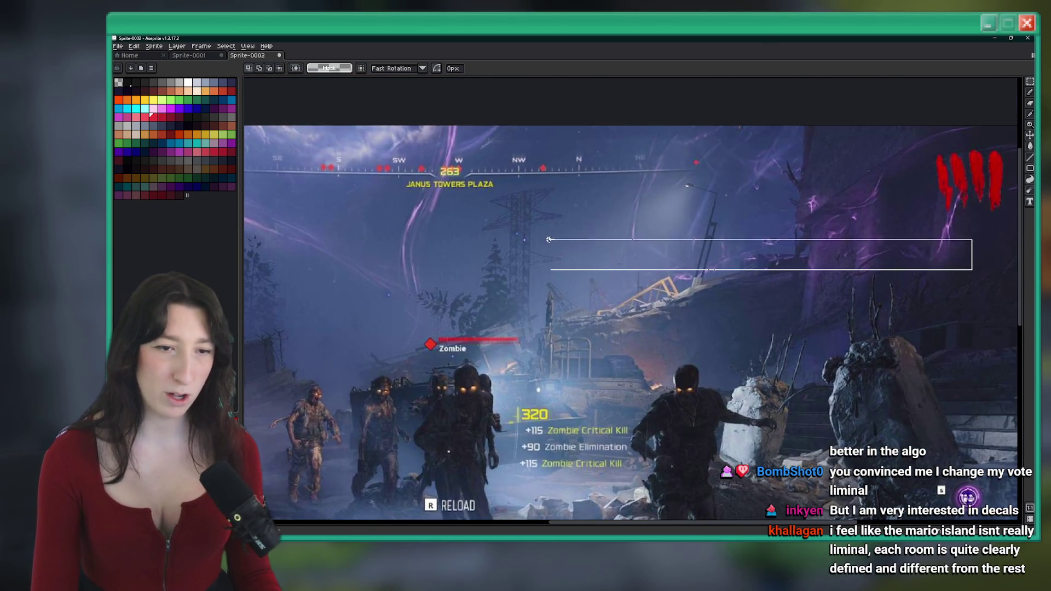
{"action": "left_click_drag", "start_coordinate": [571, 181], "coordinate": [475, 350]}
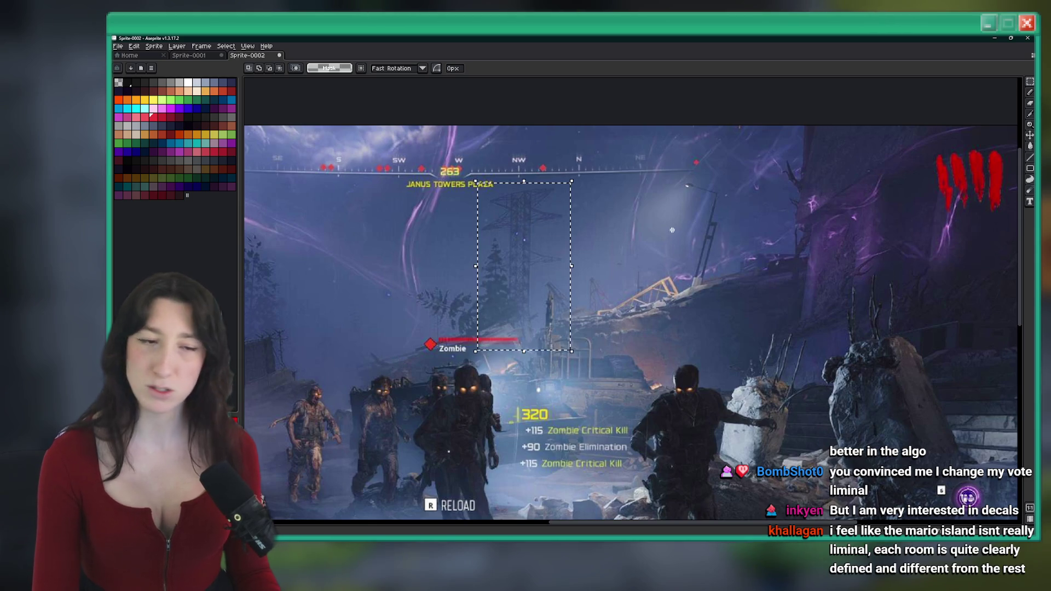
{"action": "scroll", "coordinate": [539, 254], "scroll_direction": "down", "scroll_amount": 2}
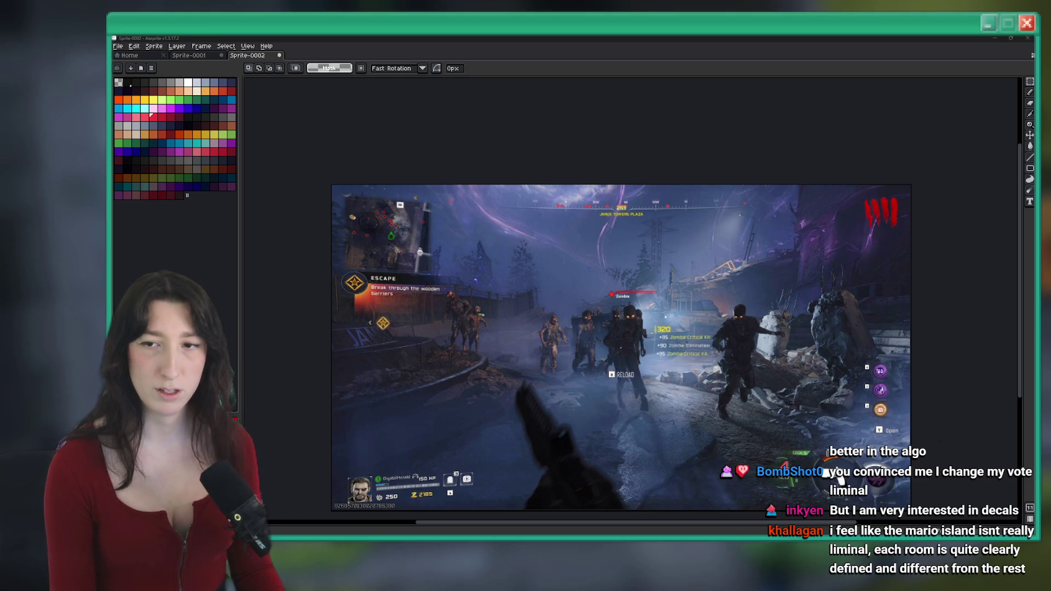
{"action": "key", "text": "alt+Tab"}
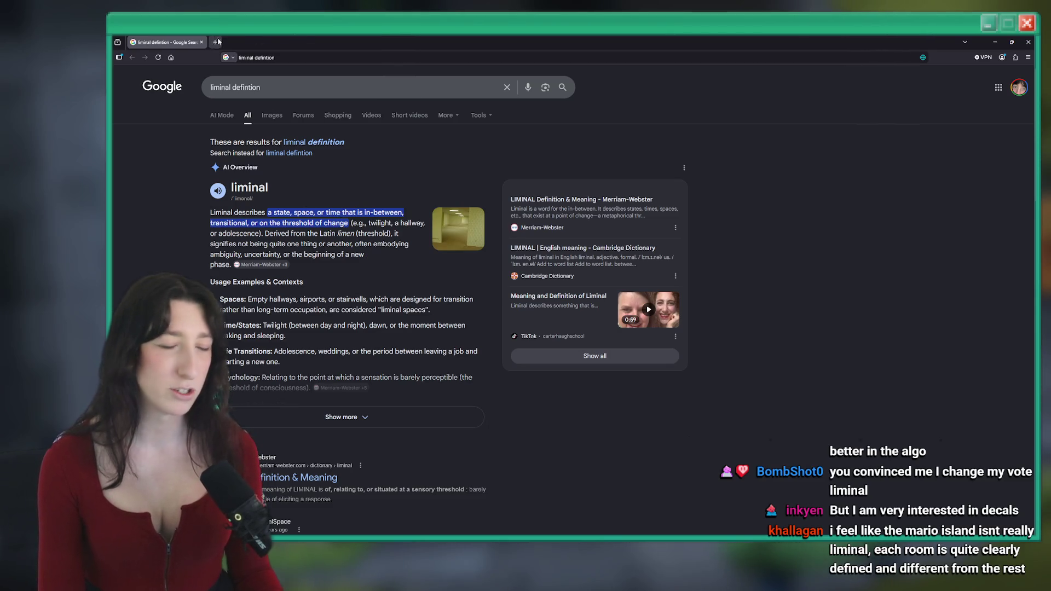
{"action": "key", "text": "alt+Tab"}
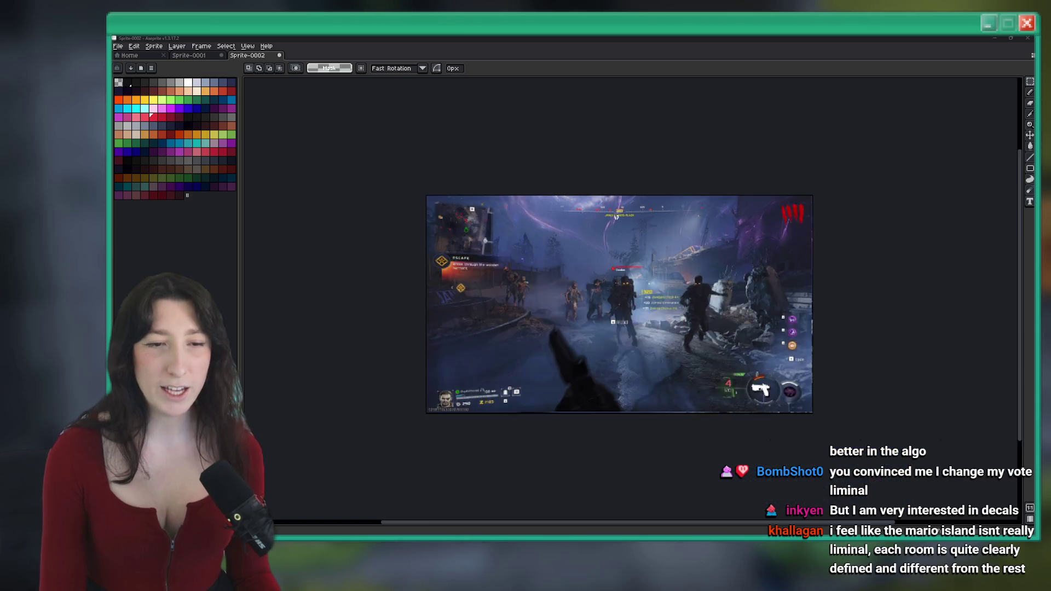
Step: Reposition the screenshot, then select and deselect the whole castle image in Sprite-0001
{"action": "scroll", "coordinate": [742, 104], "scroll_direction": "down", "scroll_amount": 1}
{"action": "scroll", "coordinate": [549, 153], "scroll_direction": "up", "scroll_amount": 1}
{"action": "mouse_move", "coordinate": [549, 154]}
{"action": "left_mouse_down"}
{"action": "mouse_move", "coordinate": [533, 131]}
{"action": "mouse_move", "coordinate": [512, 152]}
{"action": "mouse_move", "coordinate": [520, 171]}
{"action": "left_mouse_up"}
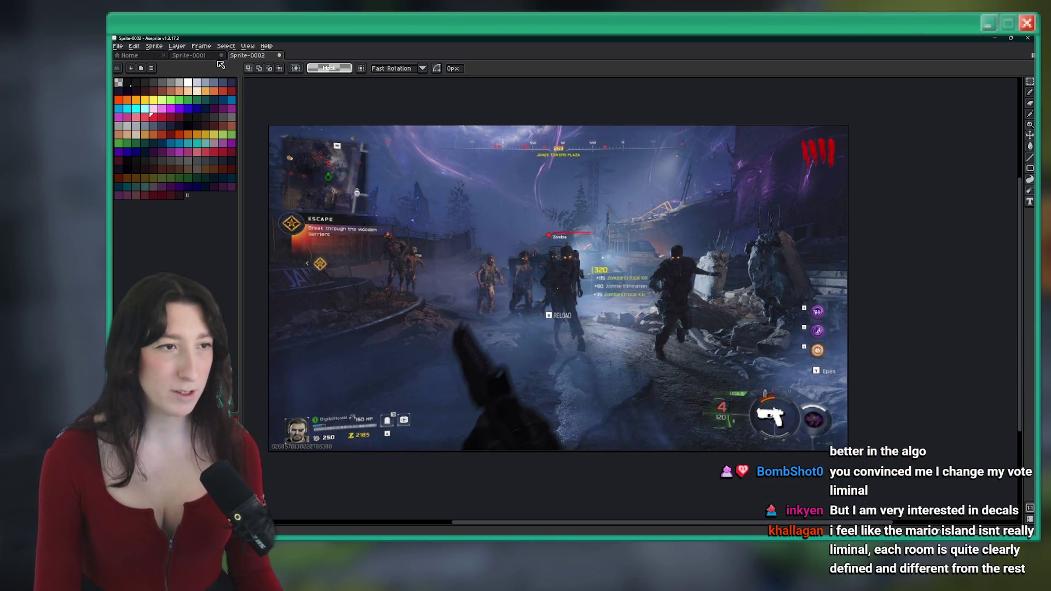
{"action": "key", "text": "ctrl+shift+Tab"}
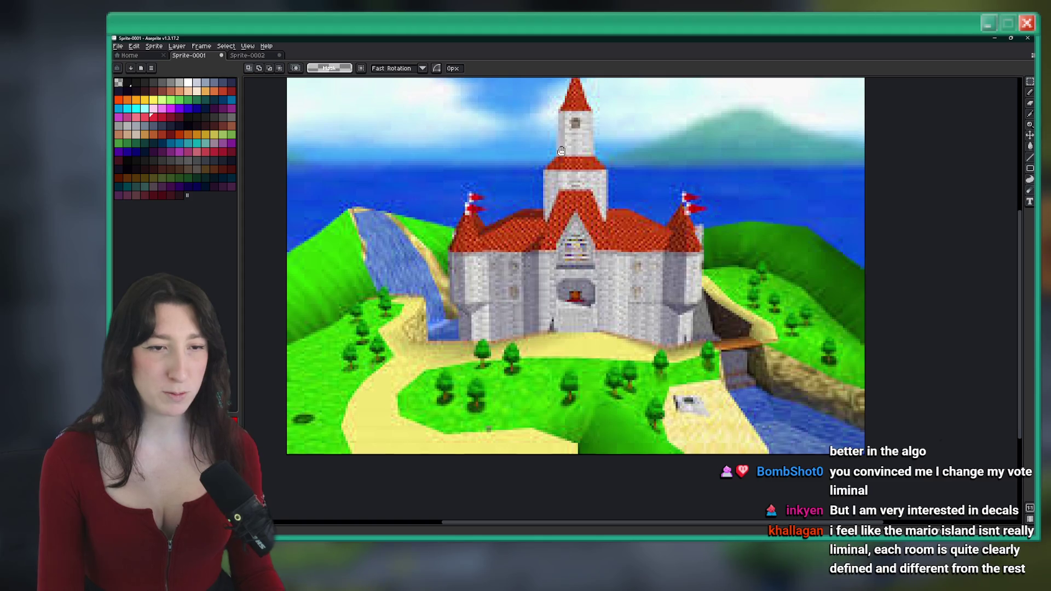
{"action": "left_click_drag", "start_coordinate": [545, 264], "coordinate": [554, 306]}
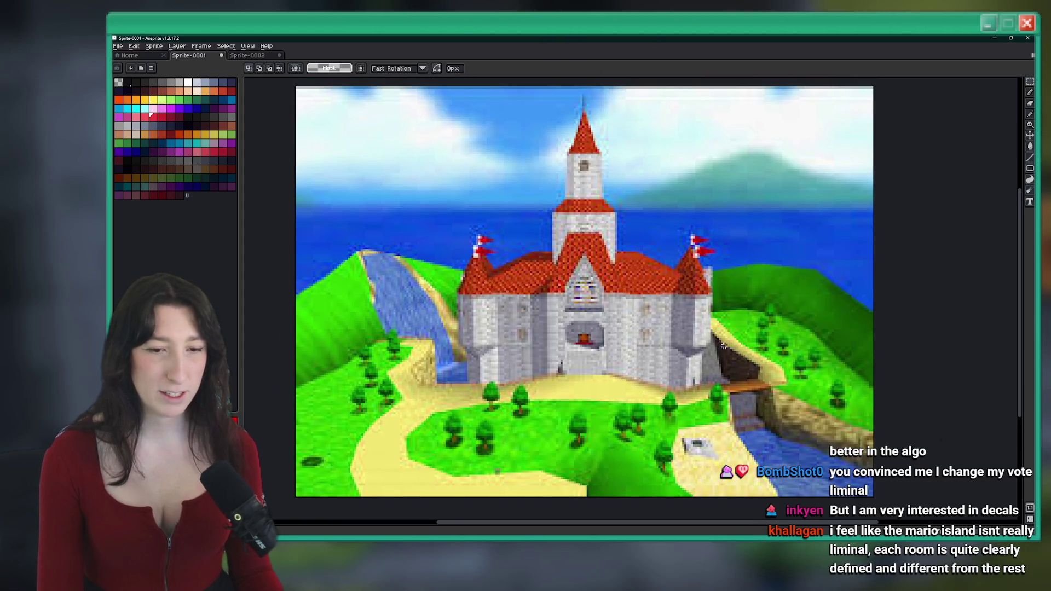
{"action": "mouse_move", "coordinate": [872, 494]}
{"action": "left_mouse_down"}
{"action": "mouse_move", "coordinate": [668, 429]}
{"action": "mouse_move", "coordinate": [299, 86]}
{"action": "left_mouse_up"}
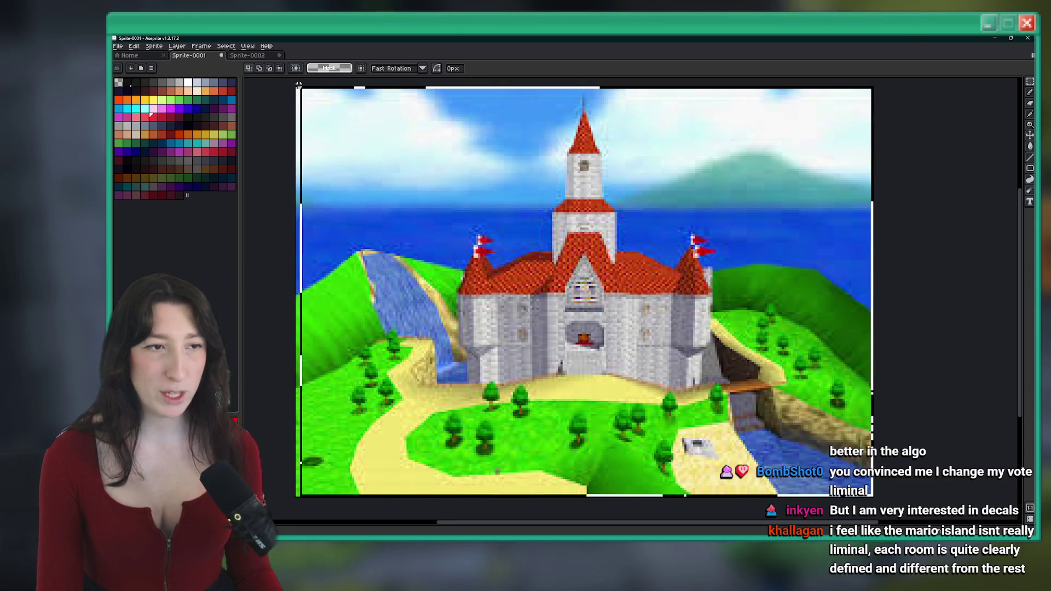
{"action": "left_click", "coordinate": [887, 209]}
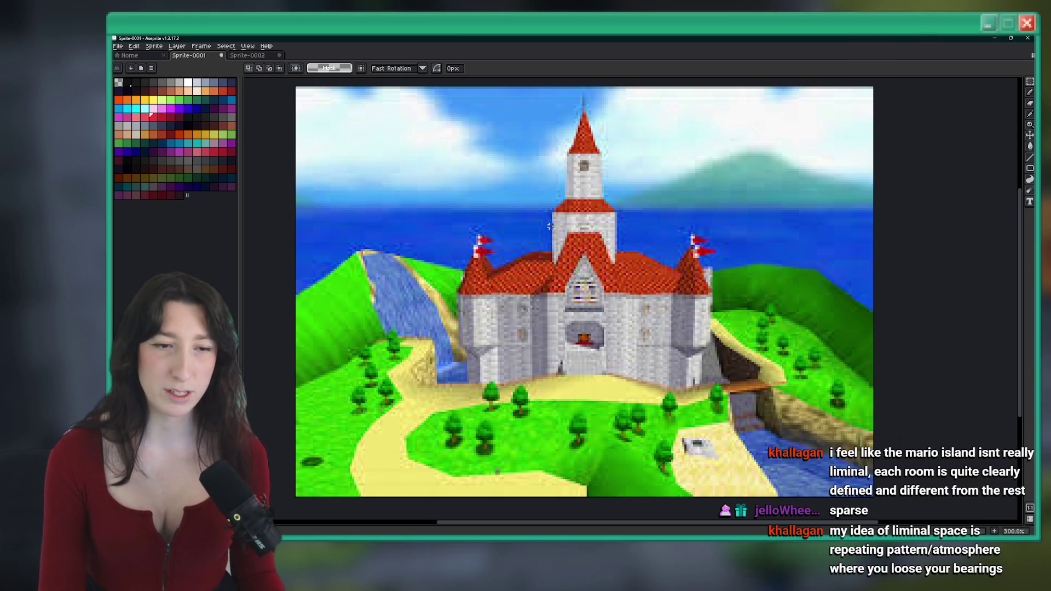
Step: Quit Aseprite with Ctrl+Q, choosing Don't Save for Sprite-0001
{"action": "scroll", "coordinate": [546, 226], "scroll_direction": "down", "scroll_amount": 1}
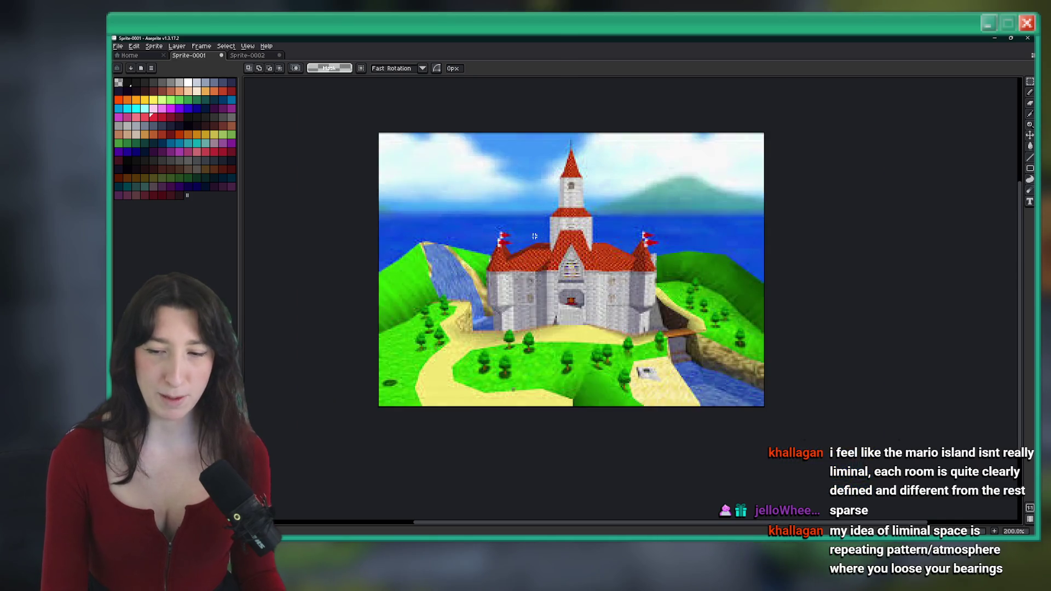
{"action": "scroll", "coordinate": [545, 226], "scroll_direction": "up", "scroll_amount": 2}
{"action": "left_click", "coordinate": [253, 54]}
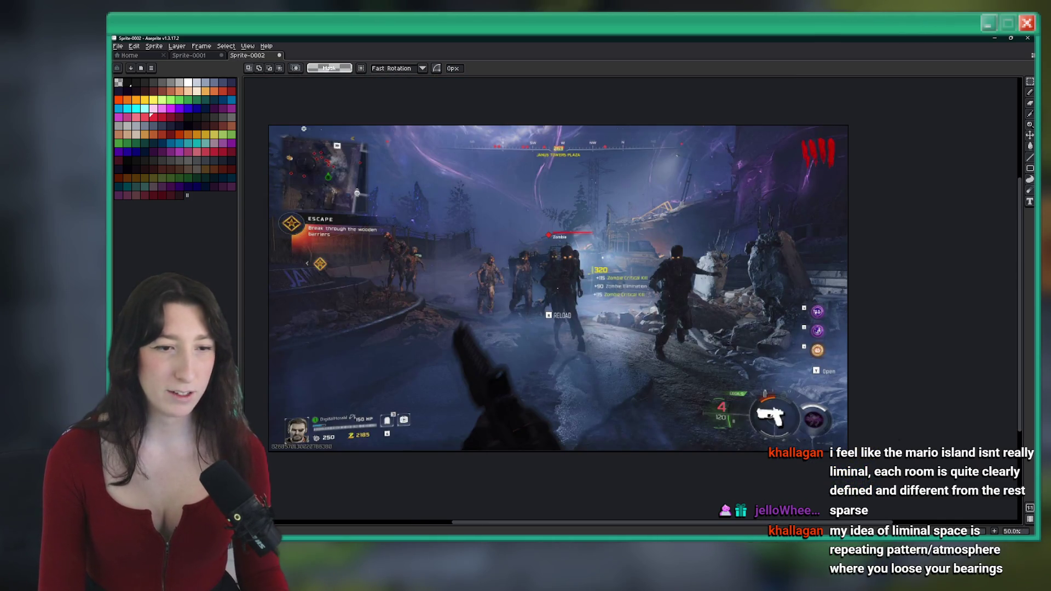
{"action": "key", "text": "ctrl+q"}
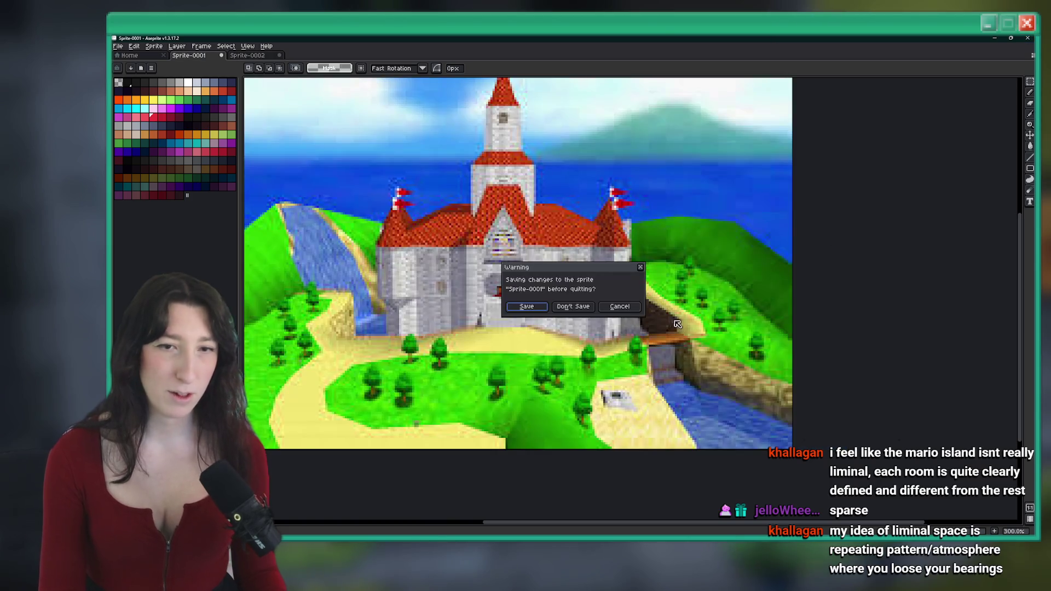
{"action": "left_click", "coordinate": [570, 304]}
Step: Discard Sprite-0002's changes and scroll through the GameMaker tileset palette
{"action": "left_click", "coordinate": [570, 305]}
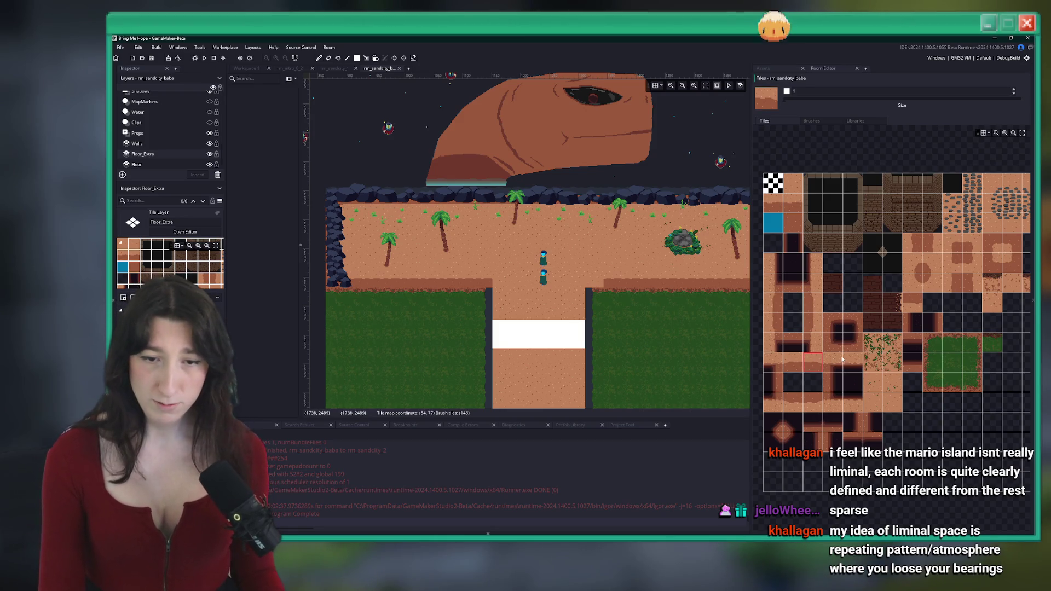
{"action": "scroll", "coordinate": [877, 313], "scroll_direction": "up", "scroll_amount": 1}
{"action": "scroll", "coordinate": [877, 313], "scroll_direction": "left", "scroll_amount": 3}
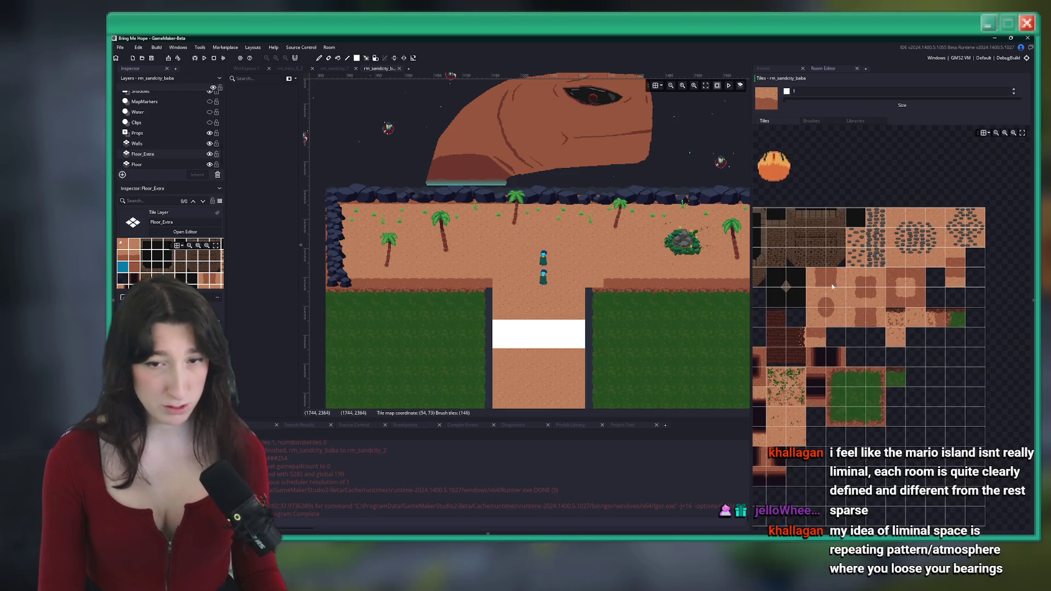
{"action": "scroll", "coordinate": [915, 301], "scroll_direction": "up", "scroll_amount": 3}
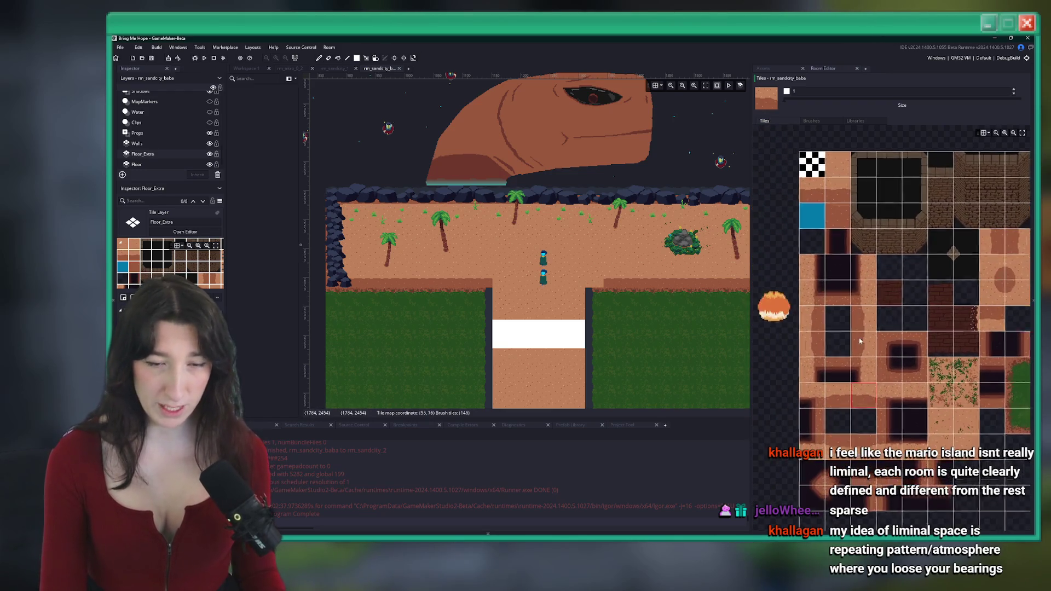
{"action": "scroll", "coordinate": [894, 441], "scroll_direction": "down", "scroll_amount": 2}
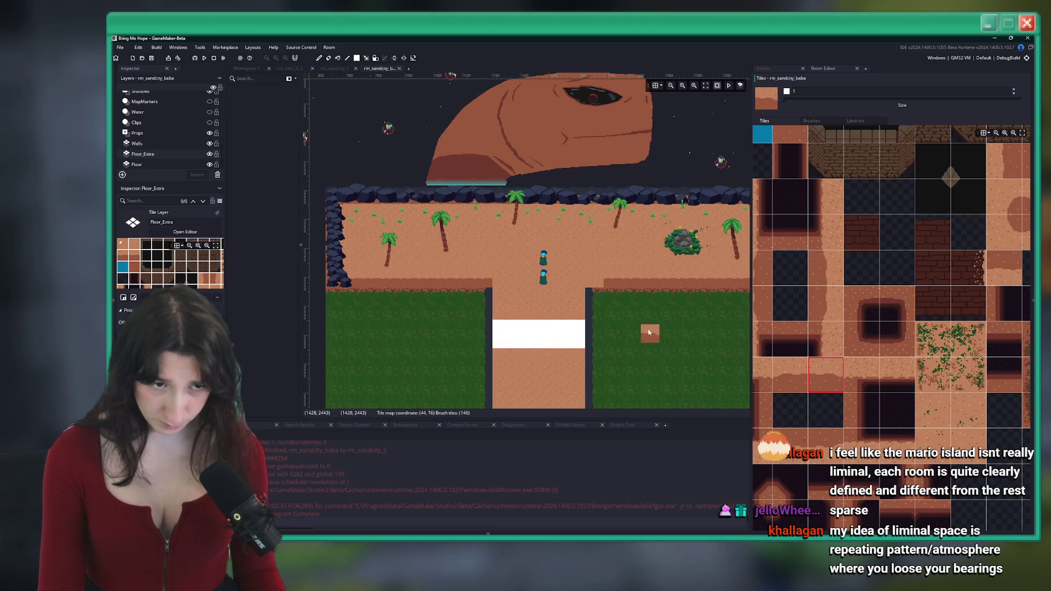
{"action": "scroll", "coordinate": [779, 332], "scroll_direction": "down", "scroll_amount": 3}
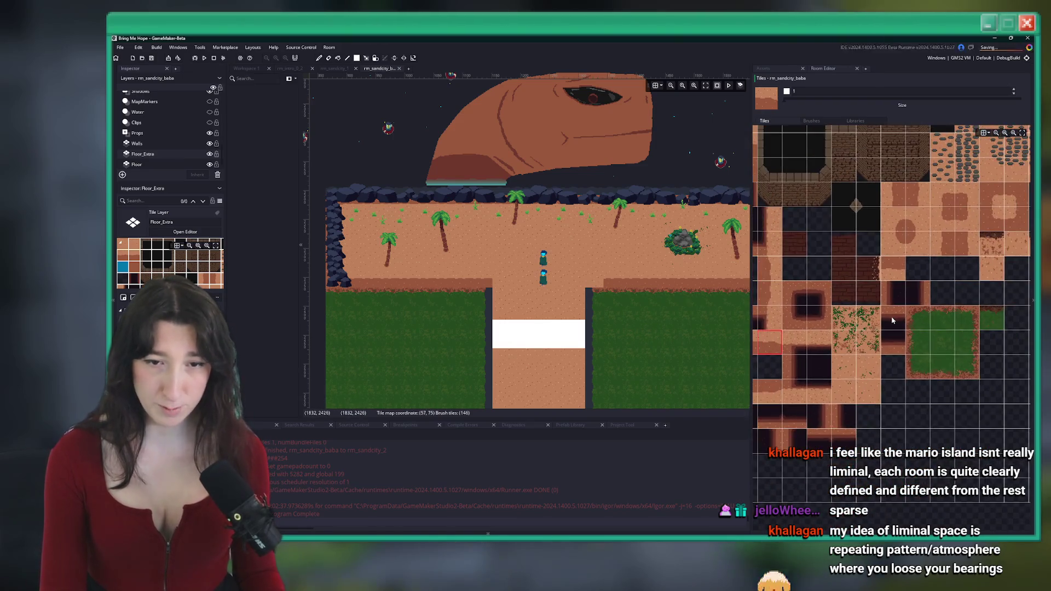
Step: Try two sand floor tiles, then settle on the grass-edge tile
{"action": "left_click", "coordinate": [829, 295]}
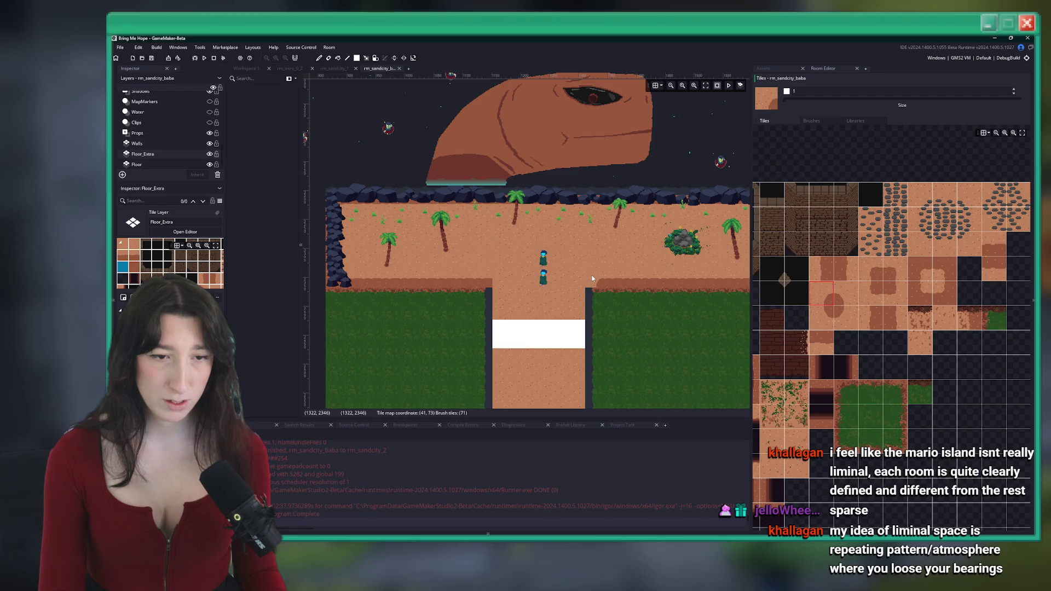
{"action": "left_click", "coordinate": [873, 277]}
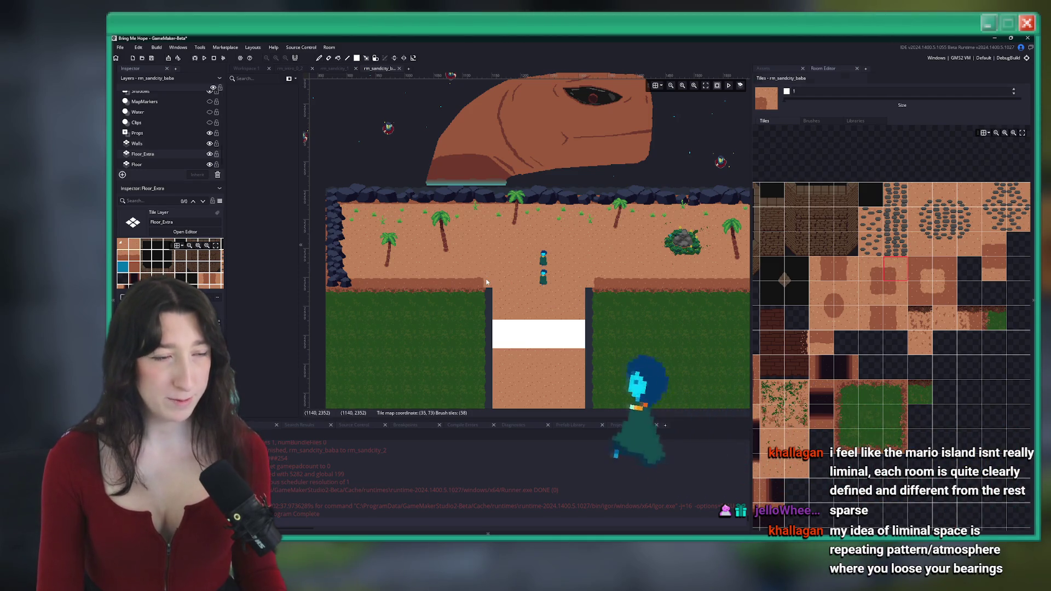
{"action": "scroll", "coordinate": [470, 332], "scroll_direction": "up", "scroll_amount": 4}
{"action": "scroll", "coordinate": [470, 332], "scroll_direction": "down", "scroll_amount": 4}
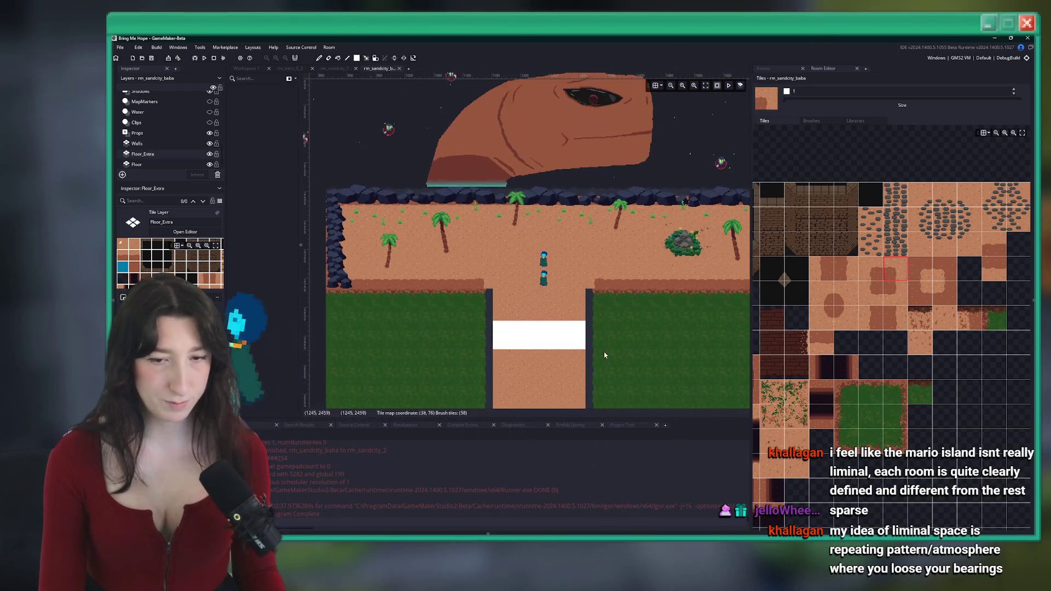
{"action": "left_click", "coordinate": [993, 317]}
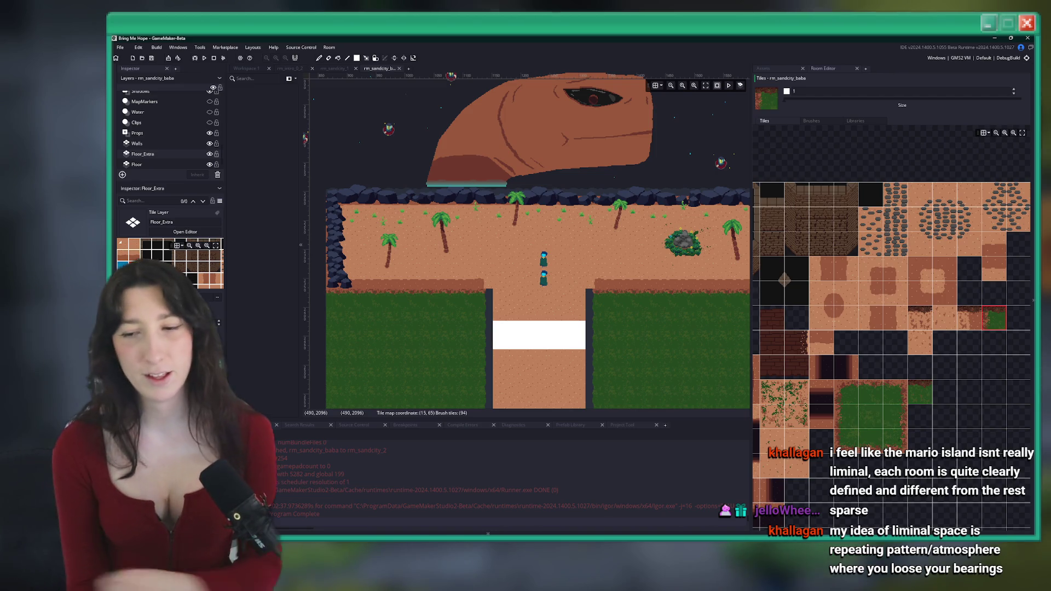
Step: Make Props_Instances the active layer in the Layers list
{"action": "scroll", "coordinate": [491, 228], "scroll_direction": "down", "scroll_amount": 1}
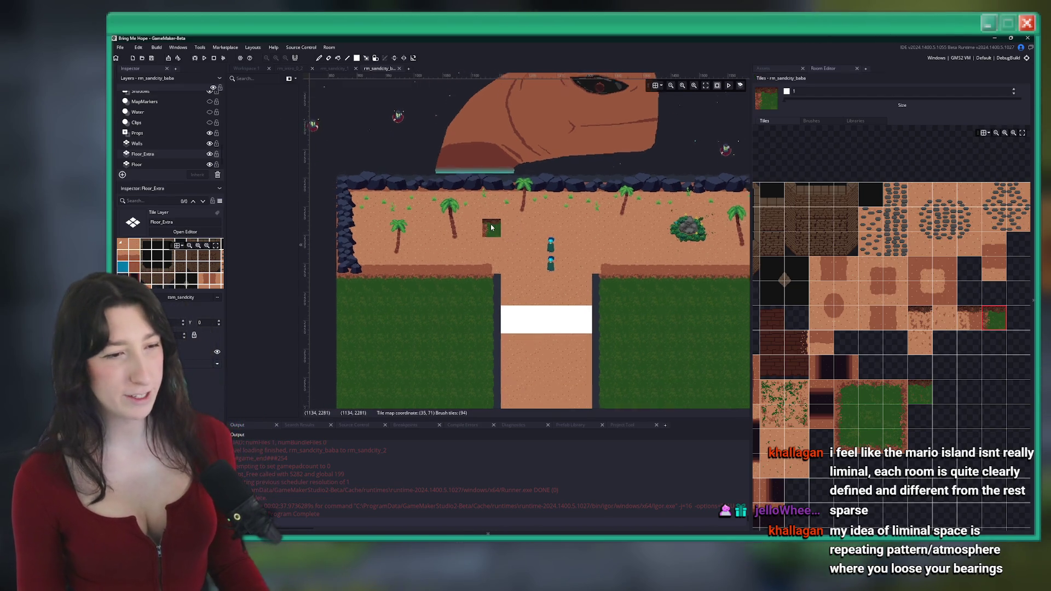
{"action": "scroll", "coordinate": [492, 228], "scroll_direction": "down", "scroll_amount": 1}
{"action": "scroll", "coordinate": [166, 148], "scroll_direction": "up", "scroll_amount": 2}
{"action": "left_click", "coordinate": [165, 99]}
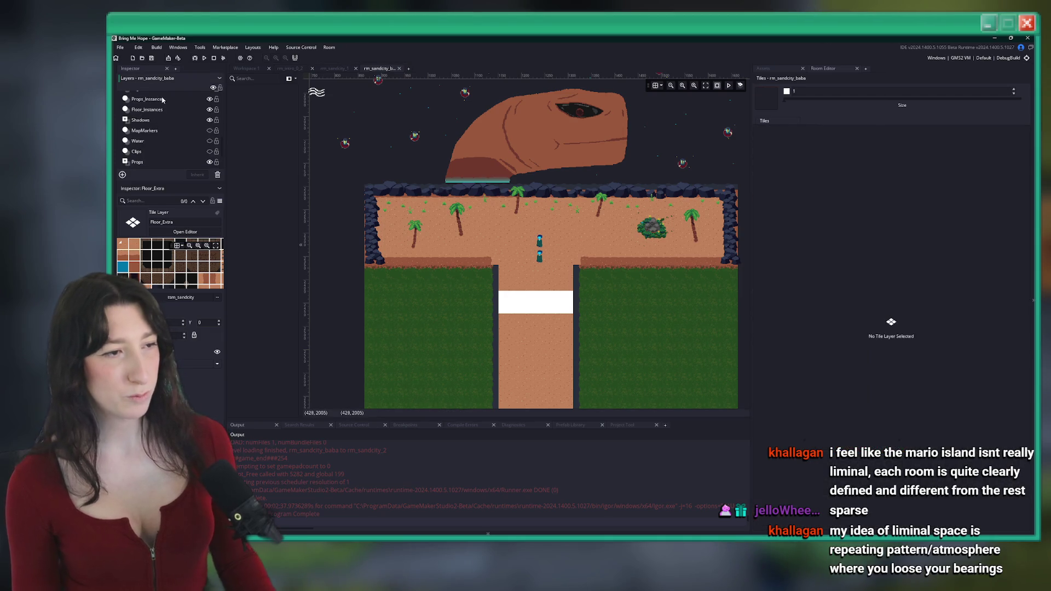
Step: Show the Asset Browser and pan the room view around the plaza
{"action": "left_click", "coordinate": [764, 68]}
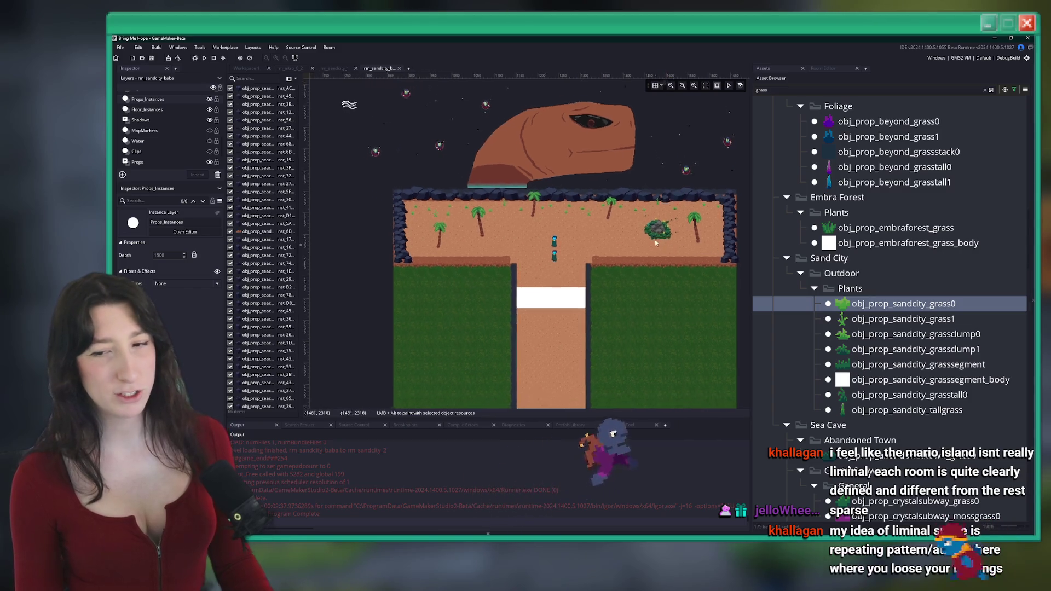
{"action": "scroll", "coordinate": [654, 239], "scroll_direction": "up", "scroll_amount": 1}
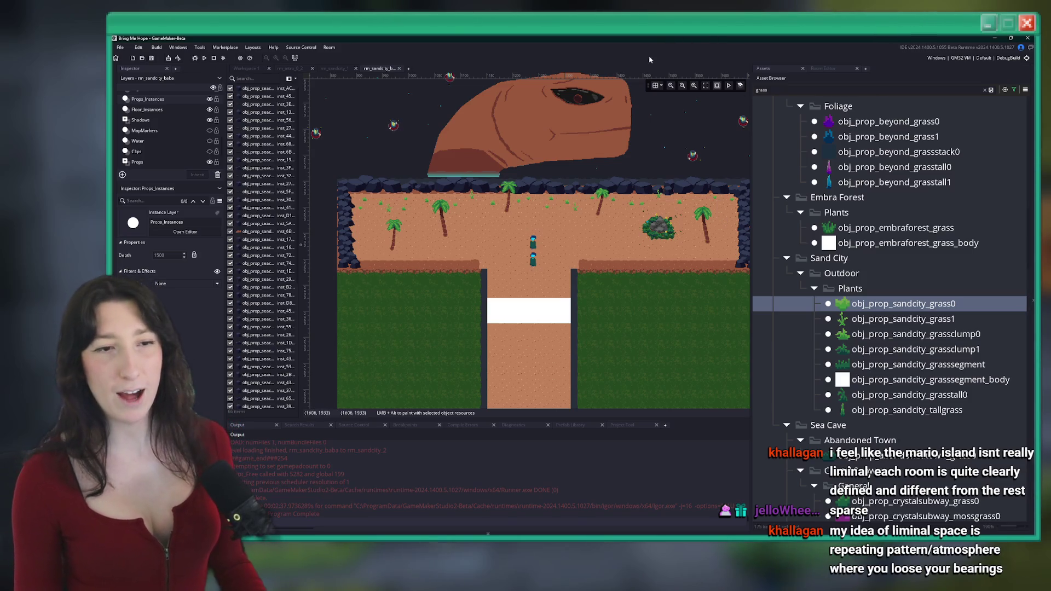
{"action": "left_click_drag", "start_coordinate": [641, 255], "coordinate": [613, 231]}
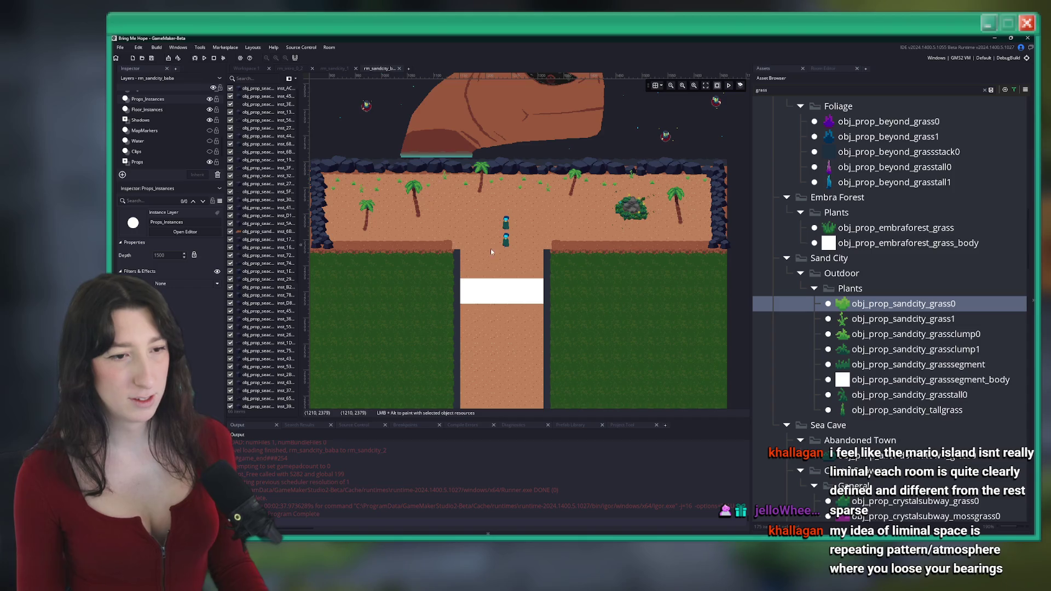
{"action": "left_click_drag", "start_coordinate": [491, 251], "coordinate": [528, 238]}
{"action": "scroll", "coordinate": [164, 126], "scroll_direction": "up", "scroll_amount": 2}
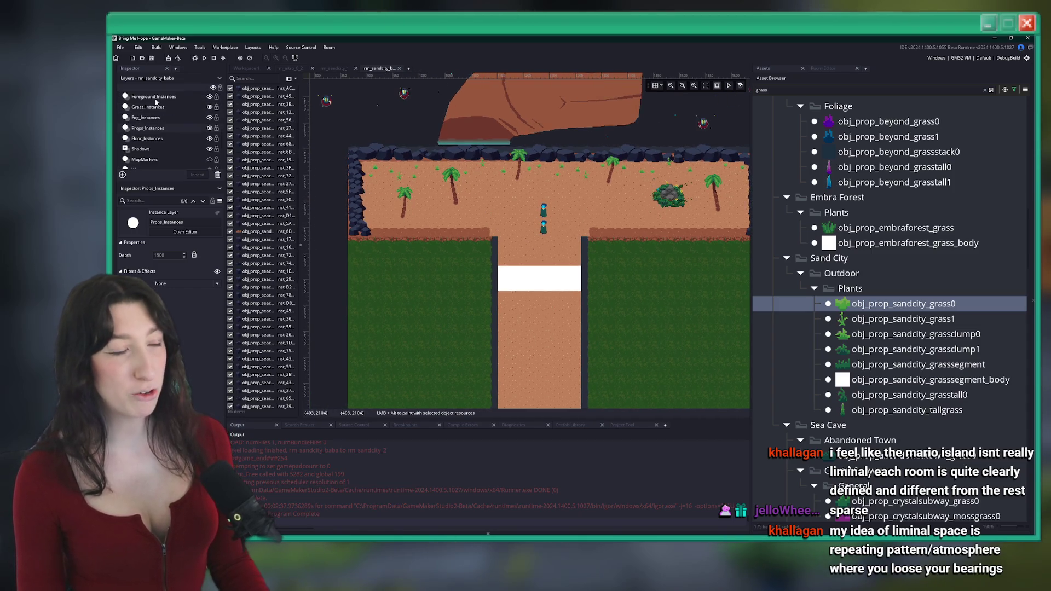
Step: On Grass_Instances, search assets for 'tree' and choose obj_prop_sandcity_treetrunk0
{"action": "left_click", "coordinate": [183, 107]}
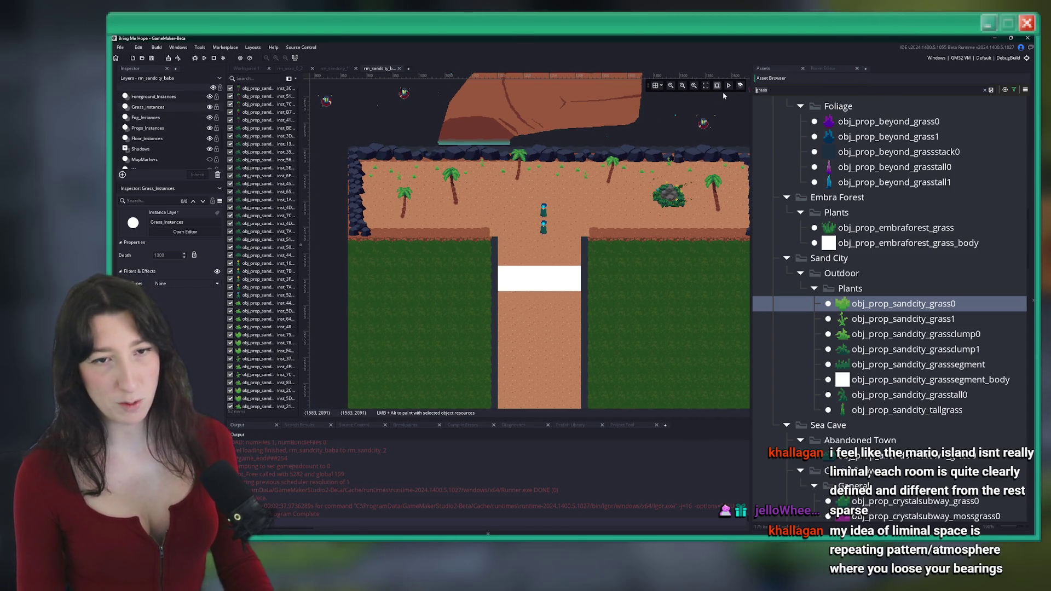
{"action": "type", "text": "tree"}
{"action": "scroll", "coordinate": [927, 232], "scroll_direction": "up", "scroll_amount": 3}
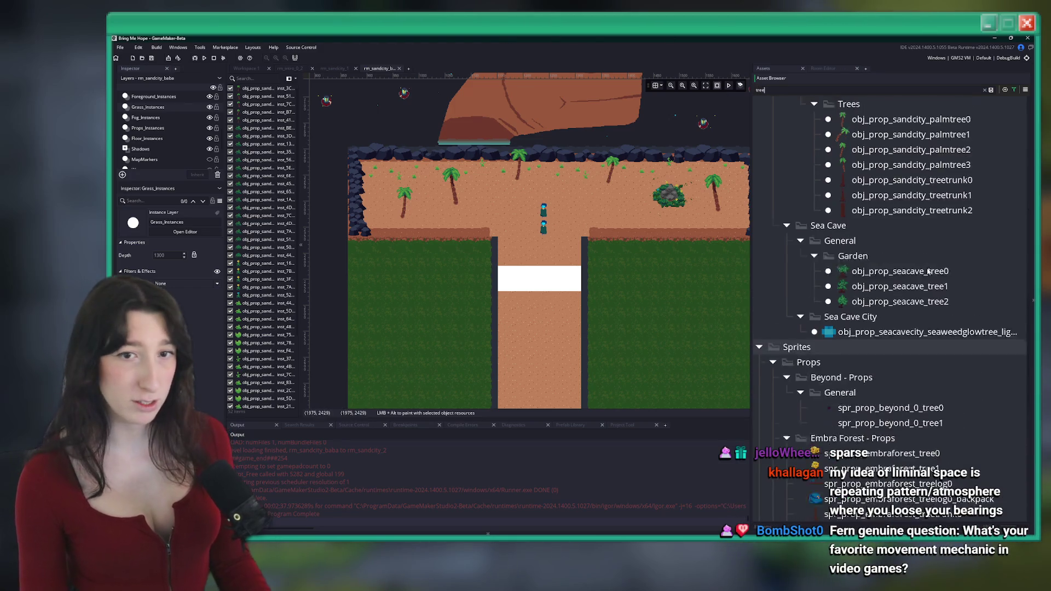
{"action": "scroll", "coordinate": [927, 232], "scroll_direction": "up", "scroll_amount": 1}
{"action": "left_click", "coordinate": [929, 221]}
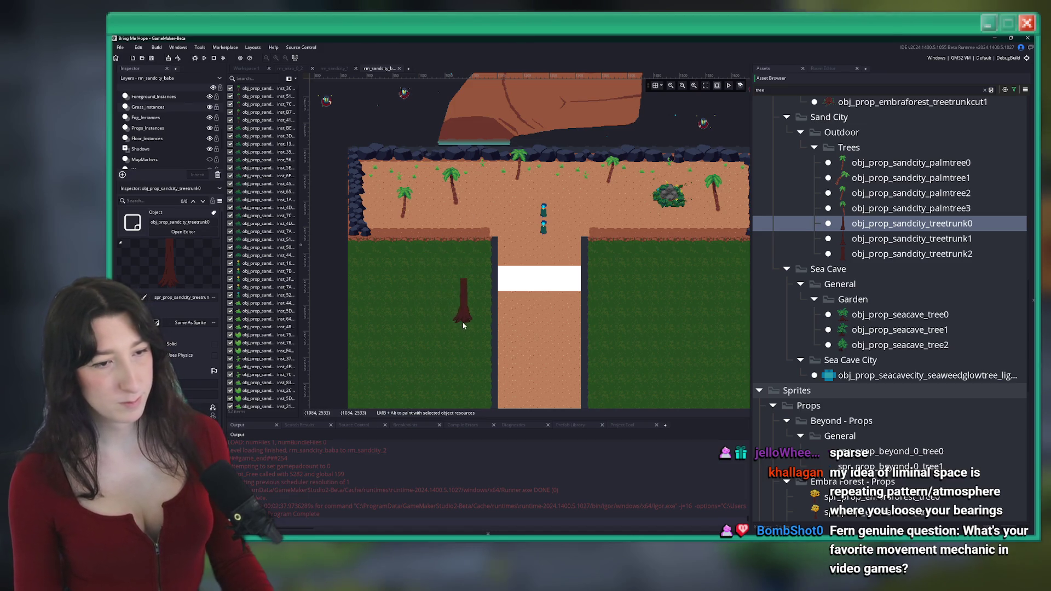
{"action": "scroll", "coordinate": [452, 314], "scroll_direction": "down", "scroll_amount": 2}
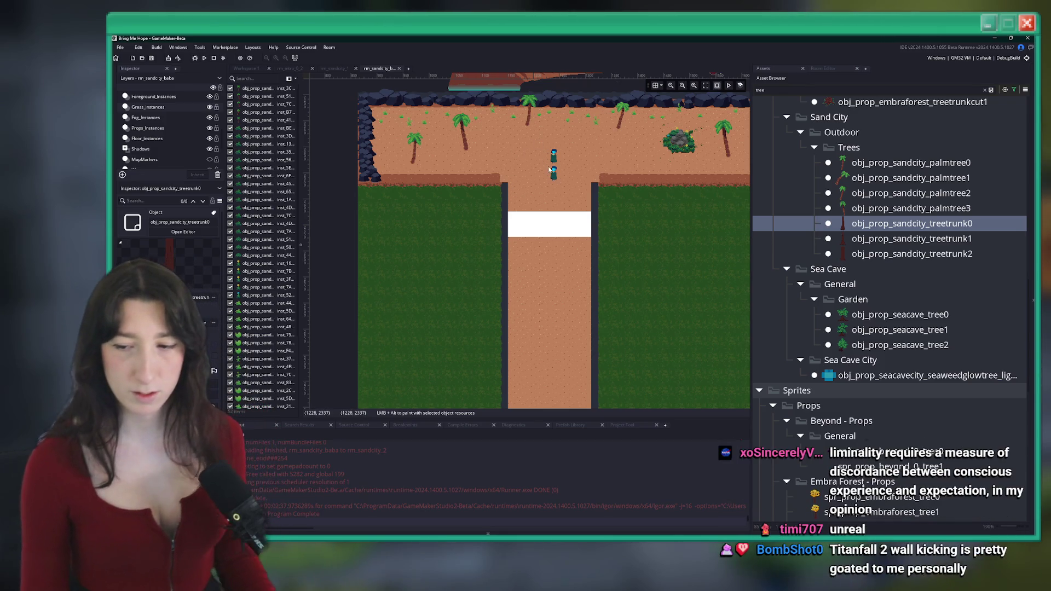
{"action": "left_click_drag", "start_coordinate": [623, 242], "coordinate": [574, 223]}
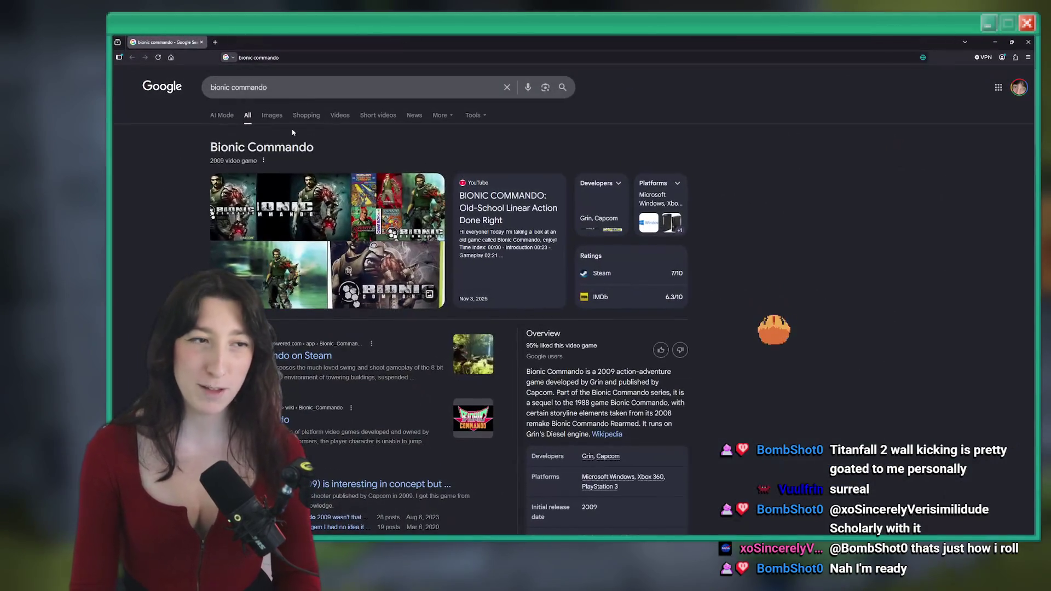
Step: Extend the Bionic Commando search with 'youtube', then with 'xbox 360 momvent'
{"action": "left_click", "coordinate": [361, 87]}
{"action": "left_click", "coordinate": [361, 87]}
{"action": "type", "text": "youtube"}
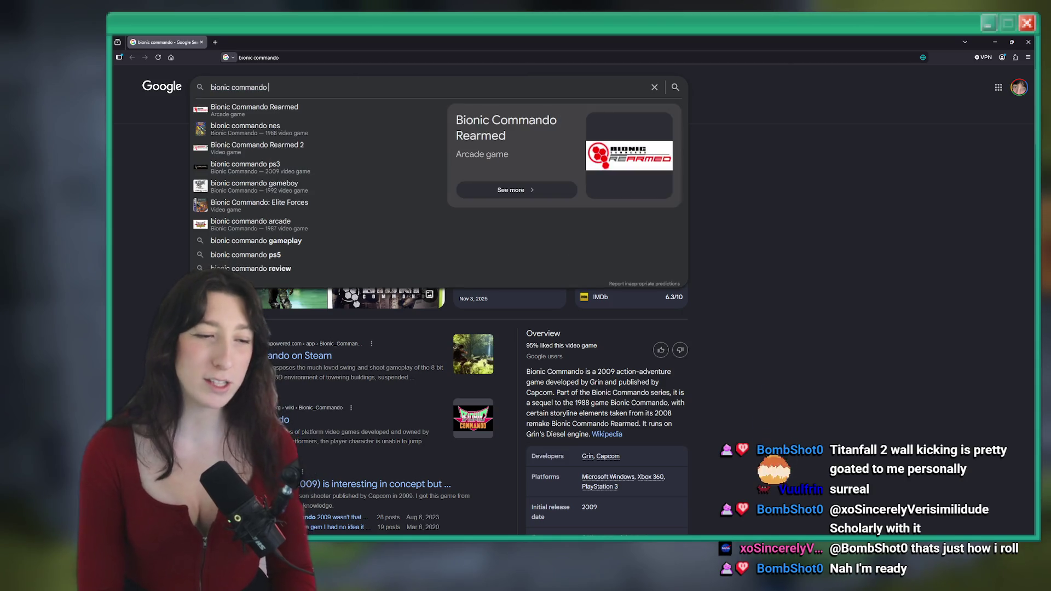
{"action": "key", "text": "Return"}
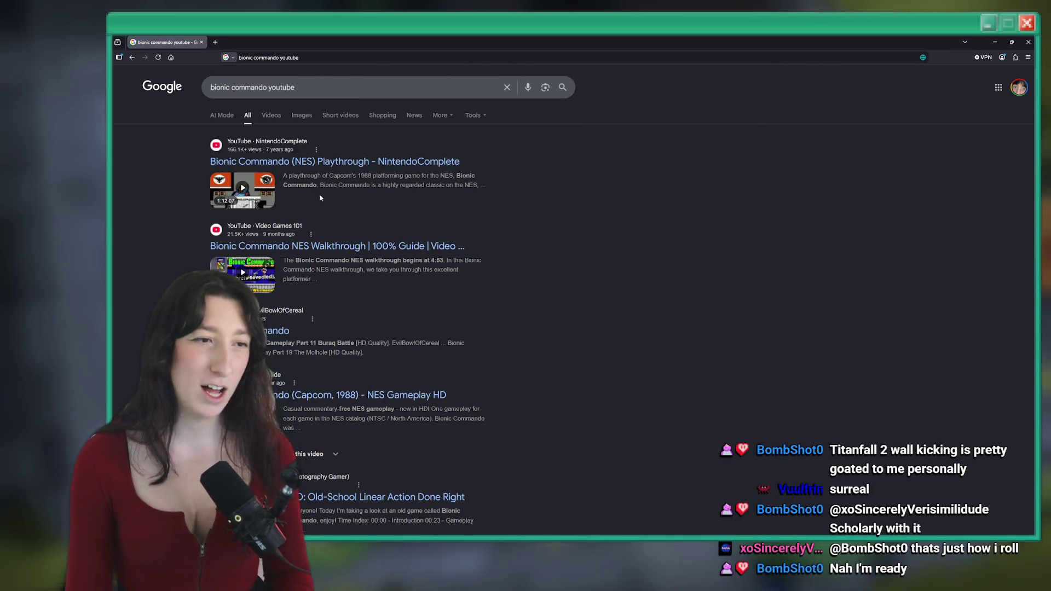
{"action": "left_click", "coordinate": [356, 87]}
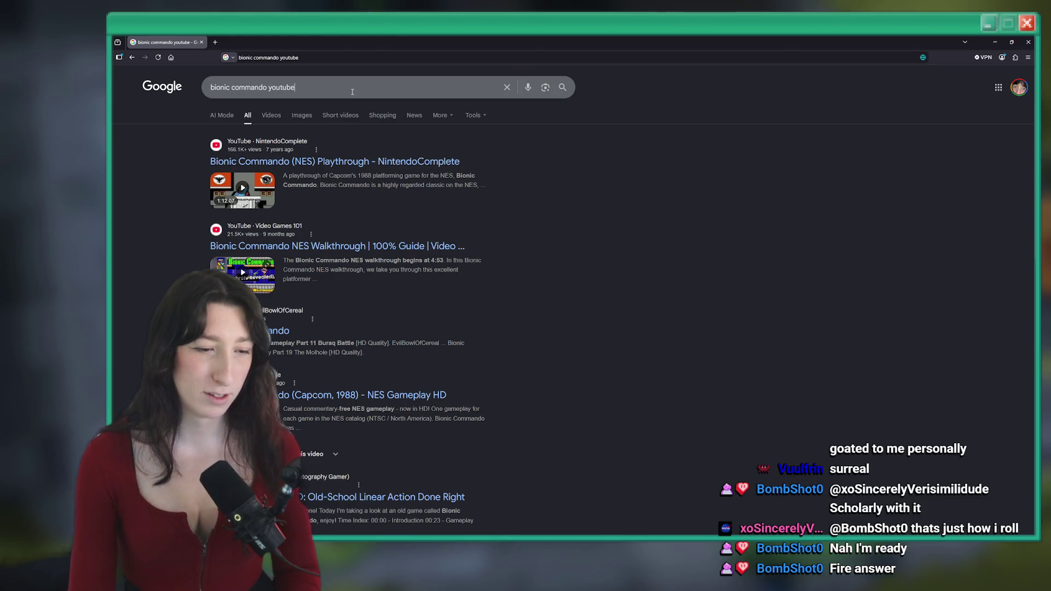
{"action": "type", "text": "xbox 360 momvent"}
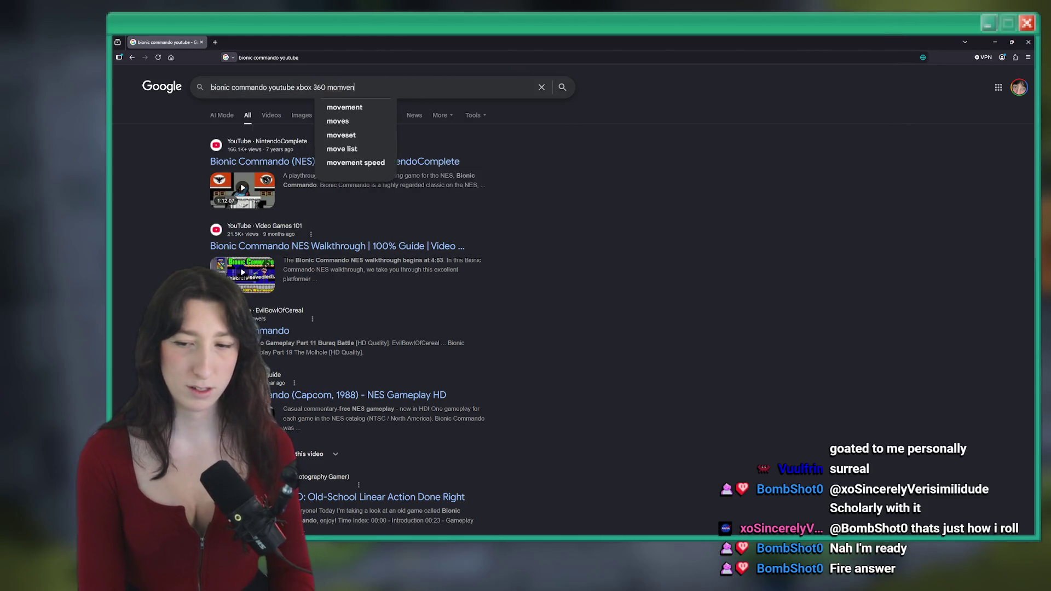
{"action": "key", "text": "Return"}
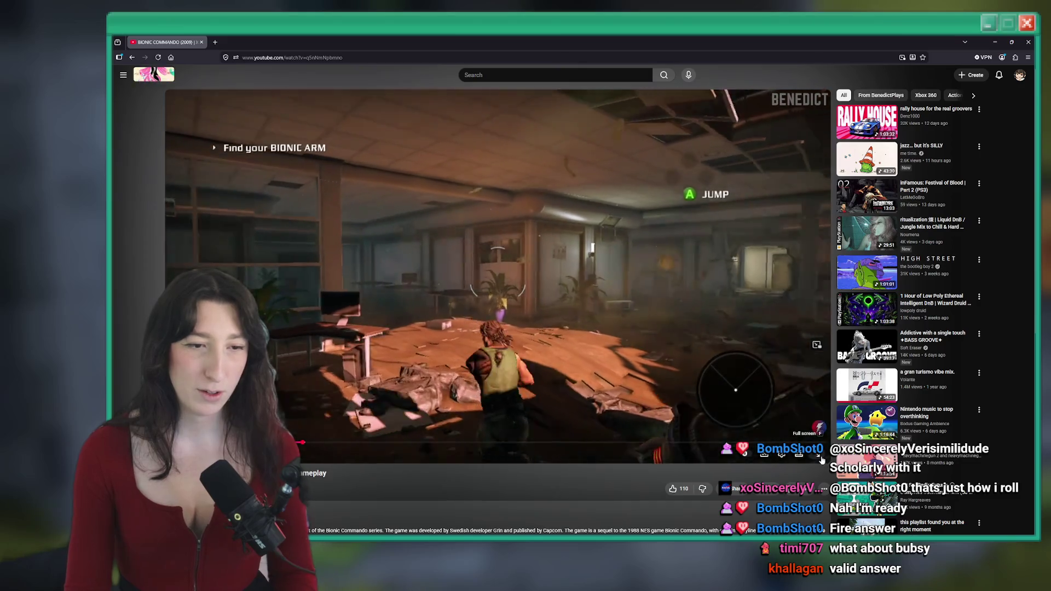
Step: Watch the Bionic Commando video full screen, skipping to about 10:28 and pausing once
{"action": "left_click", "coordinate": [819, 456]}
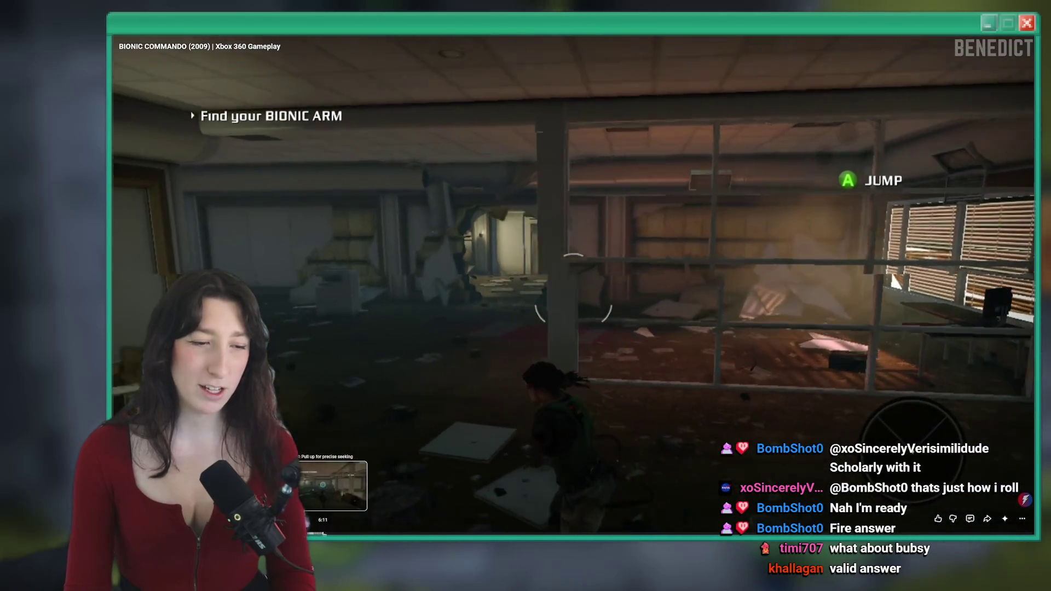
{"action": "left_click_drag", "start_coordinate": [324, 534], "coordinate": [468, 534]}
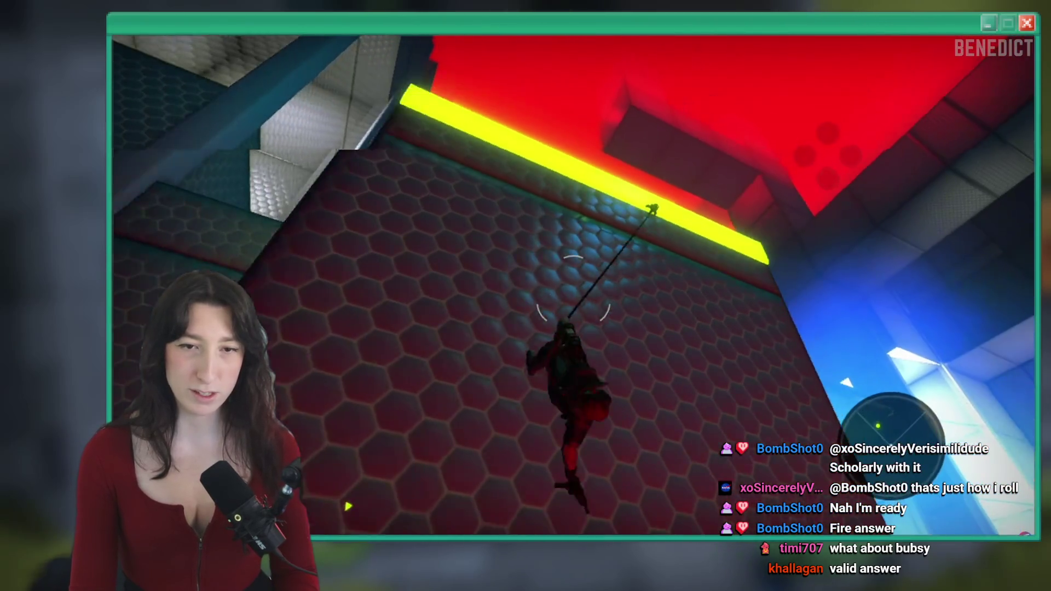
{"action": "mouse_move", "coordinate": [599, 37]}
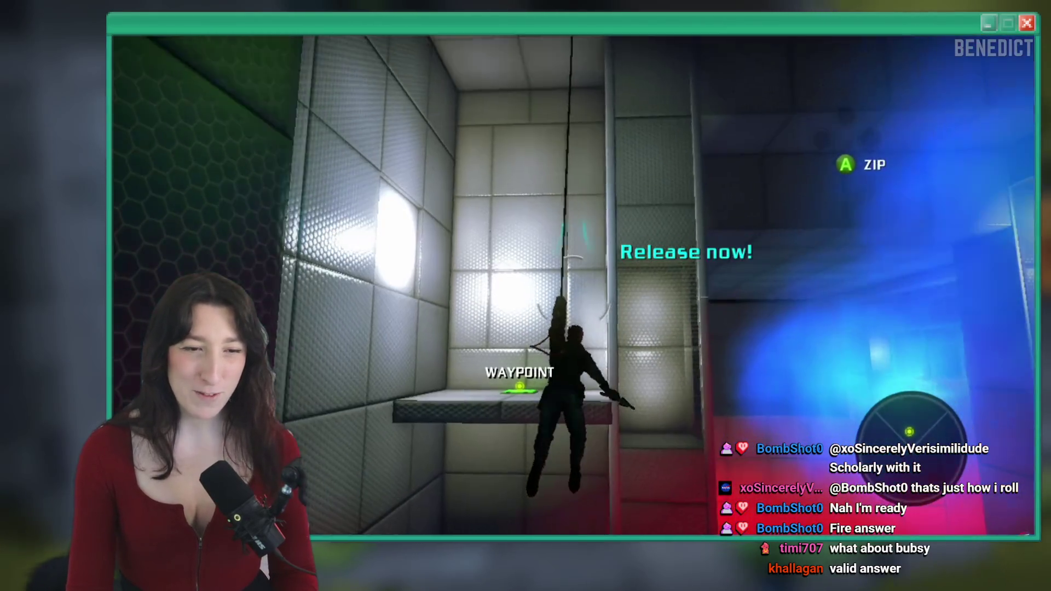
{"action": "mouse_move", "coordinate": [678, 286]}
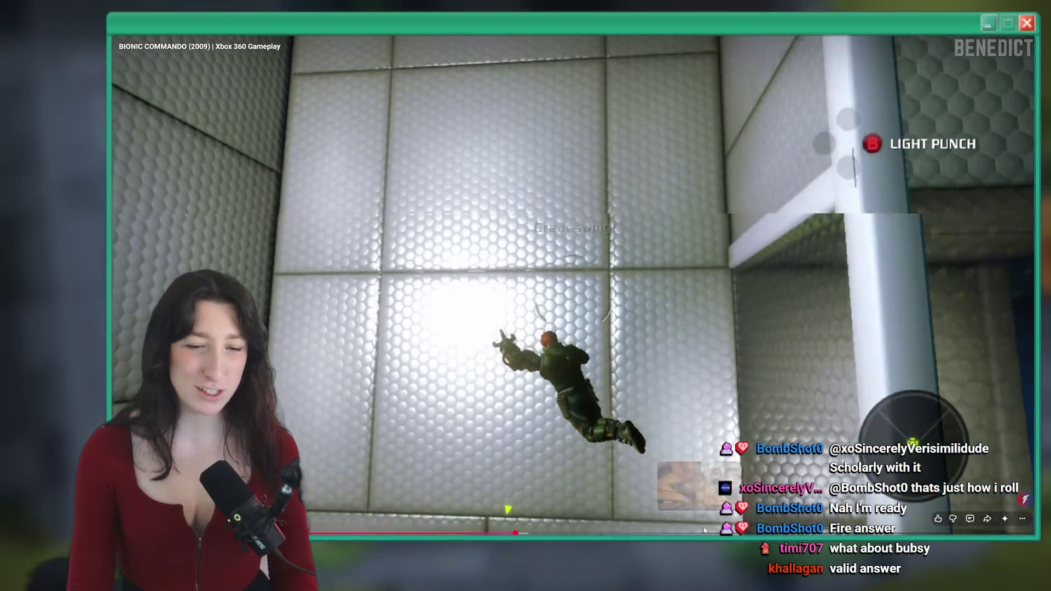
{"action": "key", "text": "space"}
{"action": "key", "text": "space"}
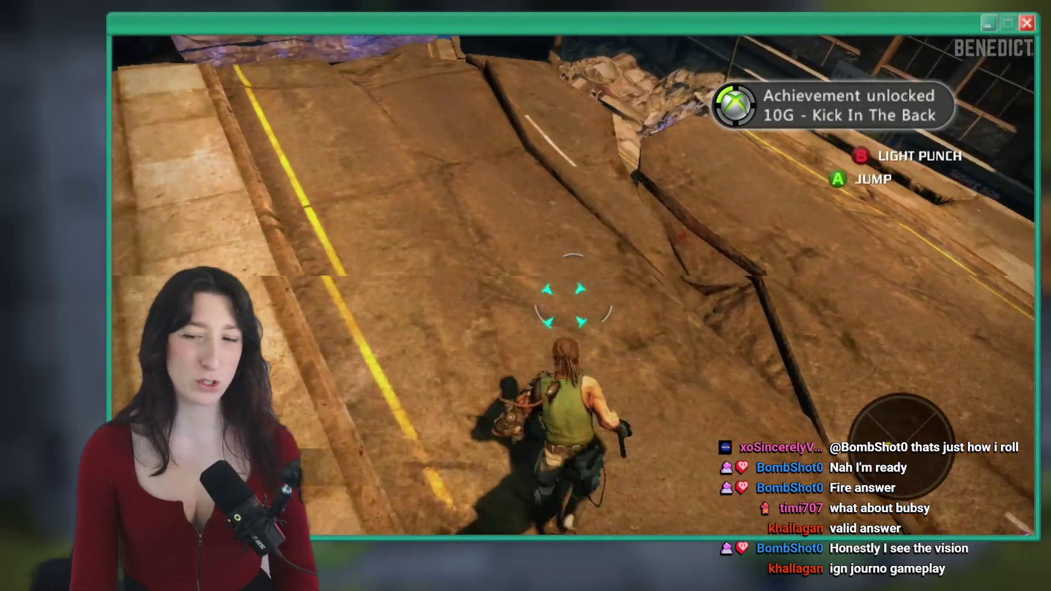
{"action": "mouse_move", "coordinate": [439, 236]}
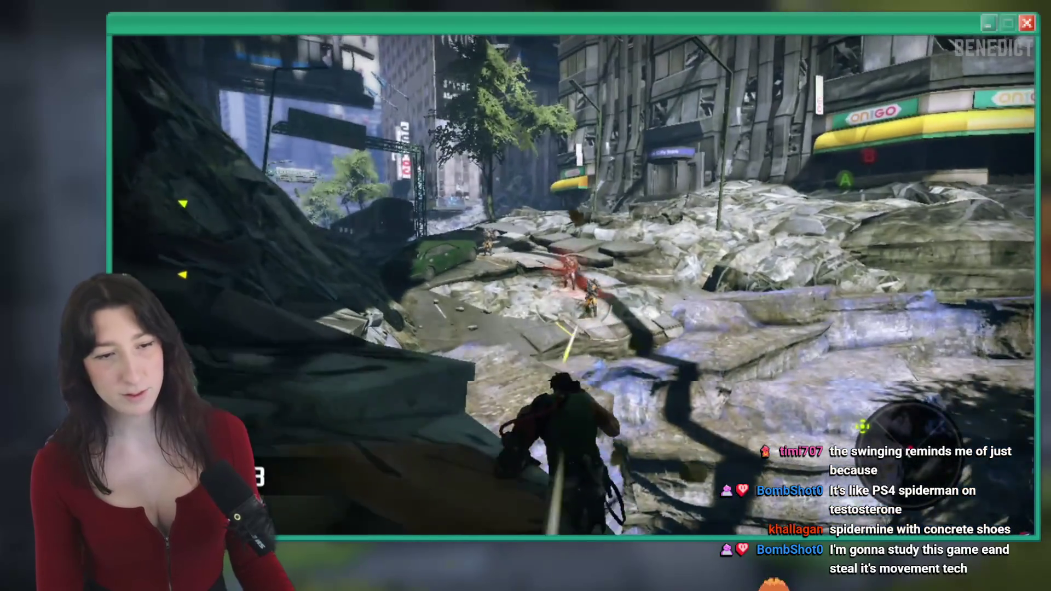
{"action": "mouse_move", "coordinate": [597, 265]}
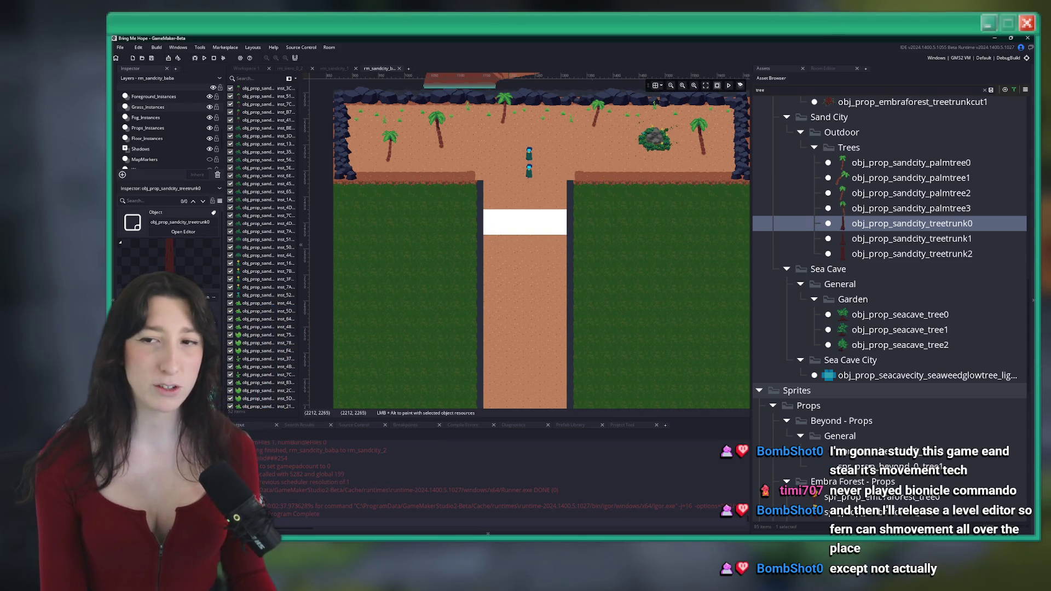
Step: Switch from rm_sandcity_baba to the rm_sandcity_1 room with its palm trees, benches and cobbled paths
{"action": "scroll", "coordinate": [554, 202], "scroll_direction": "up", "scroll_amount": 1}
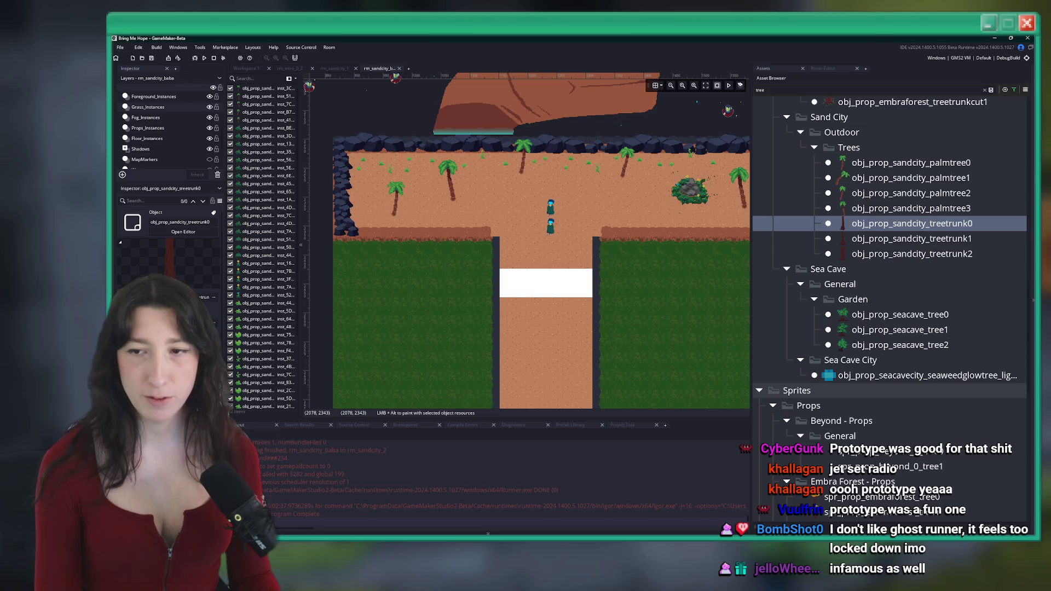
{"action": "scroll", "coordinate": [458, 300], "scroll_direction": "down", "scroll_amount": 2}
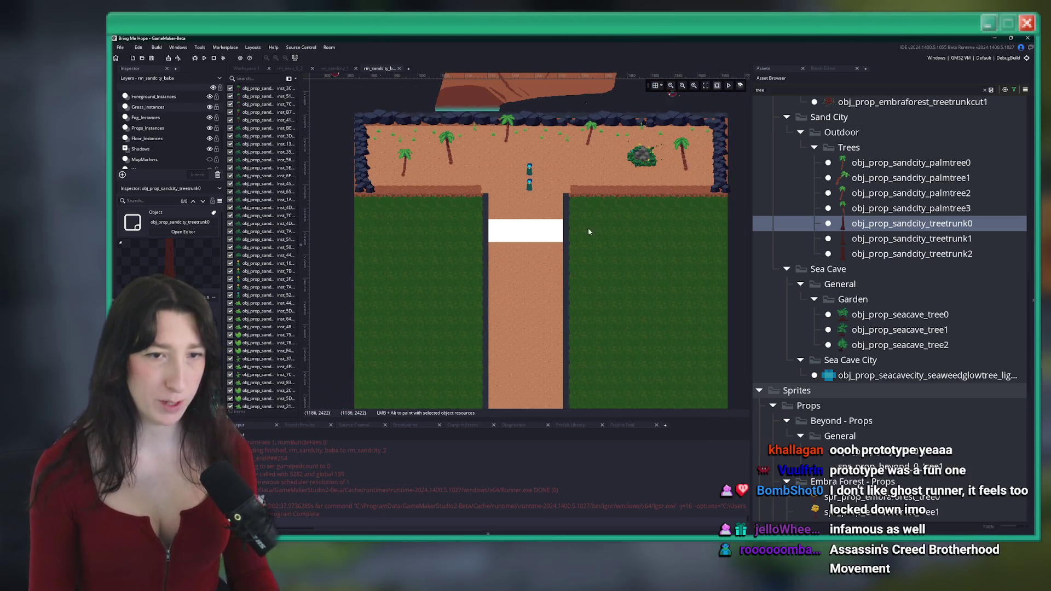
{"action": "left_click", "coordinate": [334, 68]}
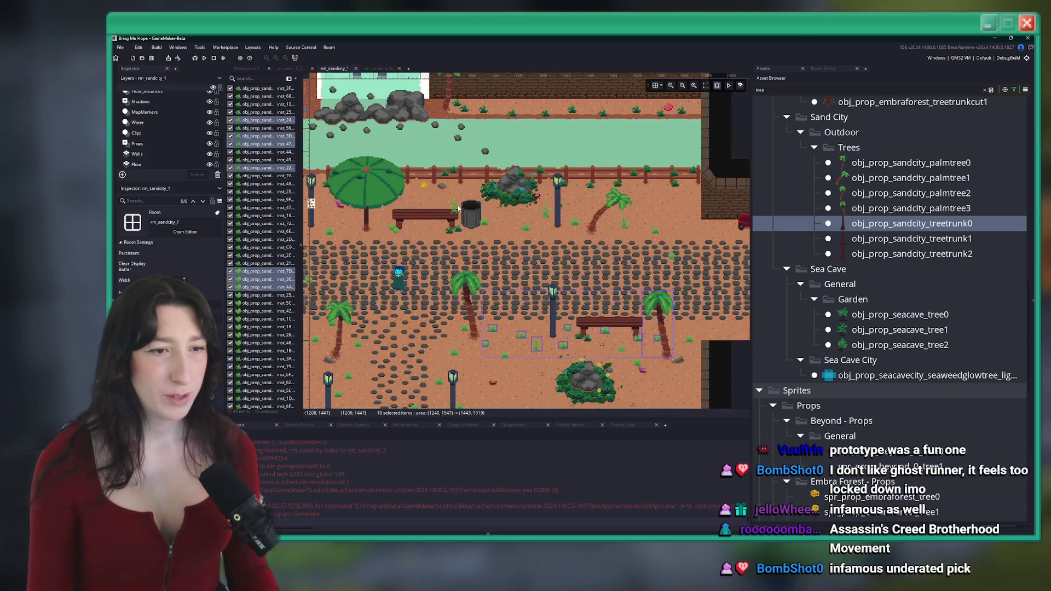
Step: Open the rm_sandcity_2 room through the asset search using 'city_2'
{"action": "key", "text": "ctrl+t"}
{"action": "type", "text": "randsand"}
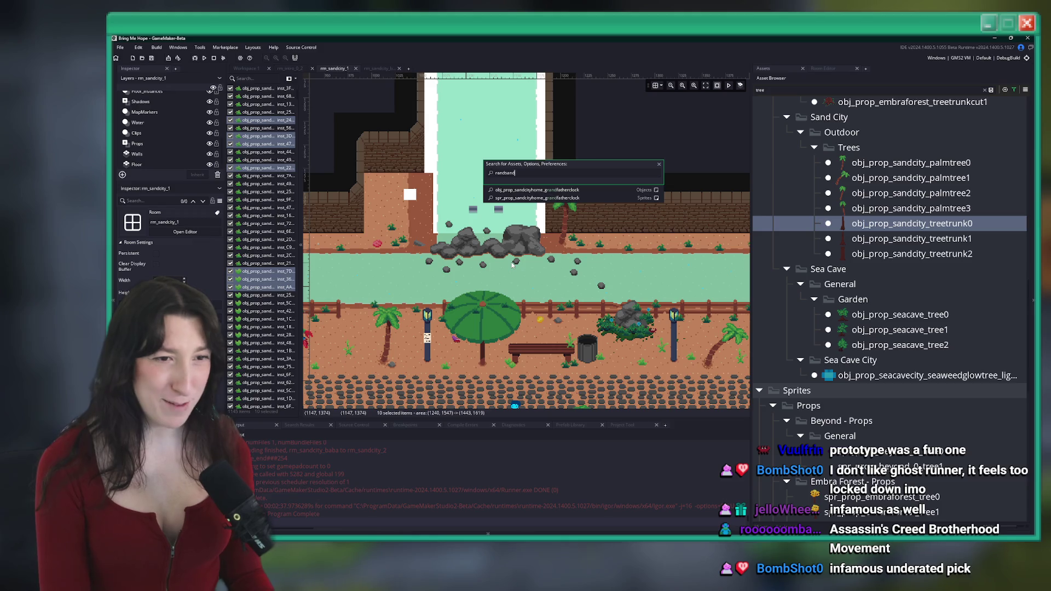
{"action": "key", "text": "BackSpace"}
{"action": "key", "text": "BackSpace"}
{"action": "type", "text": "Sand"}
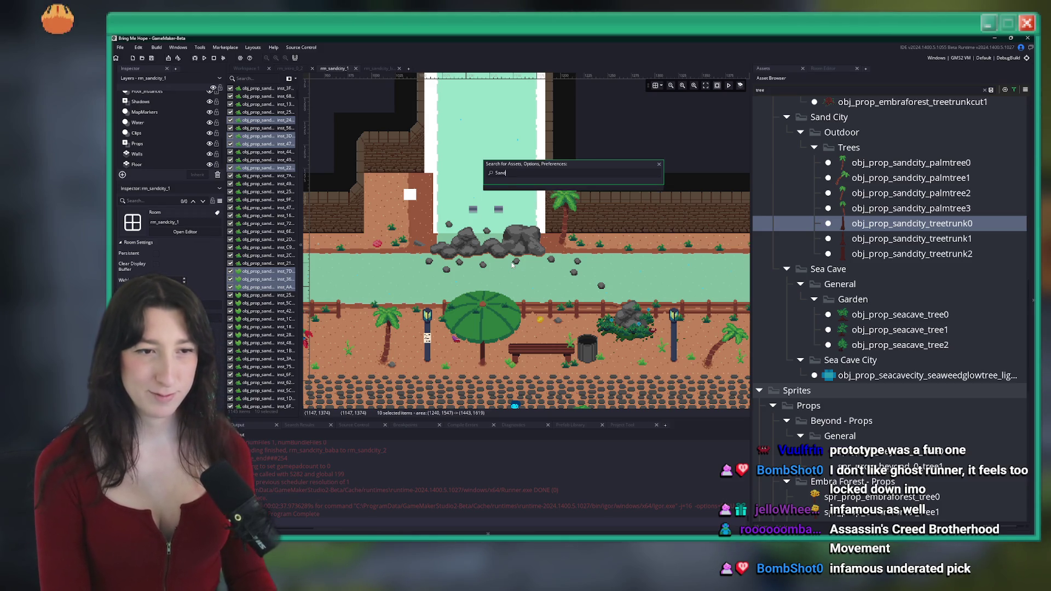
{"action": "type", "text": "city_2"}
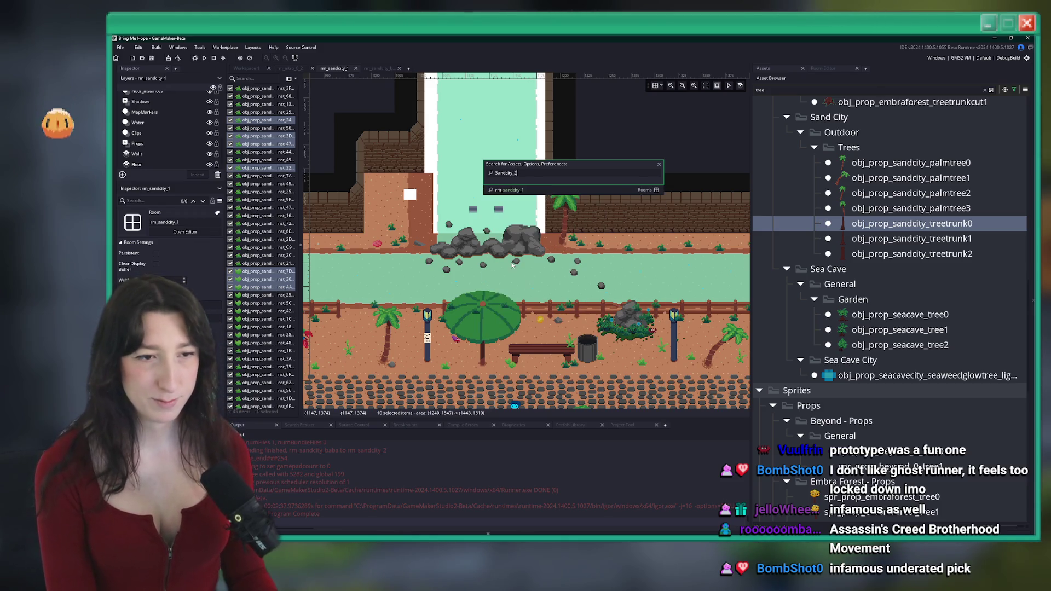
{"action": "key", "text": "Return"}
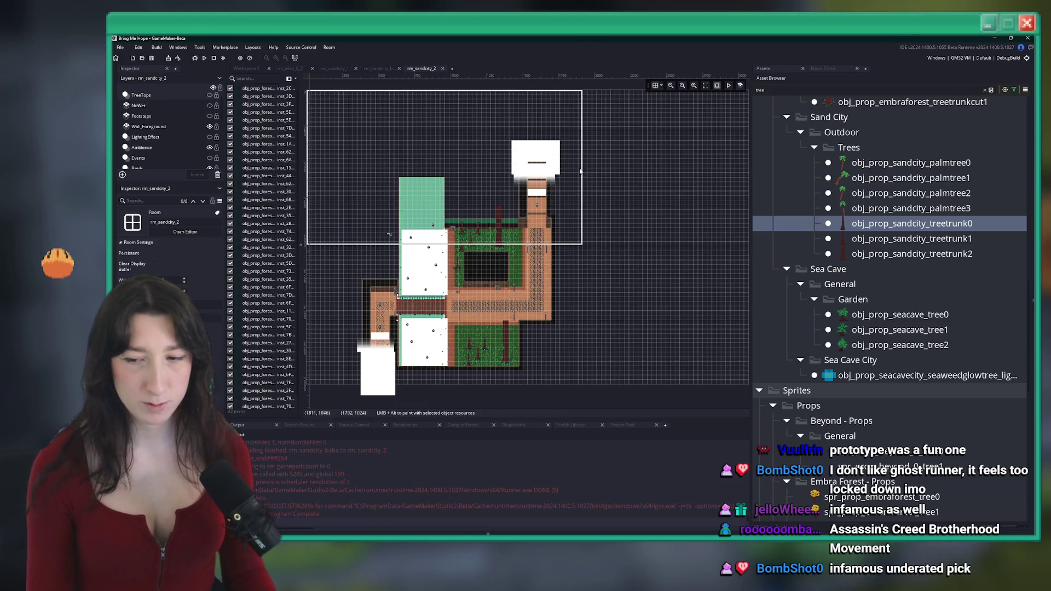
Step: Close the leftover room tab and put rm_sandcity_2 first among the room tabs
{"action": "scroll", "coordinate": [382, 325], "scroll_direction": "up", "scroll_amount": 5}
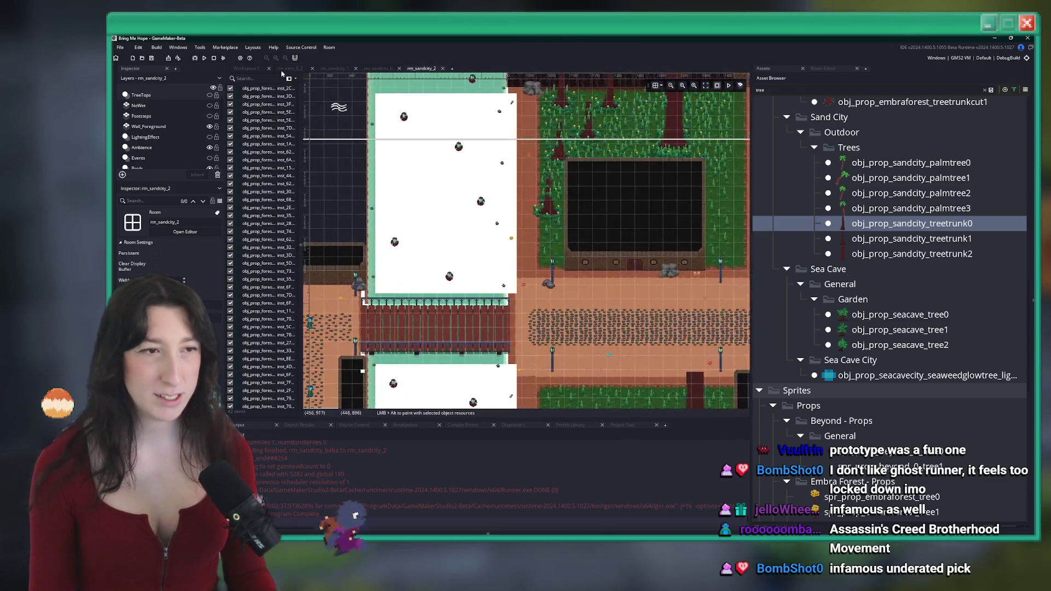
{"action": "middle_click", "coordinate": [369, 70]}
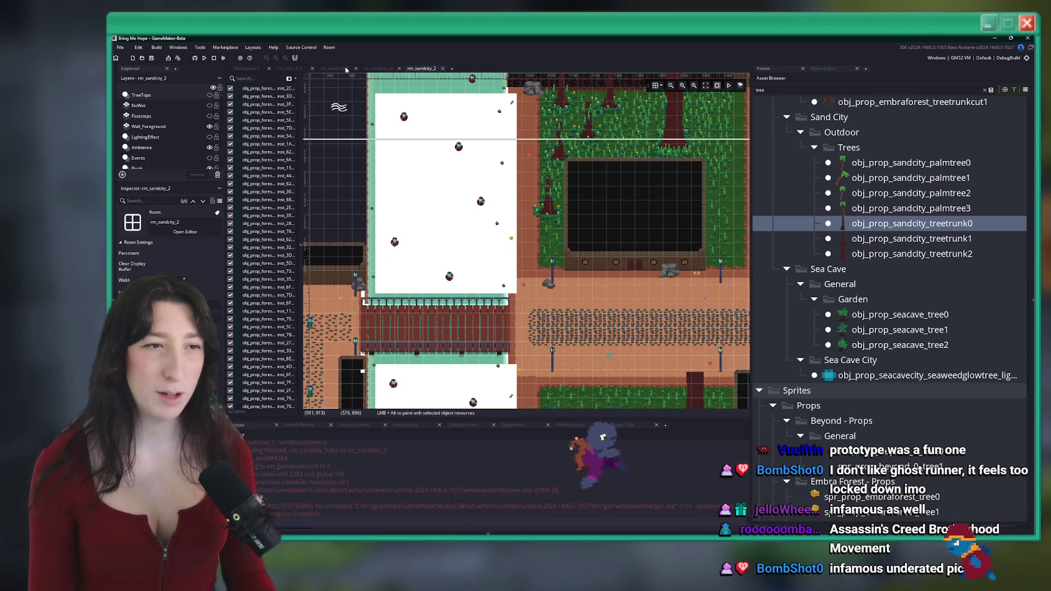
{"action": "left_click_drag", "start_coordinate": [345, 70], "coordinate": [383, 70]}
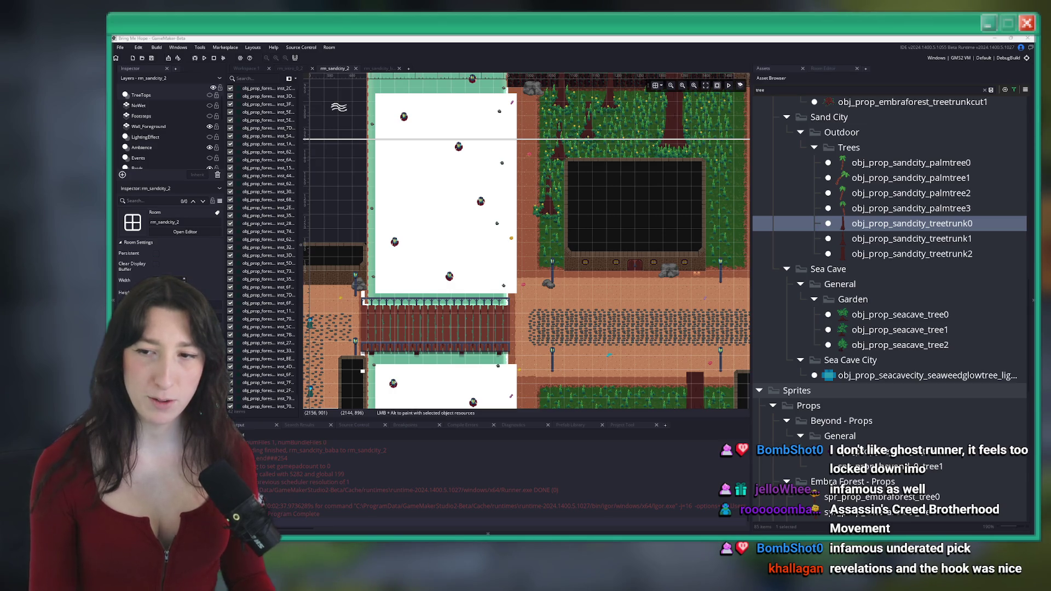
Step: Open the Assassin's Creed Brotherhood Steam store page, getting past the age check
{"action": "key", "text": "alt+Tab"}
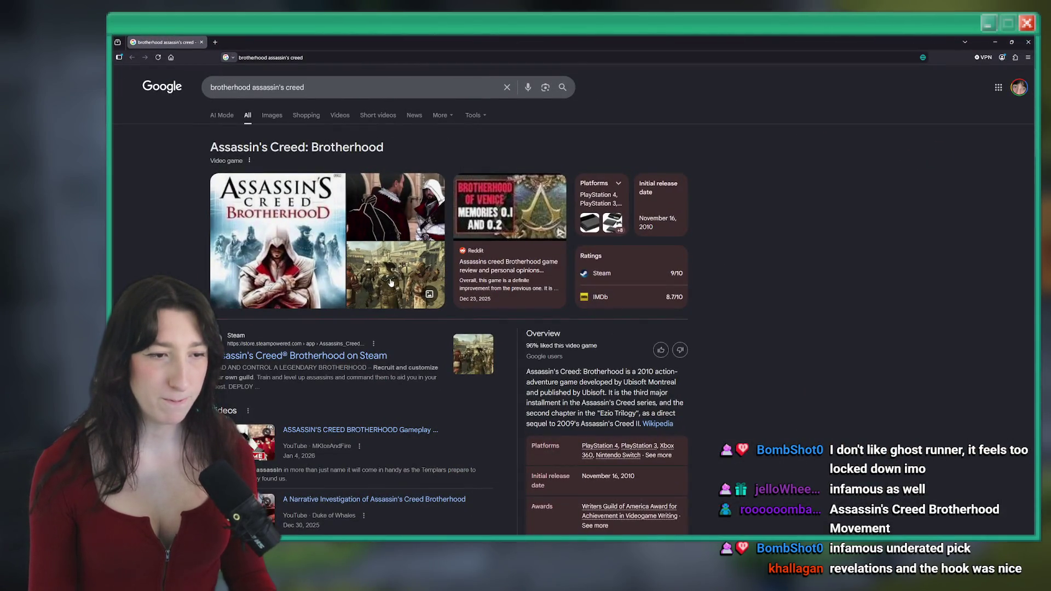
{"action": "left_click", "coordinate": [297, 356]}
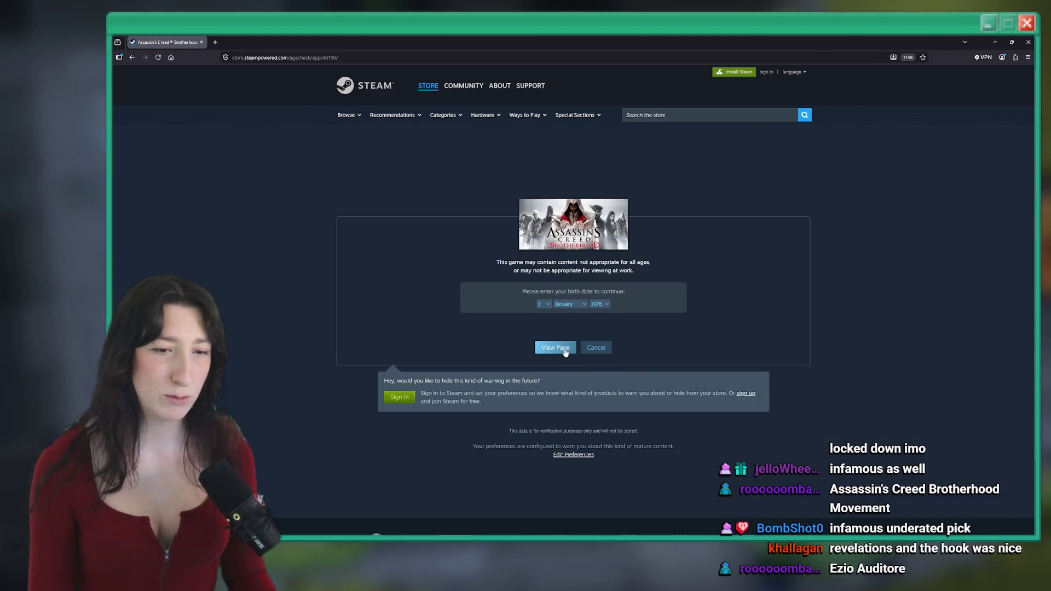
{"action": "left_click", "coordinate": [566, 352]}
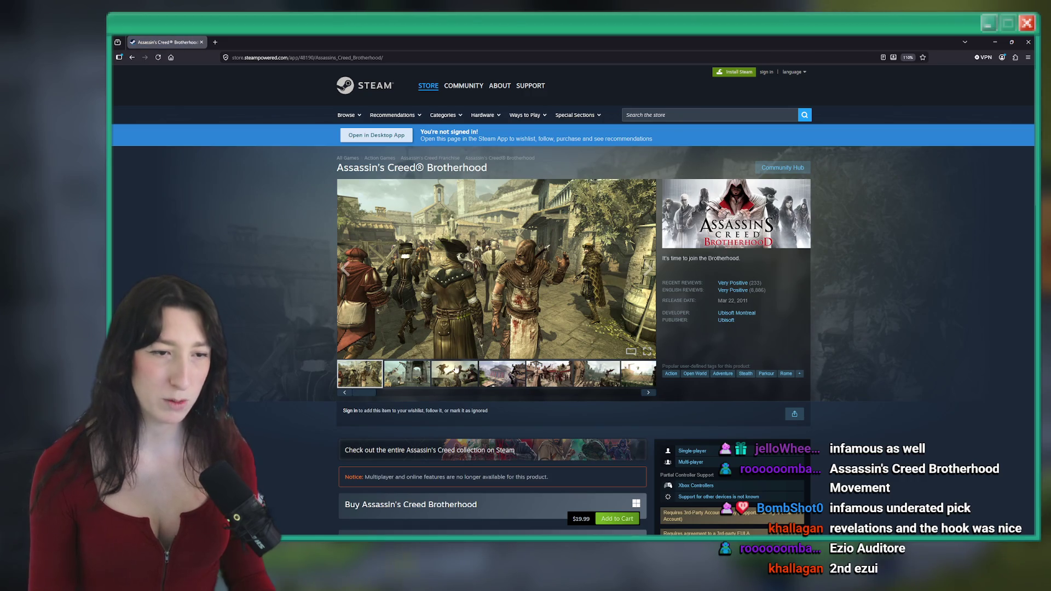
Step: Browse several of the game's screenshots, then return to GameMaker
{"action": "left_click", "coordinate": [456, 368]}
{"action": "scroll", "coordinate": [737, 282], "scroll_direction": "down", "scroll_amount": 1}
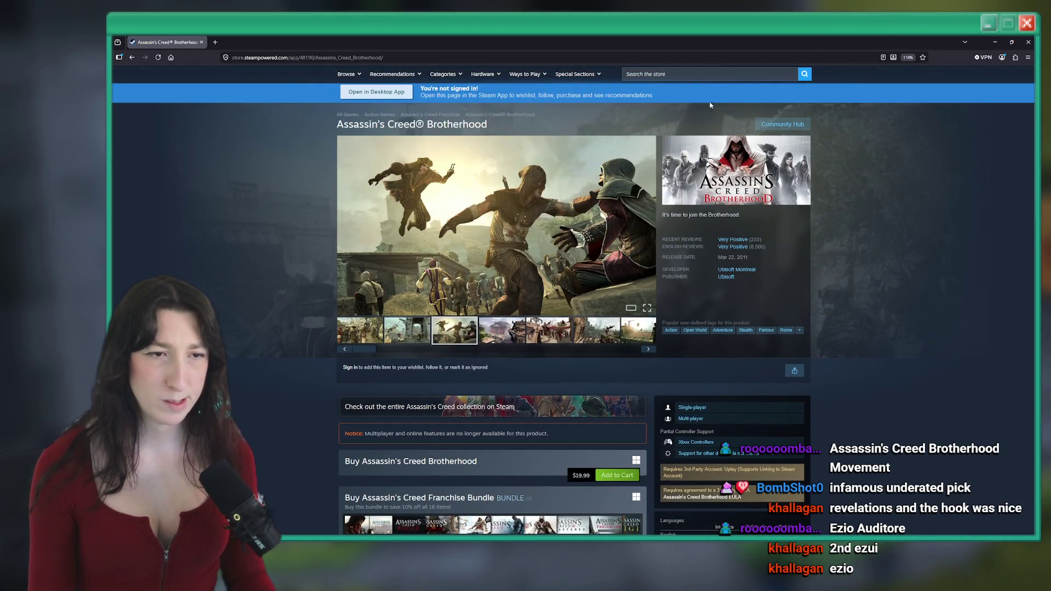
{"action": "scroll", "coordinate": [710, 105], "scroll_direction": "up", "scroll_amount": 1}
{"action": "left_click", "coordinate": [706, 115]}
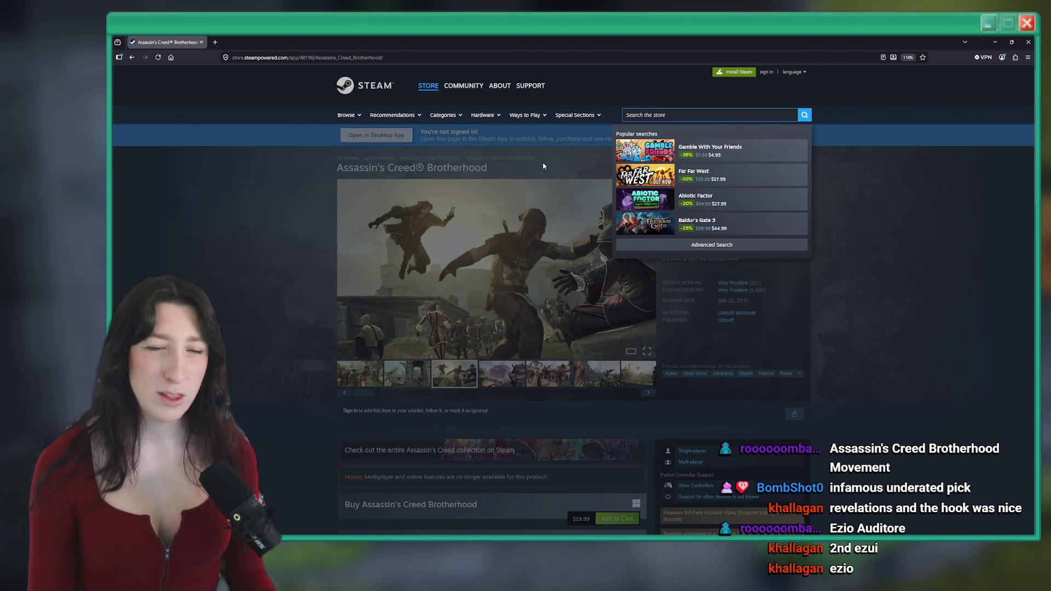
{"action": "left_click", "coordinate": [563, 174]}
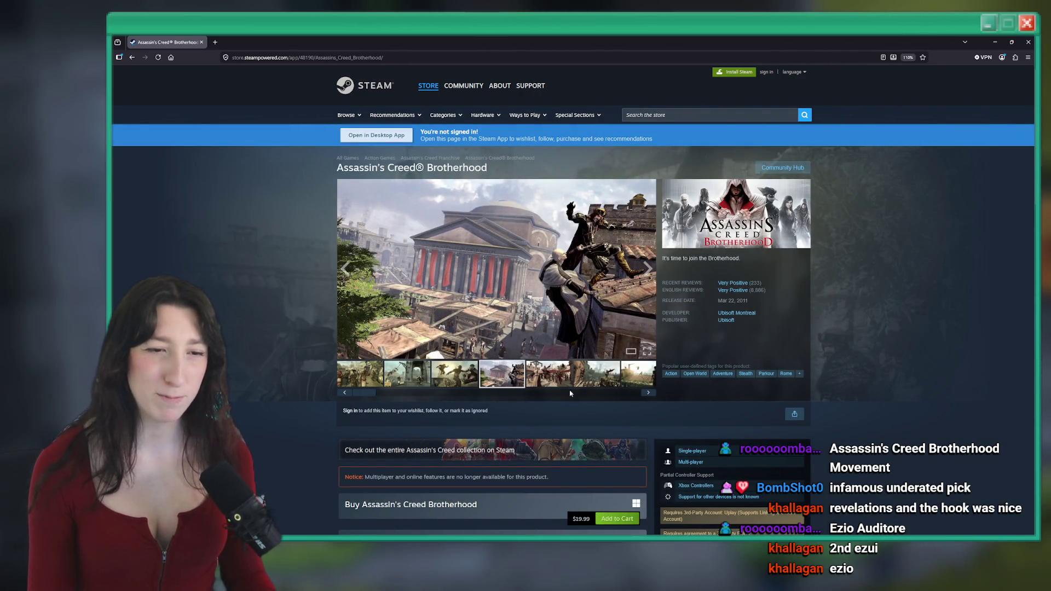
{"action": "left_click", "coordinate": [569, 393]}
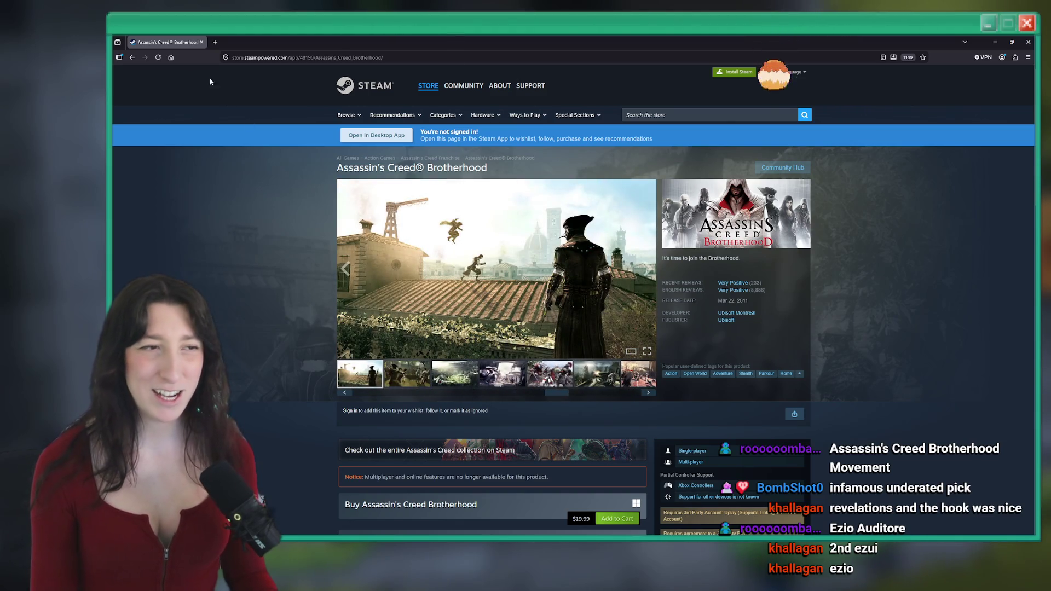
{"action": "key", "text": "alt+Tab"}
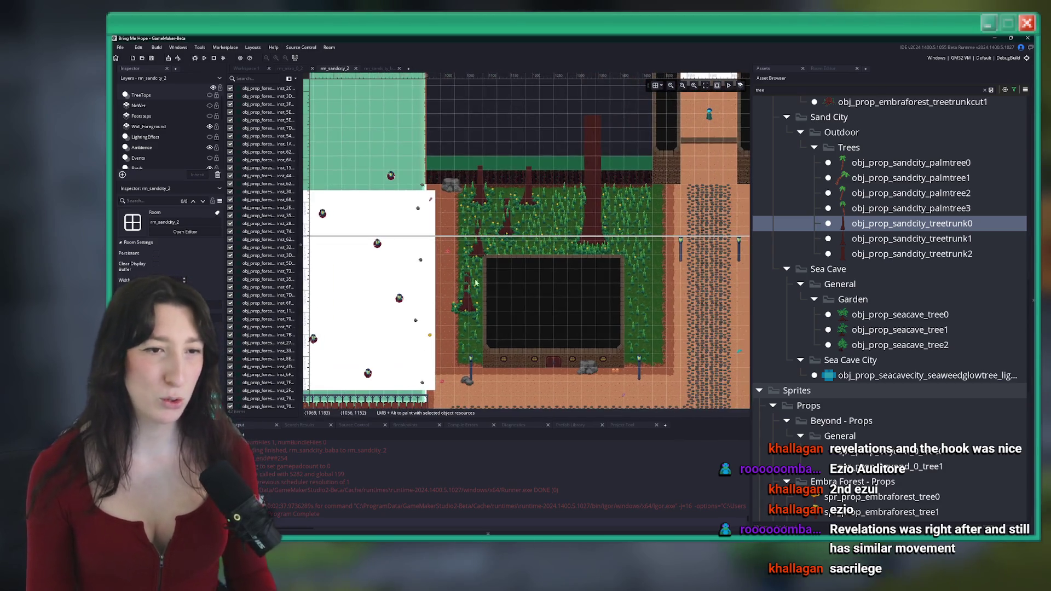
Step: On the Grass_Instances layer, select the block of grass instances in the forest
{"action": "scroll", "coordinate": [170, 142], "scroll_direction": "down", "scroll_amount": 2}
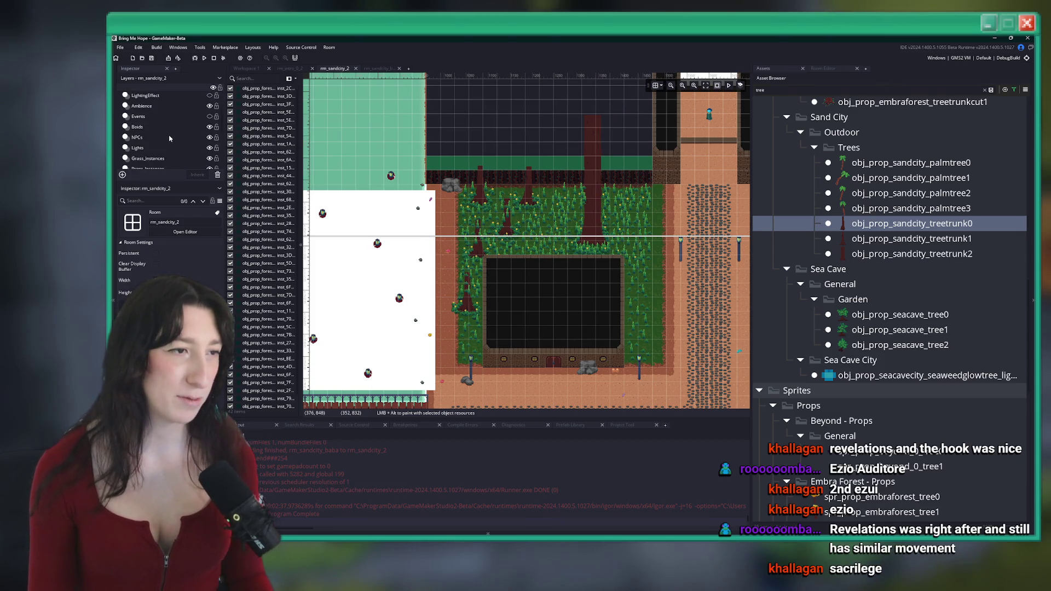
{"action": "scroll", "coordinate": [170, 138], "scroll_direction": "down", "scroll_amount": 1}
{"action": "left_click", "coordinate": [160, 146]}
{"action": "scroll", "coordinate": [506, 173], "scroll_direction": "up", "scroll_amount": 2}
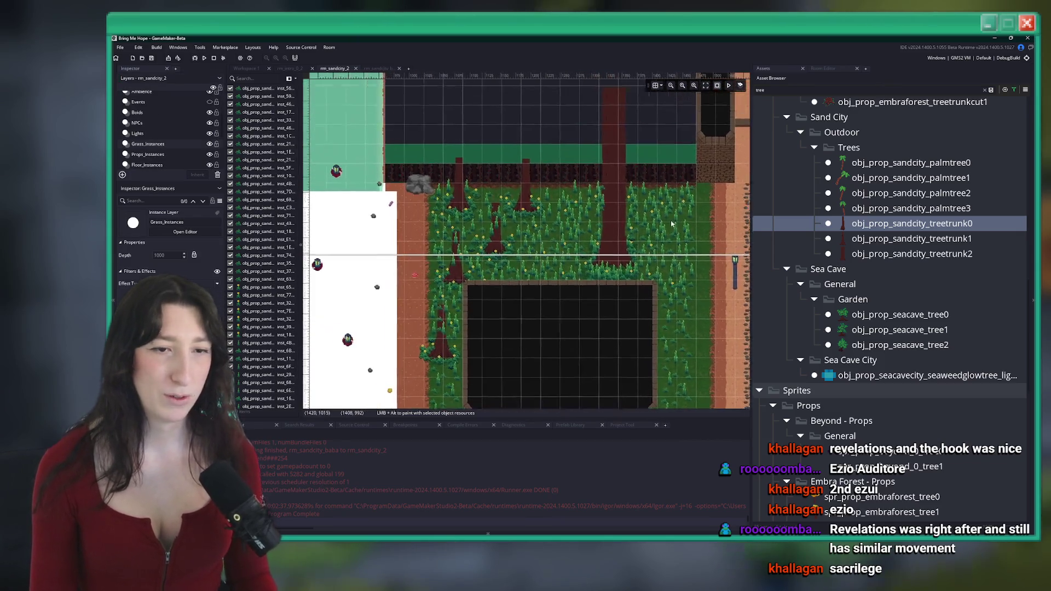
{"action": "mouse_move", "coordinate": [706, 186]}
{"action": "left_mouse_down"}
{"action": "mouse_move", "coordinate": [609, 248]}
{"action": "mouse_move", "coordinate": [444, 286]}
{"action": "left_mouse_up"}
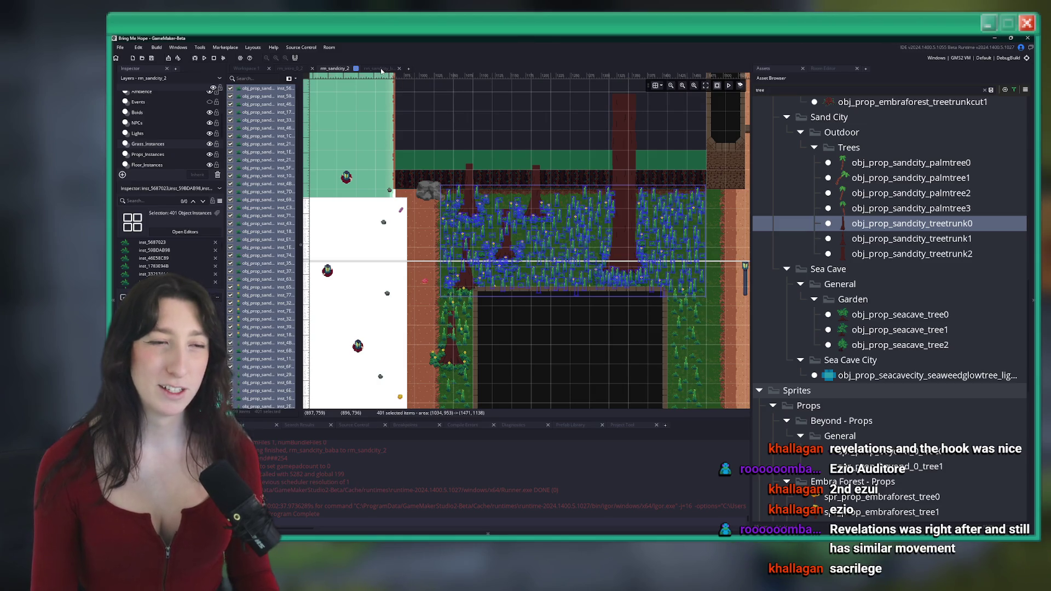
Step: Back in rm_sandcity_baba, position the grass patches over the sand strip
{"action": "left_click", "coordinate": [382, 70]}
{"action": "scroll", "coordinate": [170, 135], "scroll_direction": "up", "scroll_amount": 3}
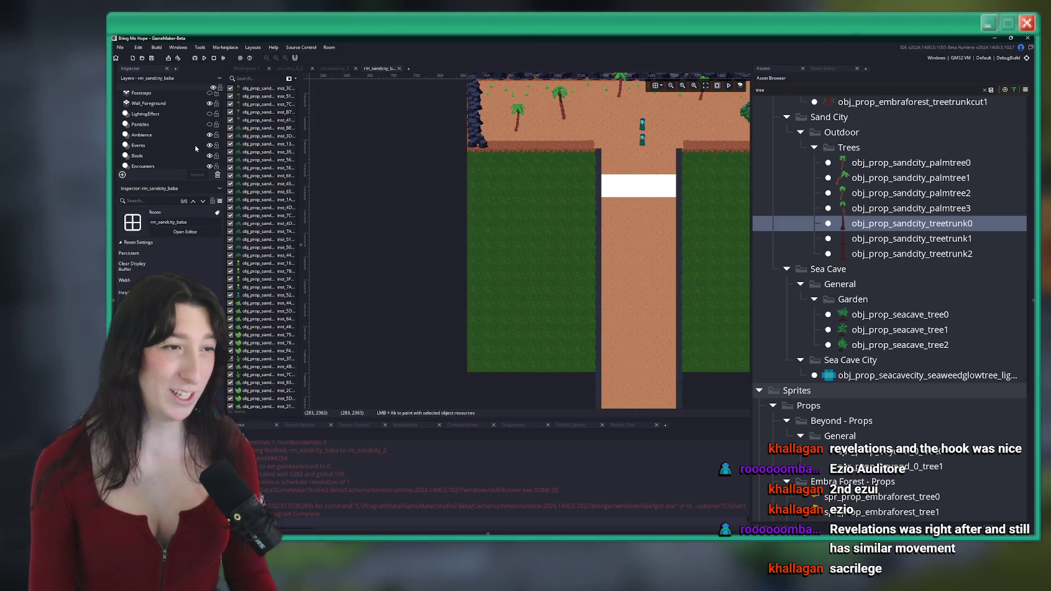
{"action": "scroll", "coordinate": [168, 116], "scroll_direction": "down", "scroll_amount": 5}
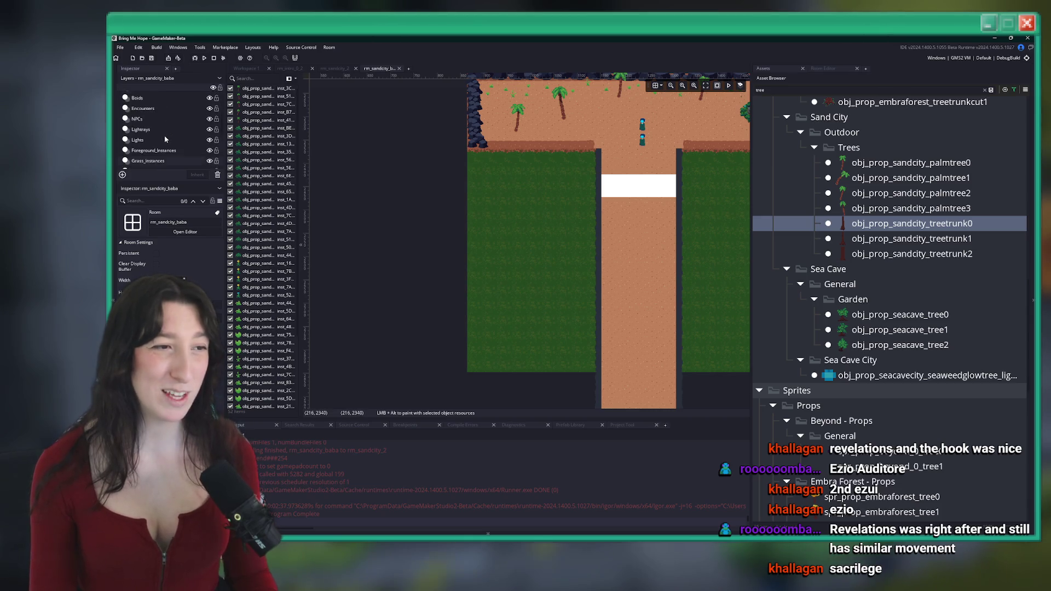
{"action": "scroll", "coordinate": [468, 186], "scroll_direction": "up", "scroll_amount": 1}
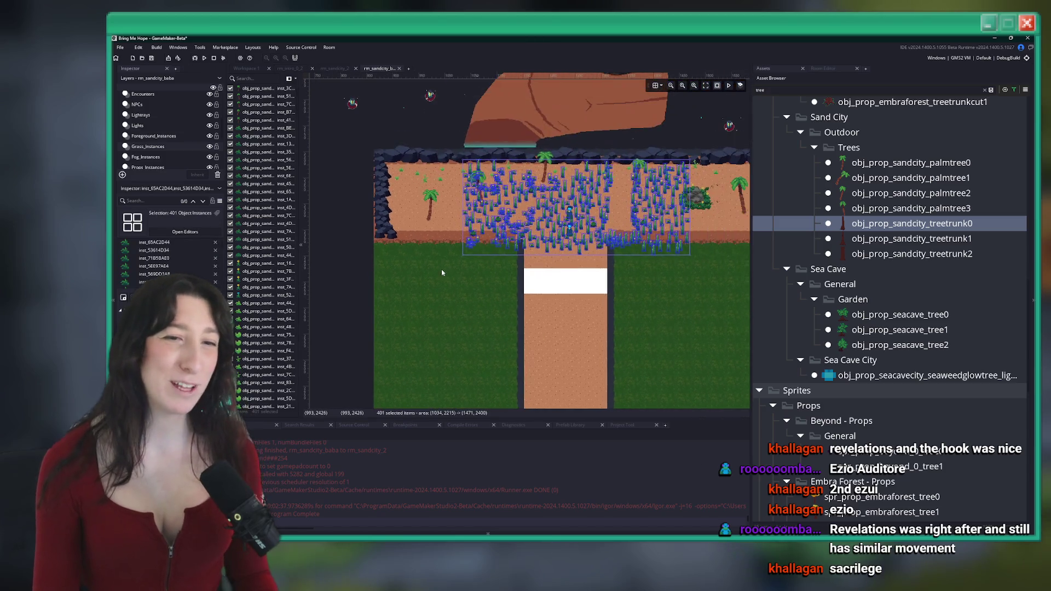
{"action": "left_click_drag", "start_coordinate": [542, 215], "coordinate": [454, 291]}
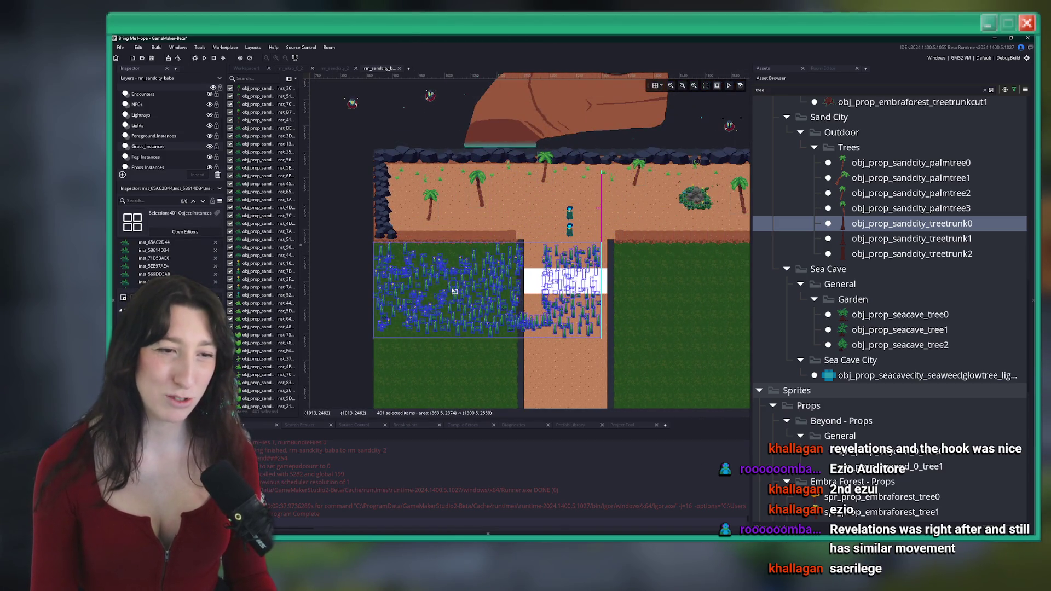
Step: Delete the grass covering the sand path and the stray grass along its edge
{"action": "mouse_move", "coordinate": [671, 364]}
{"action": "left_mouse_down"}
{"action": "mouse_move", "coordinate": [522, 266]}
{"action": "mouse_move", "coordinate": [527, 253]}
{"action": "left_mouse_up"}
{"action": "key", "text": "Delete"}
{"action": "left_click_drag", "start_coordinate": [547, 345], "coordinate": [517, 246]}
{"action": "key", "text": "Delete"}
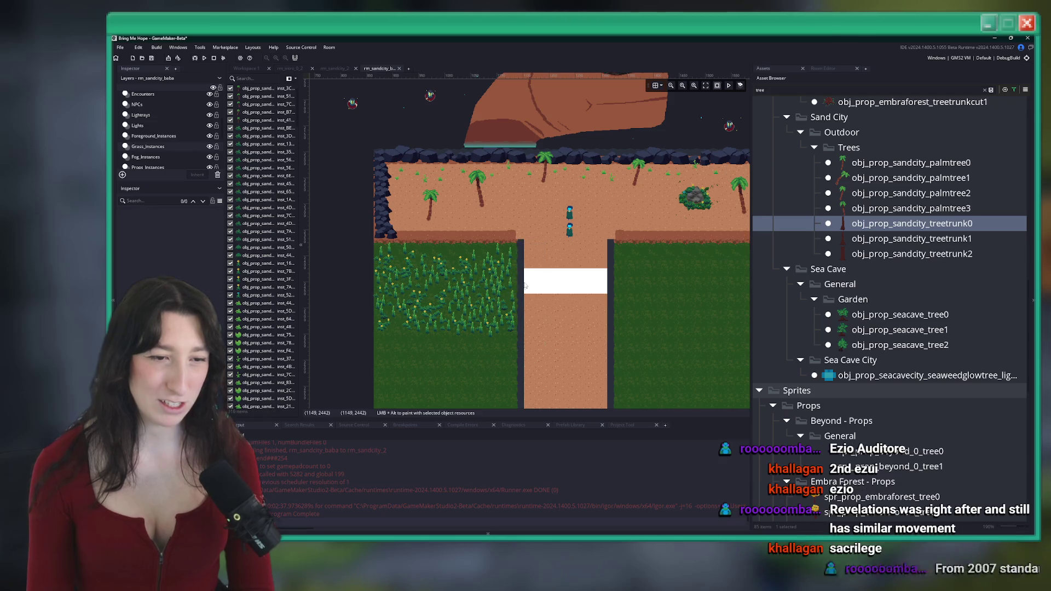
Step: Nudge the whole left grass patch slightly upward, then switch to the Bionic Commando search
{"action": "left_click_drag", "start_coordinate": [528, 359], "coordinate": [351, 244]}
{"action": "scroll", "coordinate": [441, 267], "scroll_direction": "up", "scroll_amount": 4}
{"action": "left_click_drag", "start_coordinate": [441, 267], "coordinate": [441, 263]}
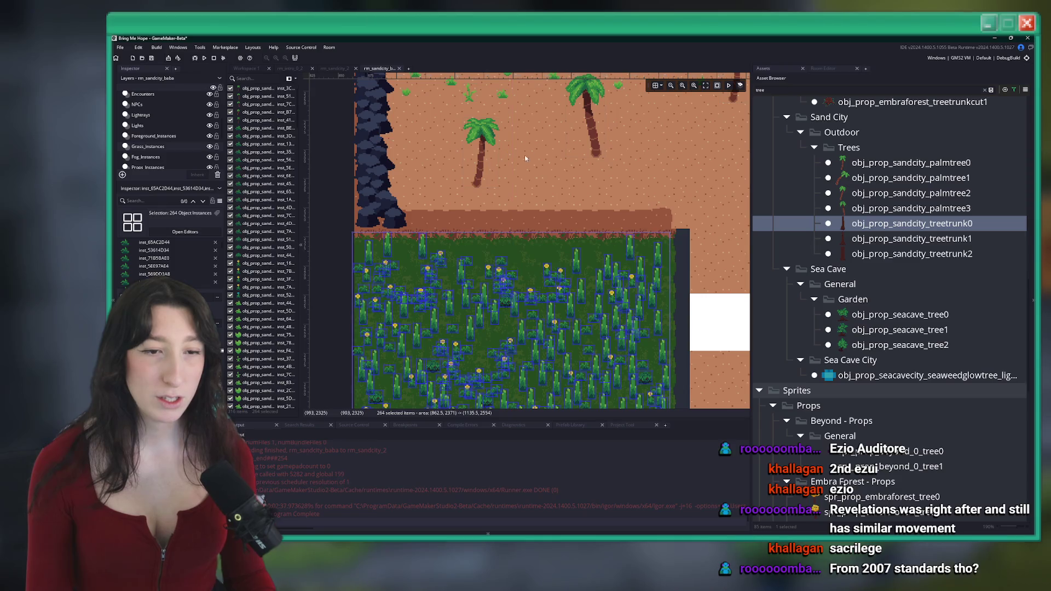
{"action": "left_click", "coordinate": [524, 158]}
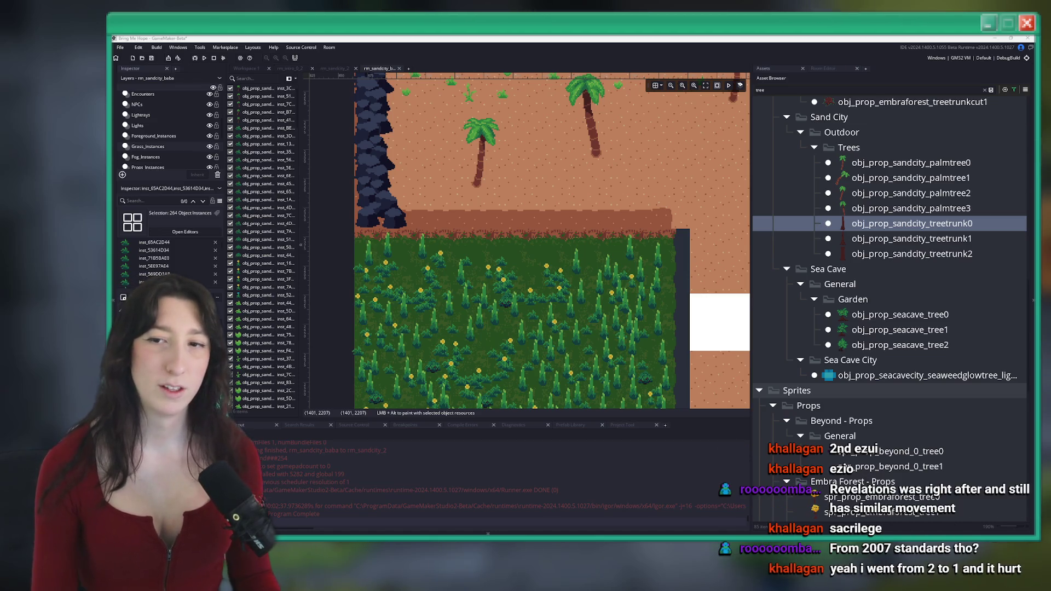
{"action": "key", "text": "alt+Tab"}
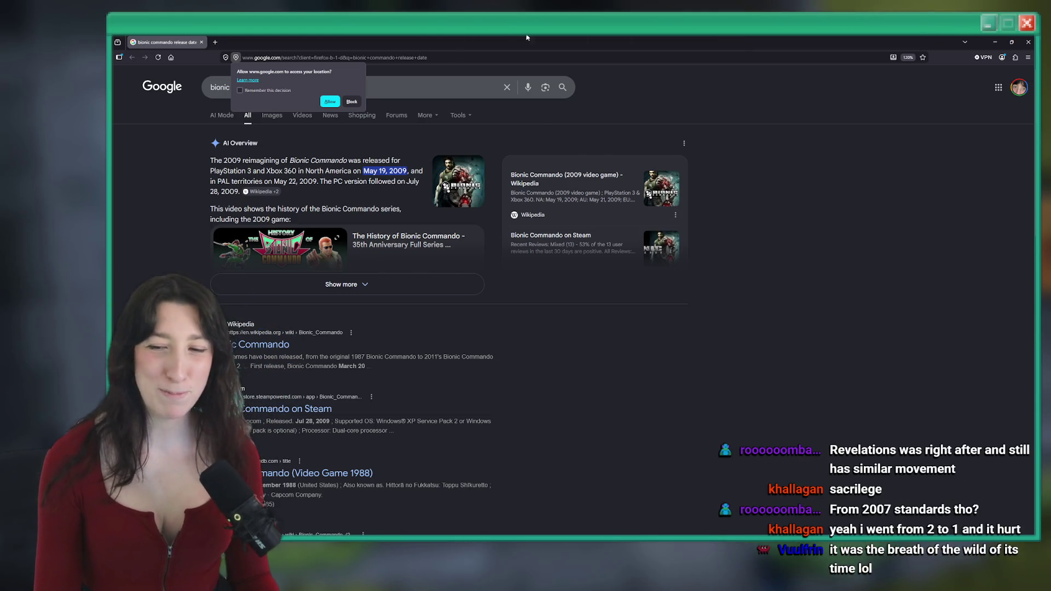
Step: Edit the Google query to search for the assassins creed 1 release date
{"action": "key", "text": "alt+Tab"}
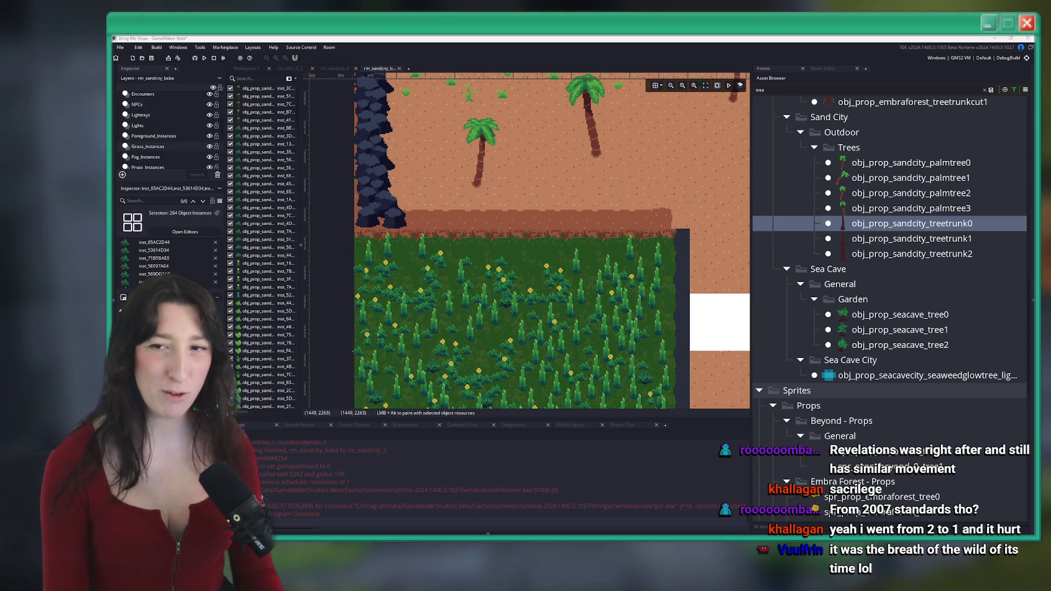
{"action": "key", "text": "alt+Tab"}
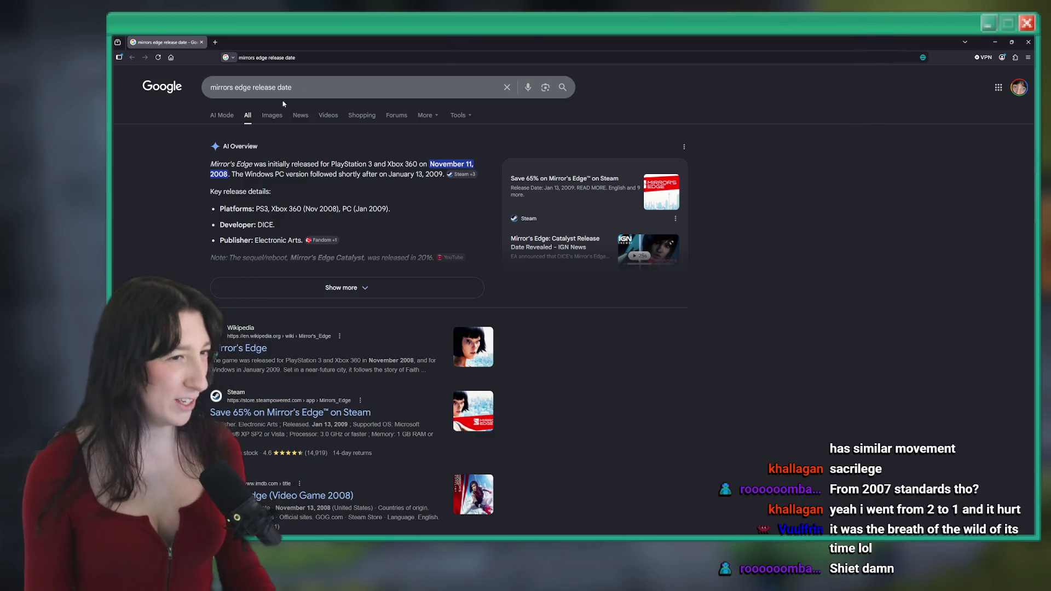
{"action": "left_click_drag", "start_coordinate": [250, 87], "coordinate": [209, 87]}
{"action": "type", "text": "asss"}
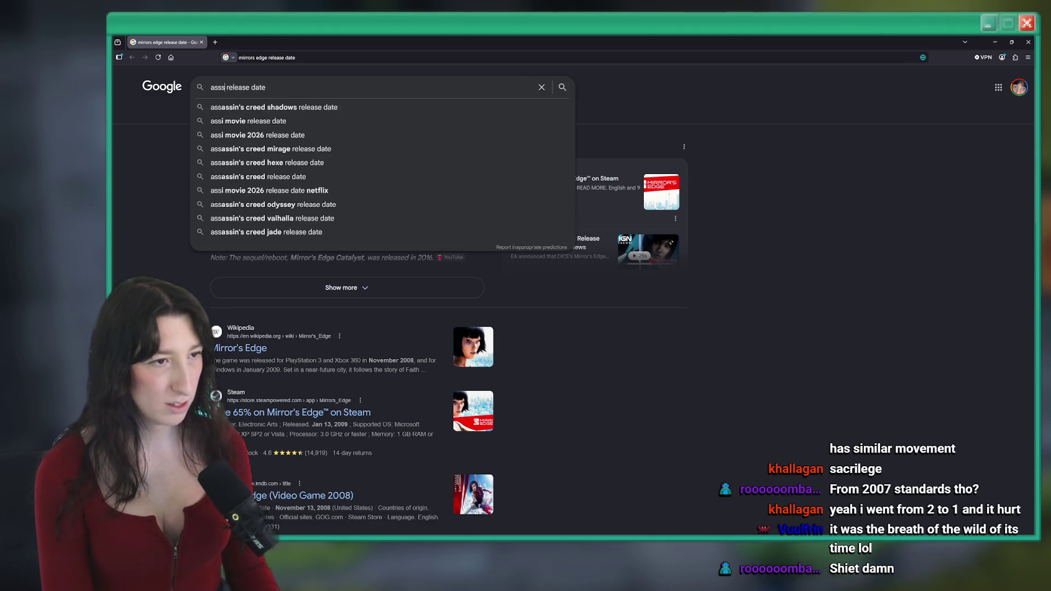
{"action": "key", "text": "BackSpace"}
{"action": "type", "text": "assins creed"}
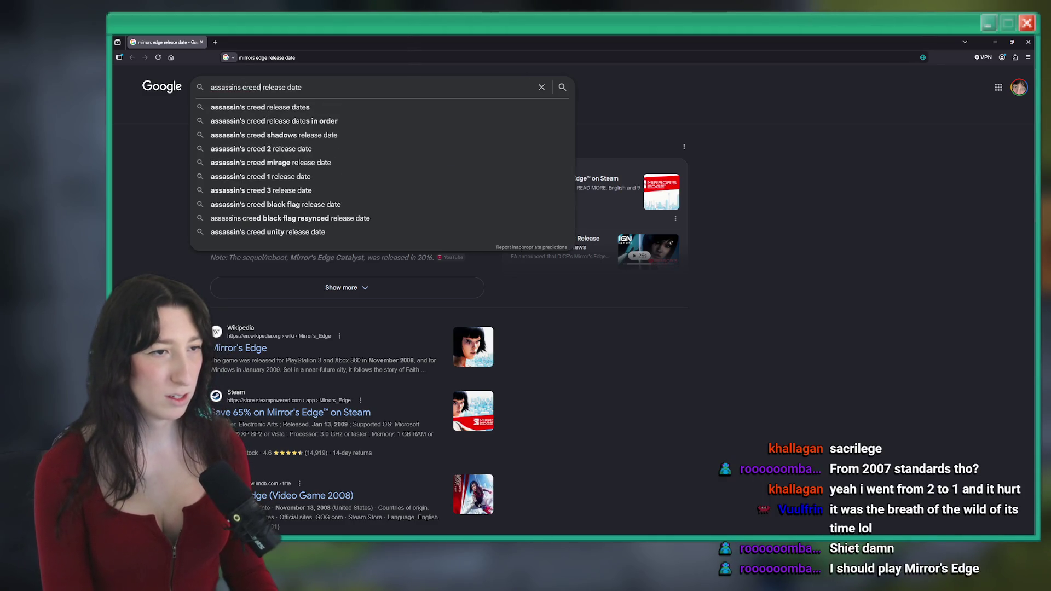
{"action": "type", "text": " 1"}
{"action": "key", "text": "Return"}
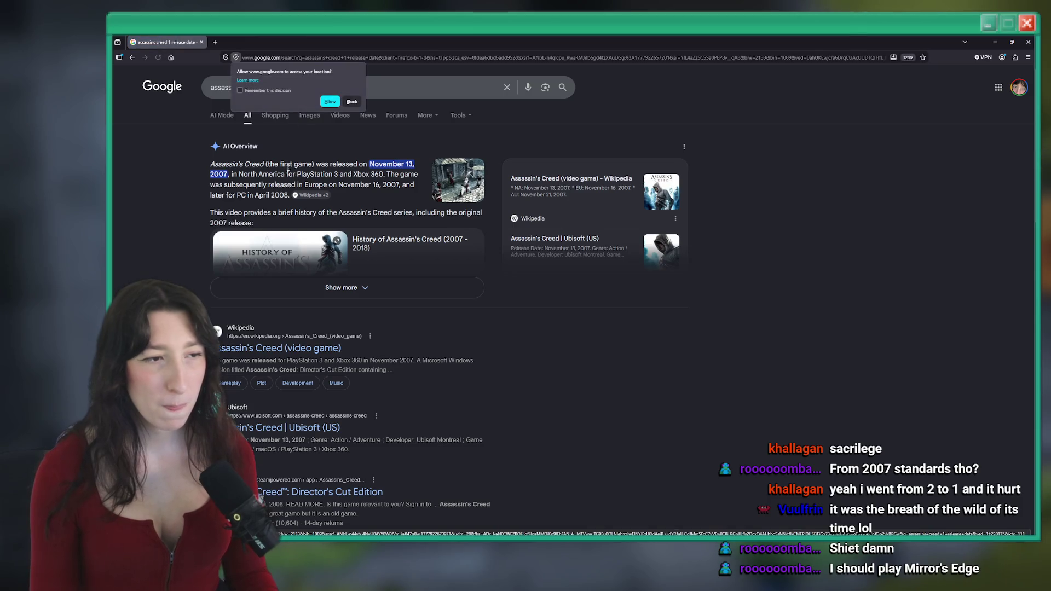
Step: Flip between the Mirror's Edge and Assassin's Creed results, then return to GameMaker
{"action": "key", "text": "alt+Left"}
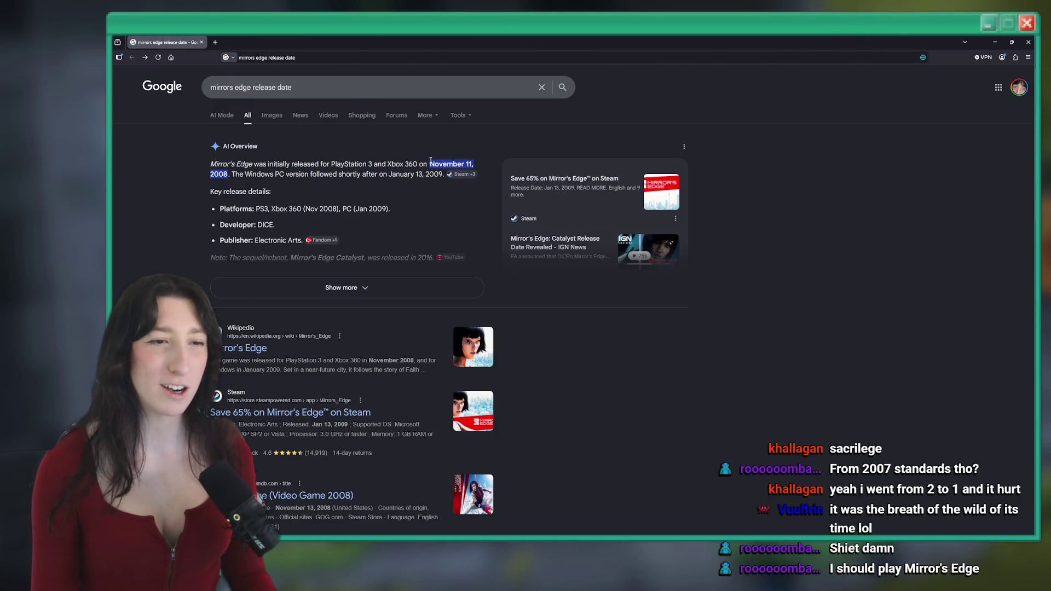
{"action": "left_click", "coordinate": [145, 58]}
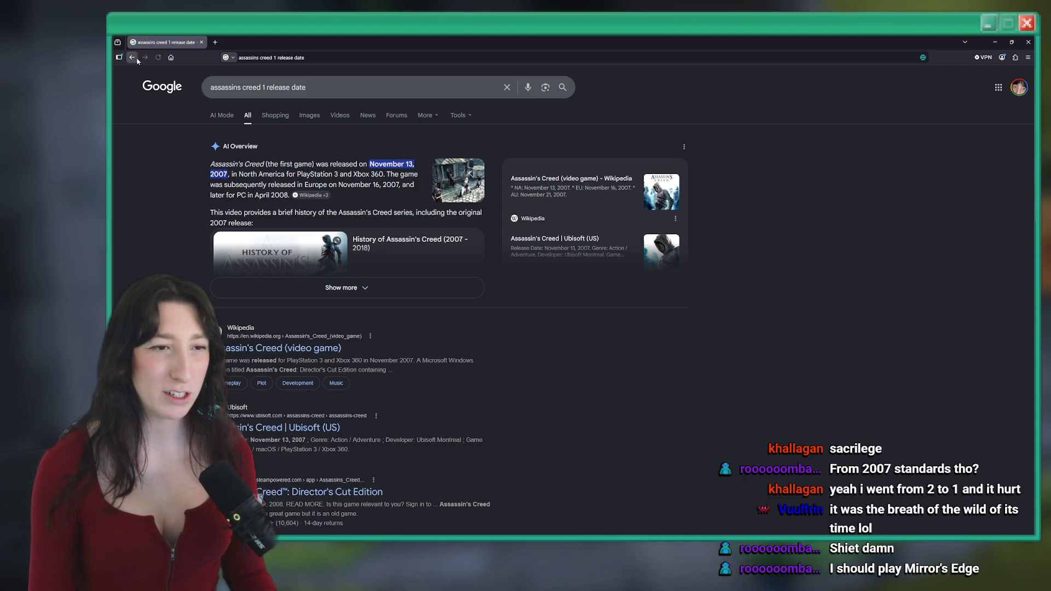
{"action": "left_click", "coordinate": [132, 58]}
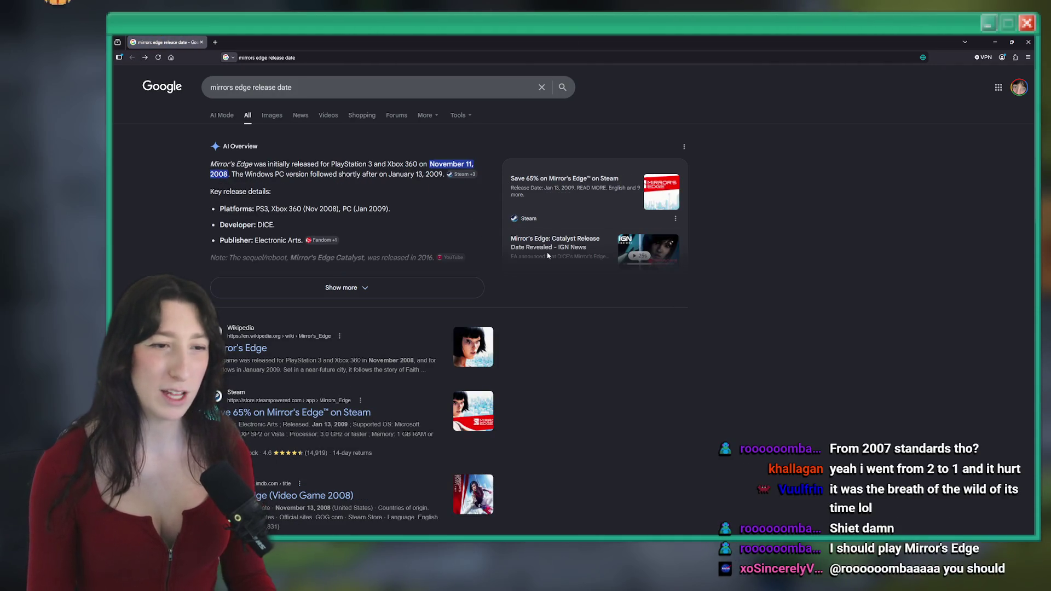
{"action": "key", "text": "alt+Tab"}
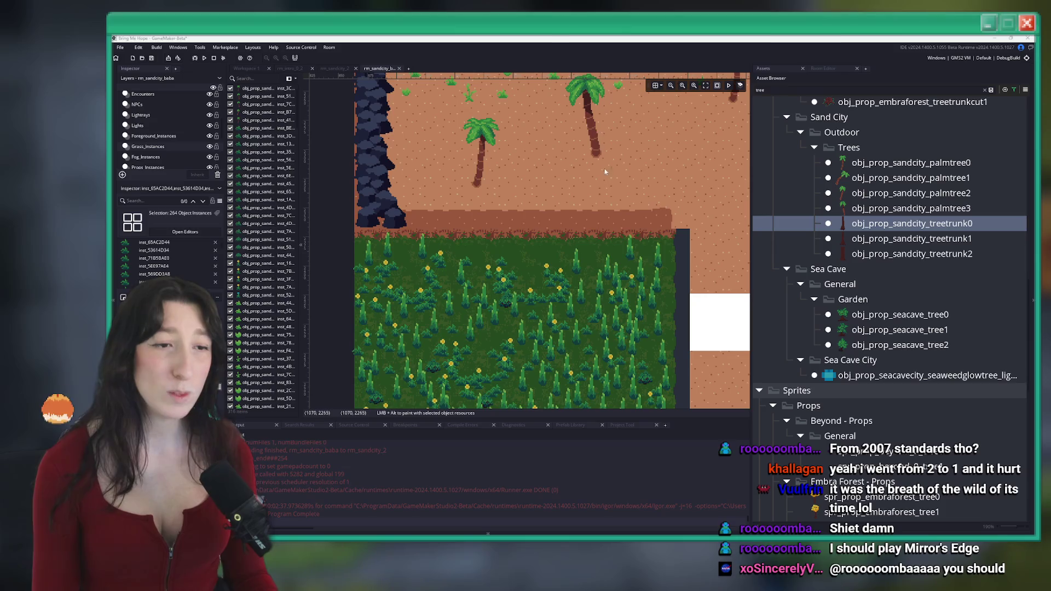
Step: Copy the left grass patch and paste it over the empty right grass field
{"action": "scroll", "coordinate": [595, 187], "scroll_direction": "down", "scroll_amount": 3}
{"action": "scroll", "coordinate": [548, 304], "scroll_direction": "down", "scroll_amount": 1}
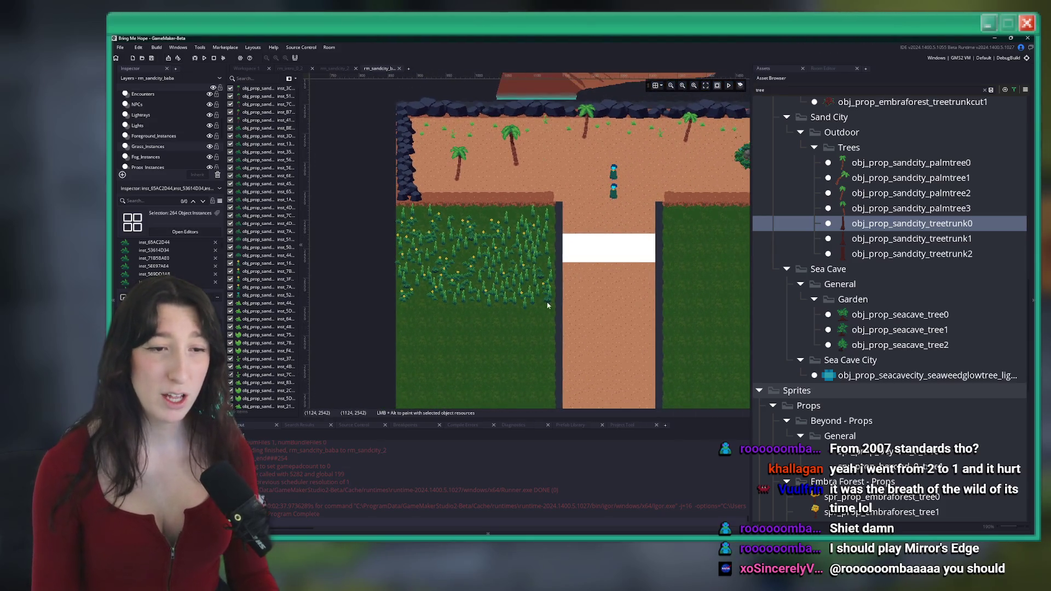
{"action": "left_click_drag", "start_coordinate": [551, 307], "coordinate": [388, 208]}
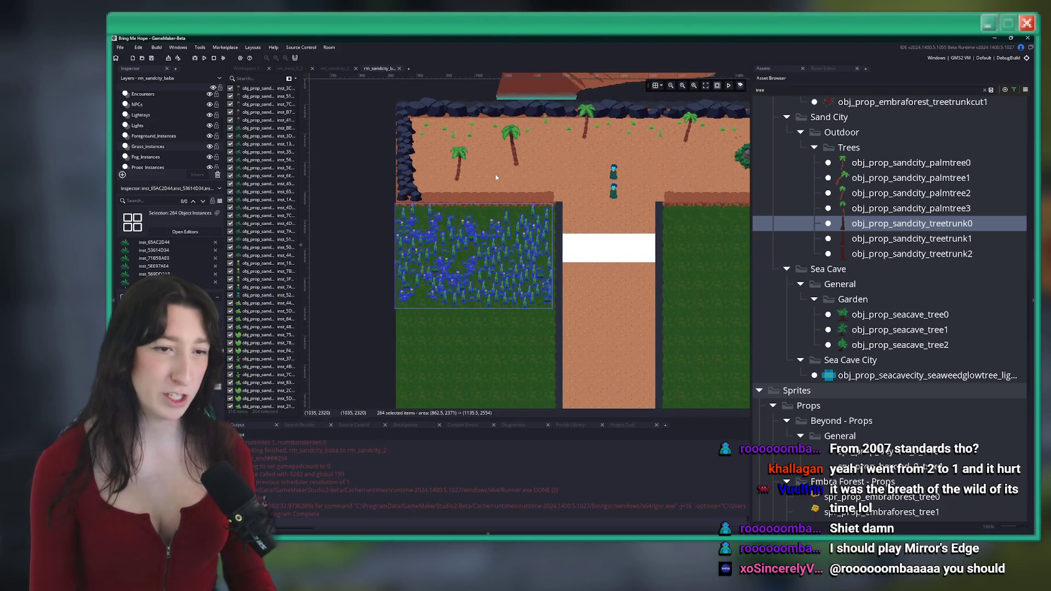
{"action": "left_click", "coordinate": [576, 197]}
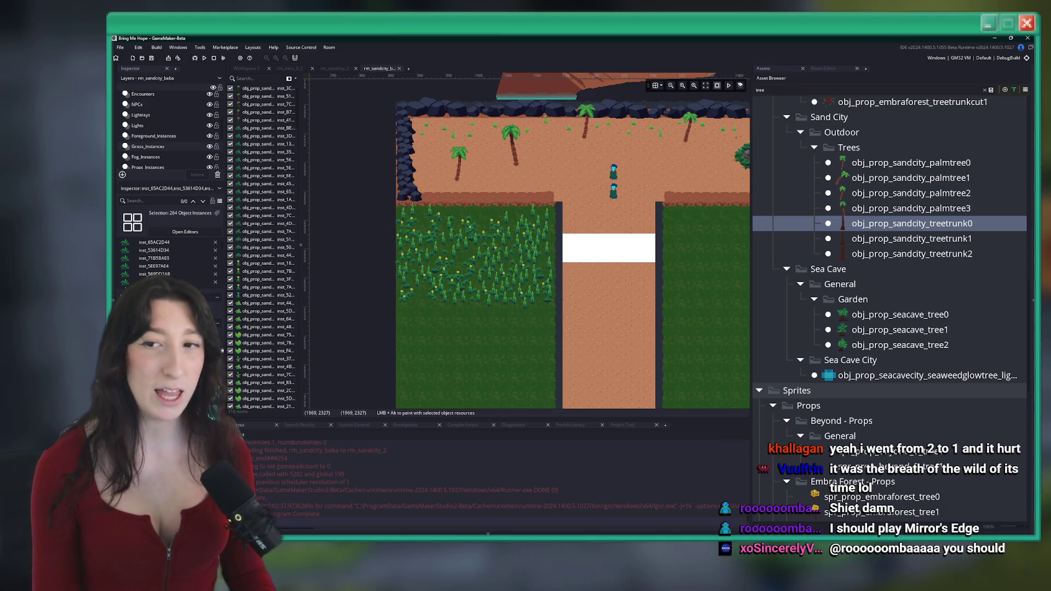
{"action": "left_click_drag", "start_coordinate": [651, 200], "coordinate": [383, 186]}
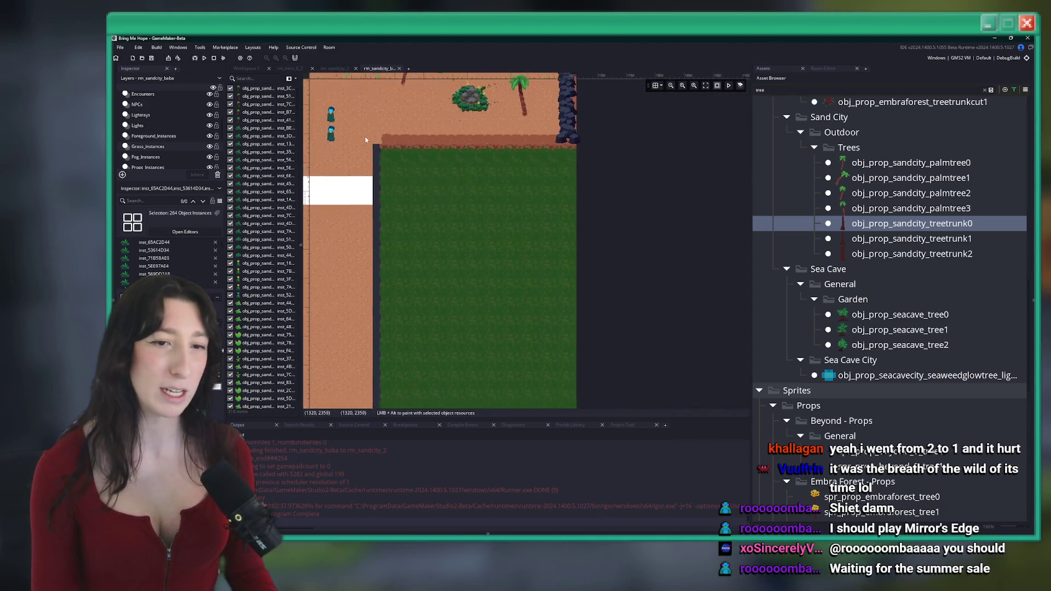
{"action": "scroll", "coordinate": [415, 175], "scroll_direction": "up", "scroll_amount": 3}
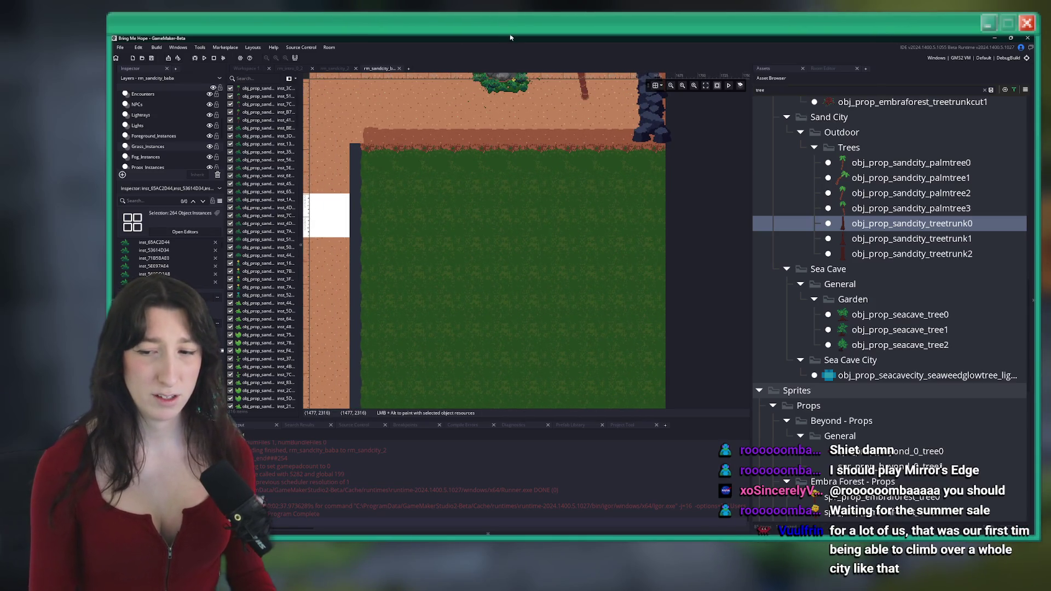
{"action": "key", "text": "ctrl+v"}
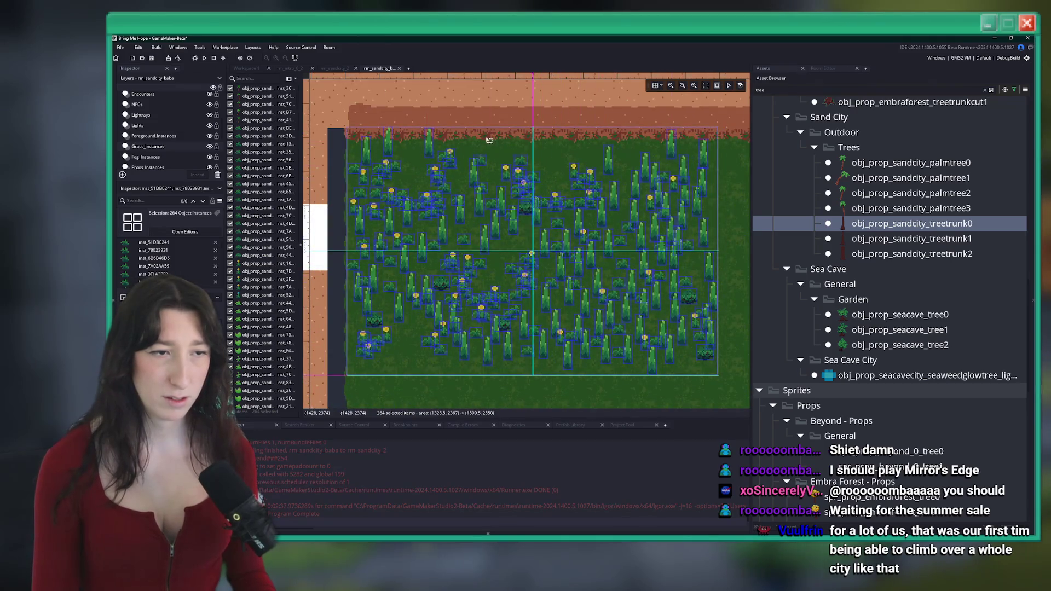
{"action": "left_click", "coordinate": [503, 122]}
Step: Move a strip of 30 pasted grass clumps further right
{"action": "scroll", "coordinate": [502, 122], "scroll_direction": "down", "scroll_amount": 2}
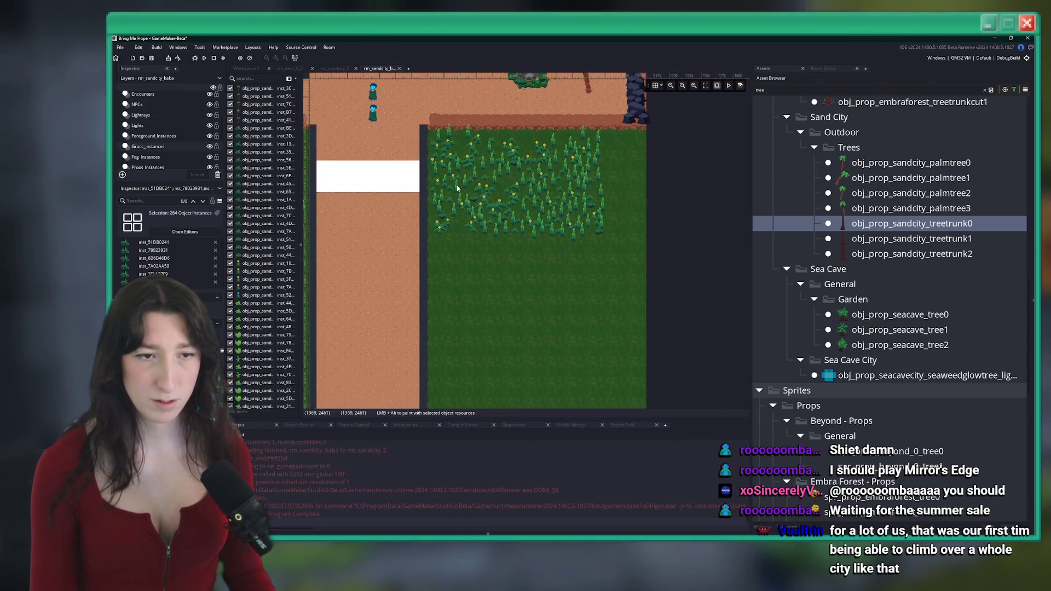
{"action": "scroll", "coordinate": [600, 299], "scroll_direction": "down", "scroll_amount": 3}
{"action": "scroll", "coordinate": [600, 299], "scroll_direction": "up", "scroll_amount": 1}
{"action": "scroll", "coordinate": [531, 112], "scroll_direction": "down", "scroll_amount": 3}
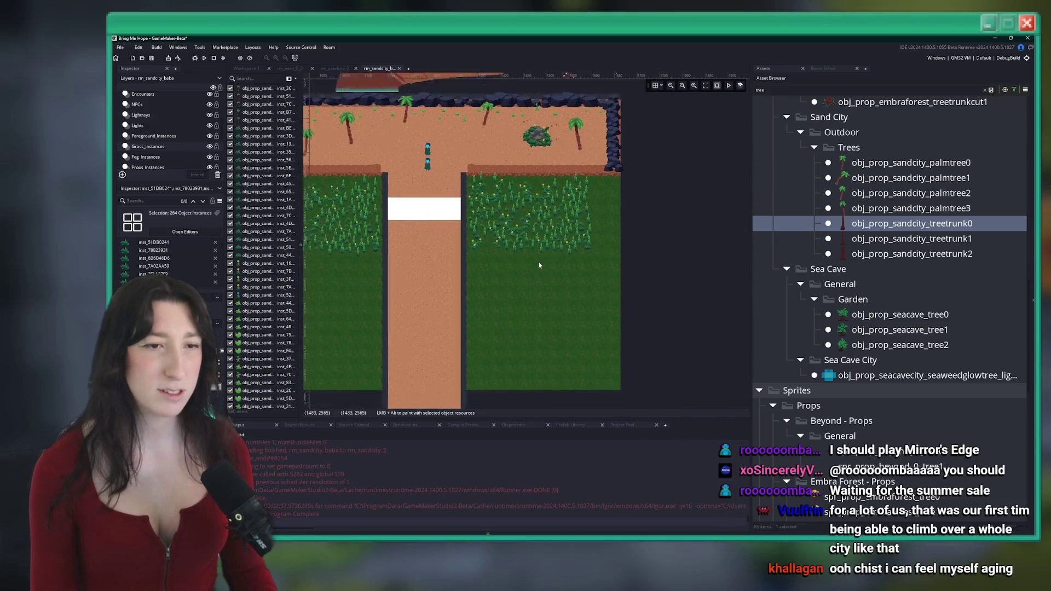
{"action": "scroll", "coordinate": [529, 278], "scroll_direction": "up", "scroll_amount": 3}
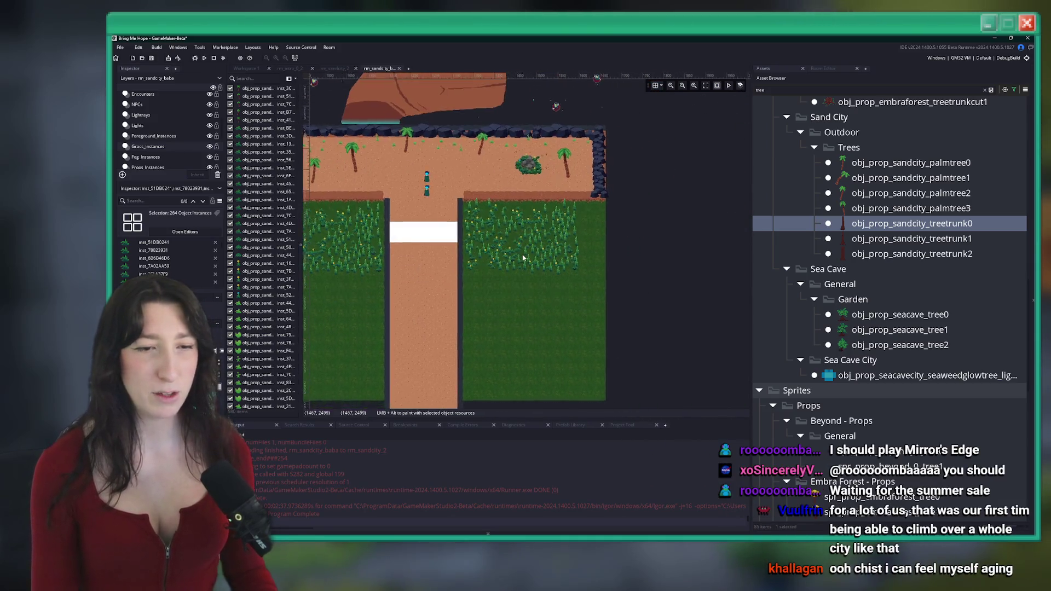
{"action": "scroll", "coordinate": [529, 277], "scroll_direction": "up", "scroll_amount": 2}
{"action": "mouse_move", "coordinate": [564, 306]}
{"action": "left_mouse_down"}
{"action": "mouse_move", "coordinate": [558, 227]}
{"action": "mouse_move", "coordinate": [524, 149]}
{"action": "mouse_move", "coordinate": [610, 178]}
{"action": "left_mouse_up"}
{"action": "scroll", "coordinate": [544, 179], "scroll_direction": "up", "scroll_amount": 1}
{"action": "left_click", "coordinate": [494, 200]}
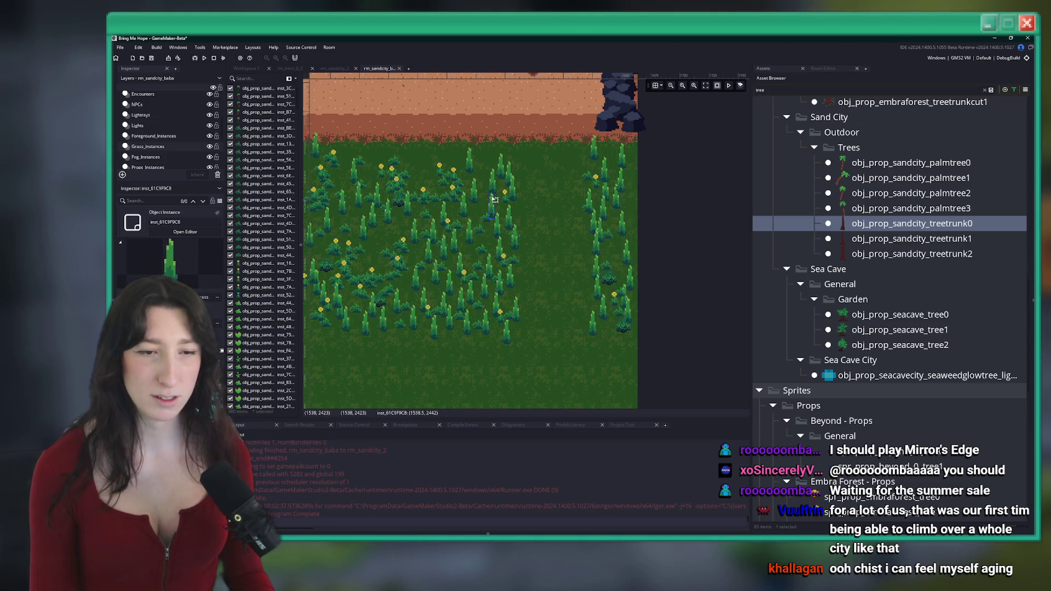
Step: Select further blocks of grass clumps in the right field
{"action": "scroll", "coordinate": [512, 338], "scroll_direction": "left", "scroll_amount": 2}
{"action": "left_click_drag", "start_coordinate": [600, 350], "coordinate": [503, 147]}
{"action": "scroll", "coordinate": [503, 147], "scroll_direction": "right", "scroll_amount": 2}
{"action": "scroll", "coordinate": [492, 219], "scroll_direction": "left", "scroll_amount": 3}
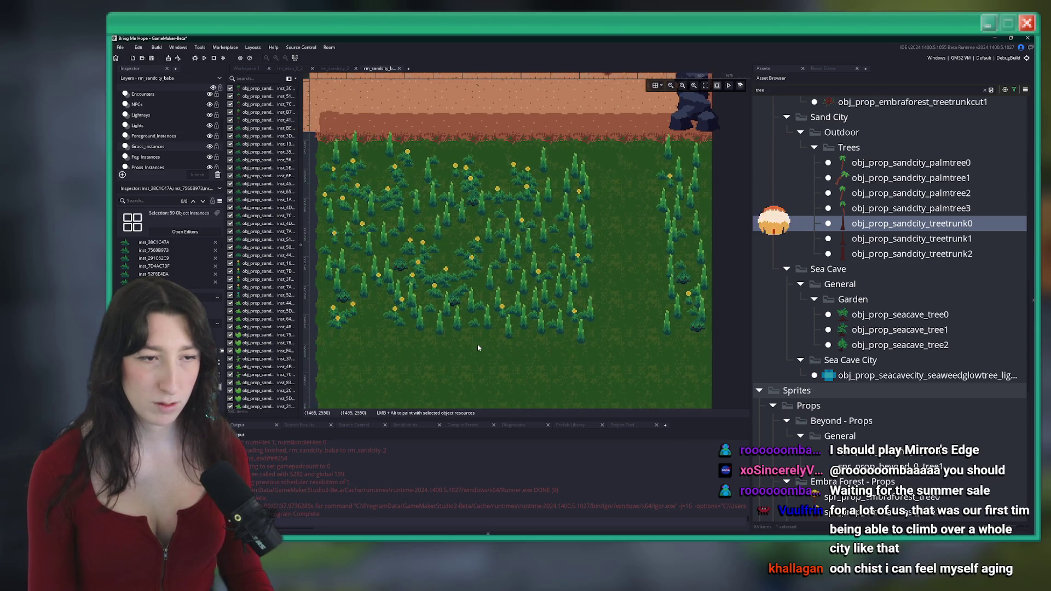
{"action": "mouse_move", "coordinate": [469, 345]}
{"action": "left_mouse_down"}
{"action": "mouse_move", "coordinate": [418, 141]}
{"action": "mouse_move", "coordinate": [436, 199]}
{"action": "left_mouse_up"}
{"action": "scroll", "coordinate": [419, 142], "scroll_direction": "right", "scroll_amount": 2}
Step: Shift the group of 60 grass clumps to the right side of the right field
{"action": "left_click", "coordinate": [559, 204]}
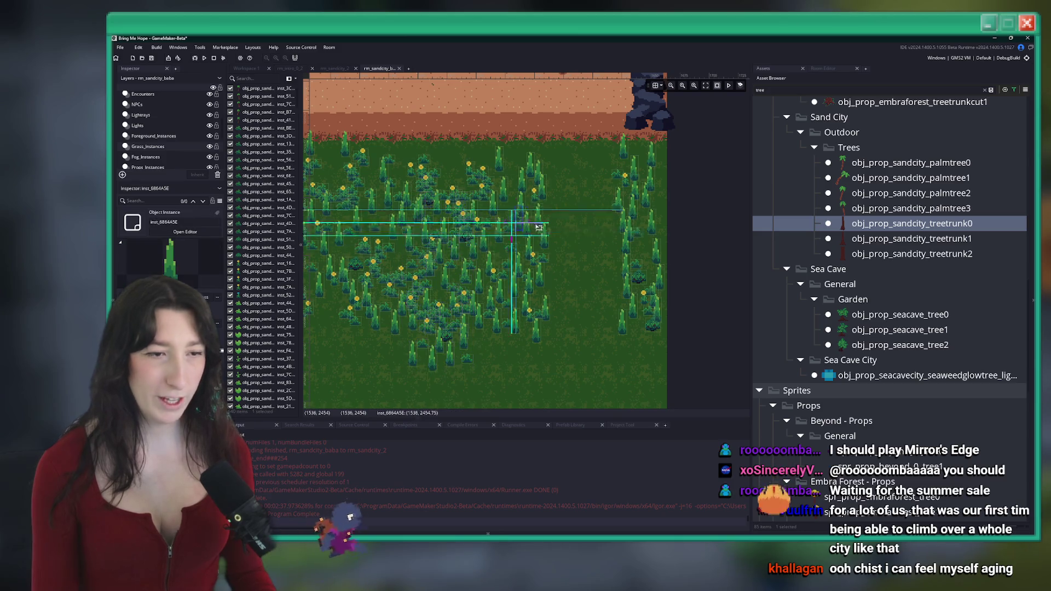
{"action": "key", "text": "ctrl+z"}
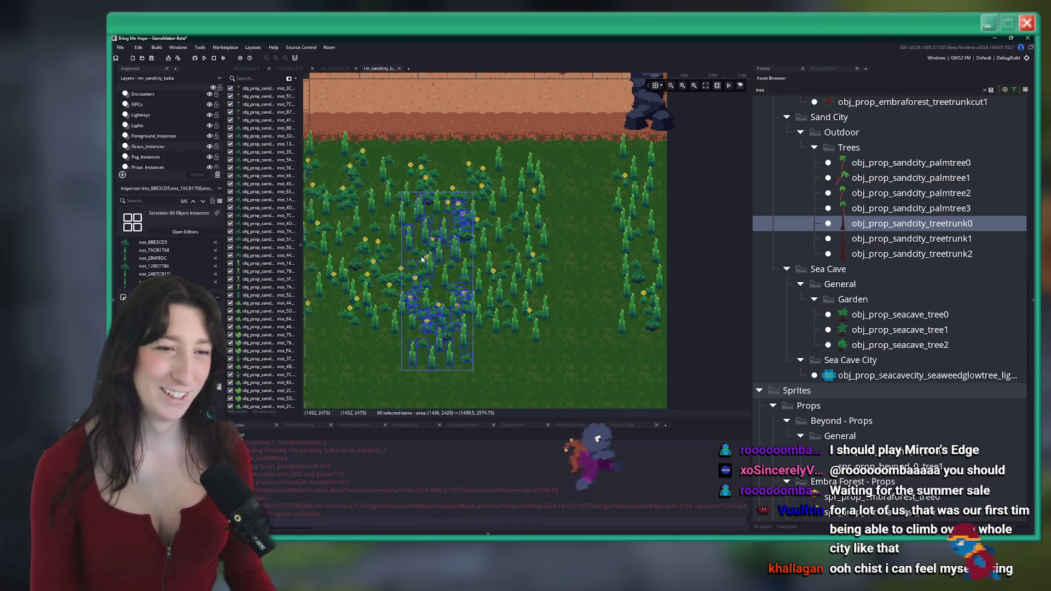
{"action": "left_click_drag", "start_coordinate": [422, 246], "coordinate": [567, 210]}
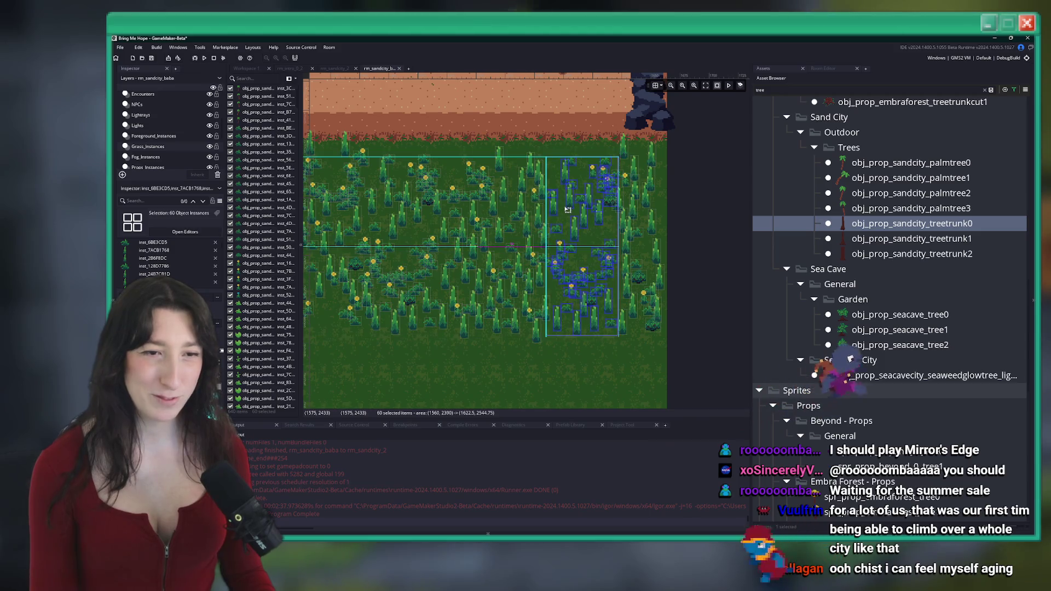
Step: Drag a selection box to select a band of grass clumps spanning both fields
{"action": "scroll", "coordinate": [492, 246], "scroll_direction": "up", "scroll_amount": 3}
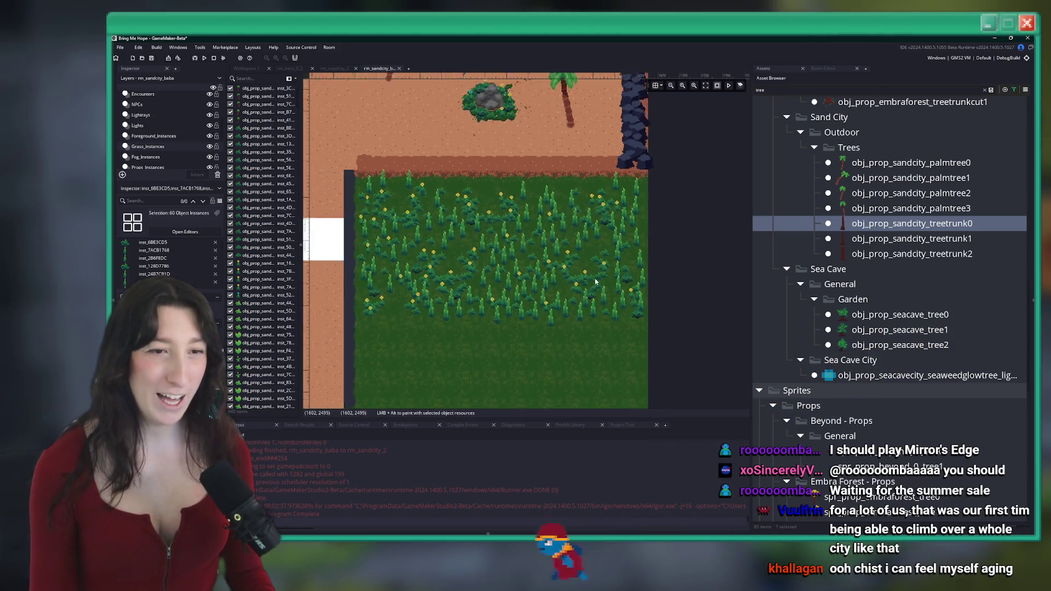
{"action": "scroll", "coordinate": [477, 283], "scroll_direction": "down", "scroll_amount": 2}
{"action": "scroll", "coordinate": [478, 283], "scroll_direction": "down", "scroll_amount": 3}
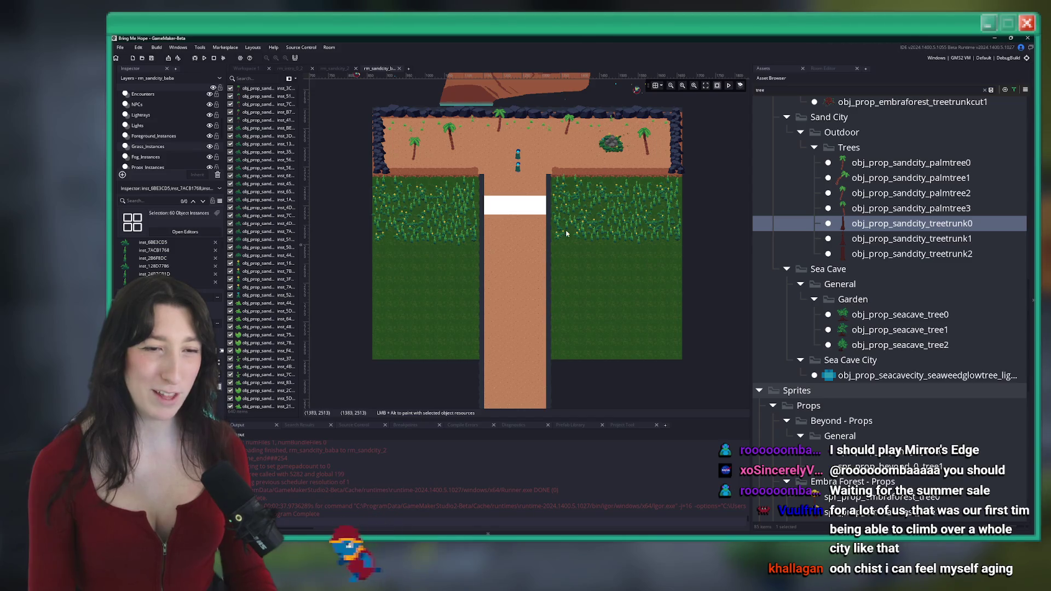
{"action": "left_click_drag", "start_coordinate": [694, 263], "coordinate": [382, 219]}
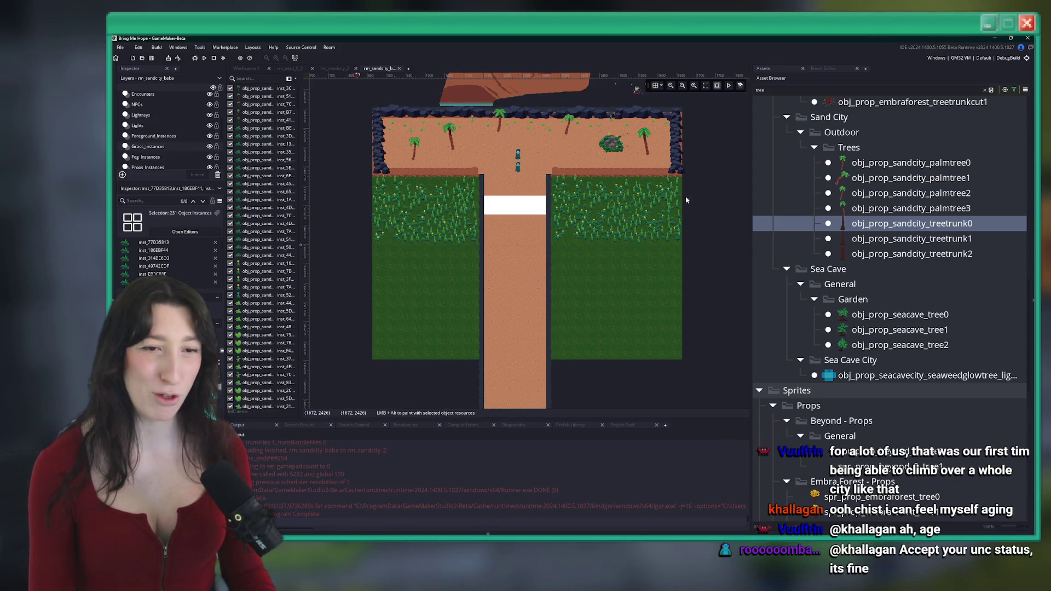
{"action": "left_click_drag", "start_coordinate": [559, 209], "coordinate": [359, 224]}
{"action": "scroll", "coordinate": [477, 219], "scroll_direction": "up", "scroll_amount": 2}
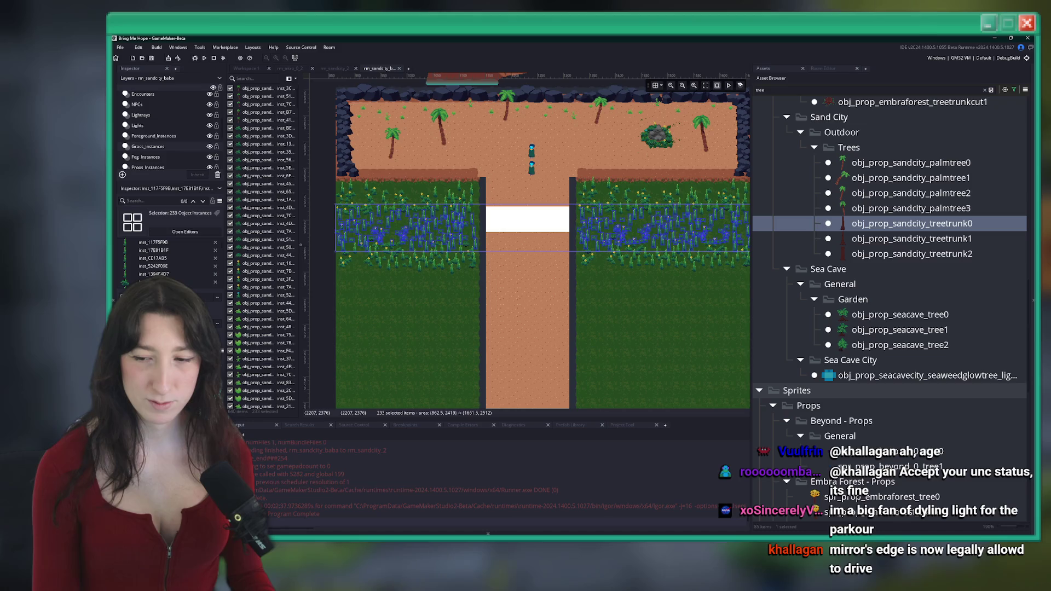
Step: Clear the grass selection and place a fern instance on the grass by the T-junction
{"action": "left_click_drag", "start_coordinate": [690, 262], "coordinate": [478, 247]}
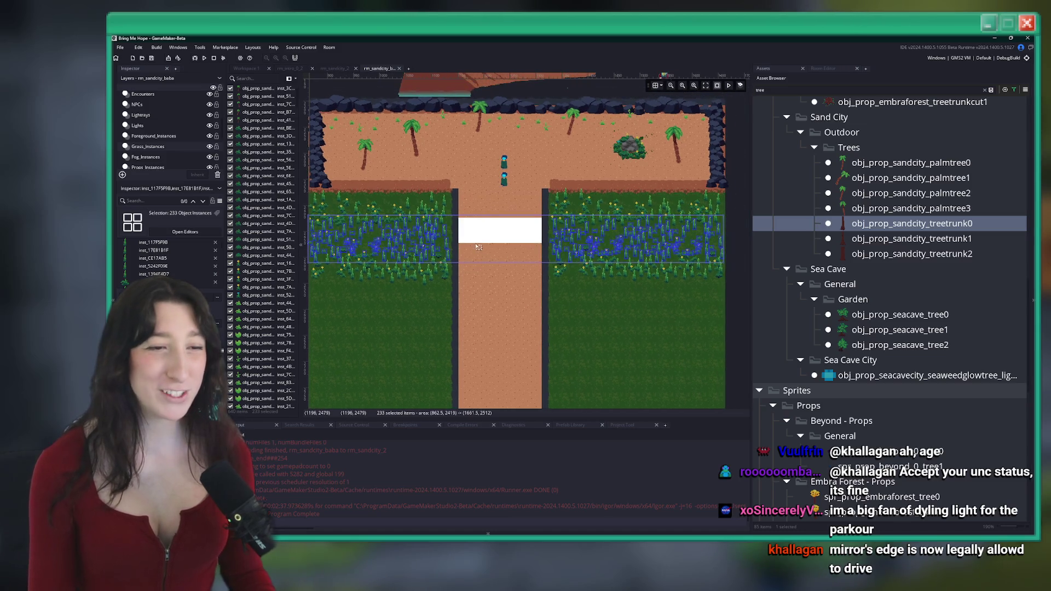
{"action": "left_click", "coordinate": [454, 329]}
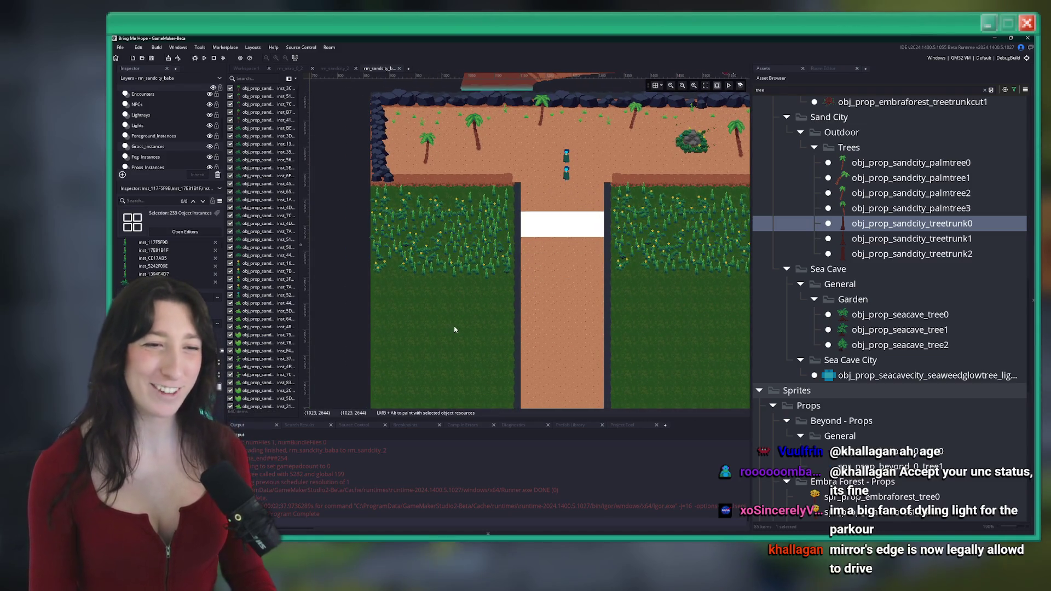
{"action": "left_click", "coordinate": [469, 324], "text": "alt"}
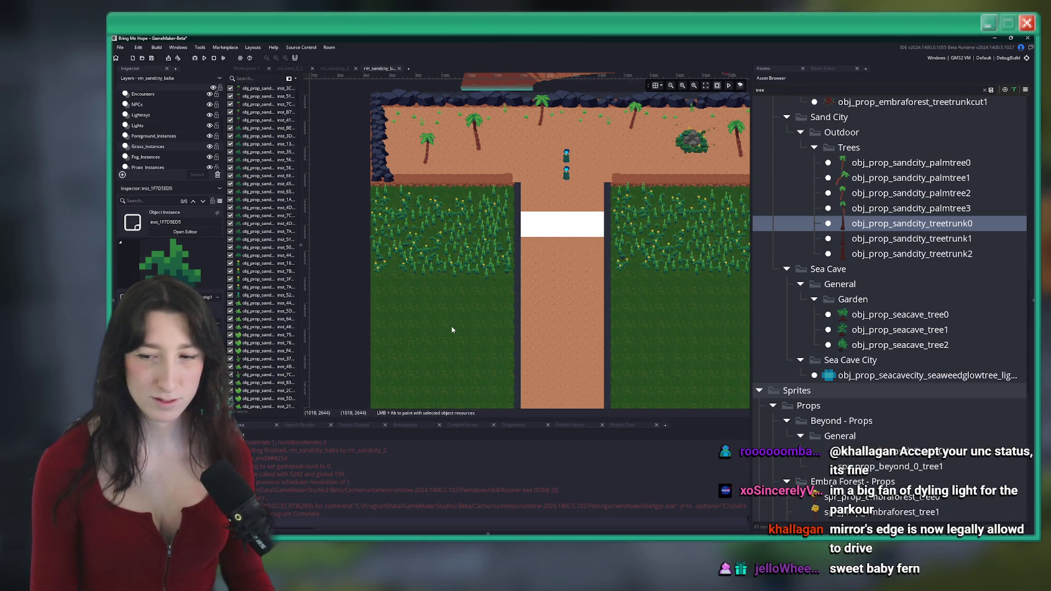
Step: Paste the 233-clump grass band and set it just below the existing grass
{"action": "key", "text": "ctrl+z"}
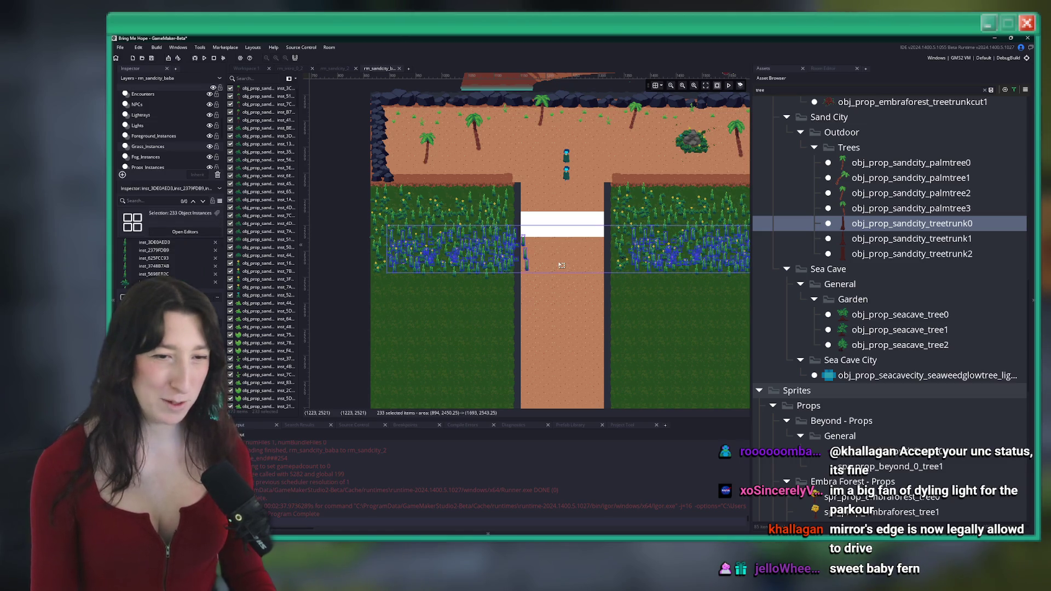
{"action": "left_click_drag", "start_coordinate": [564, 255], "coordinate": [550, 296]}
{"action": "scroll", "coordinate": [415, 285], "scroll_direction": "up", "scroll_amount": 5}
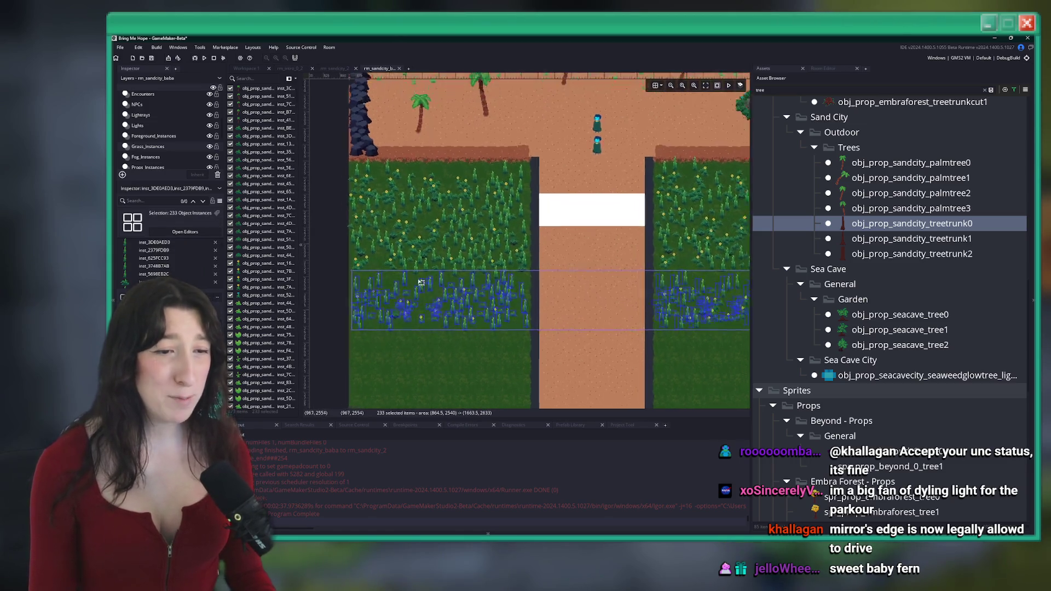
{"action": "scroll", "coordinate": [408, 283], "scroll_direction": "up", "scroll_amount": 2}
{"action": "left_click_drag", "start_coordinate": [475, 284], "coordinate": [475, 268]}
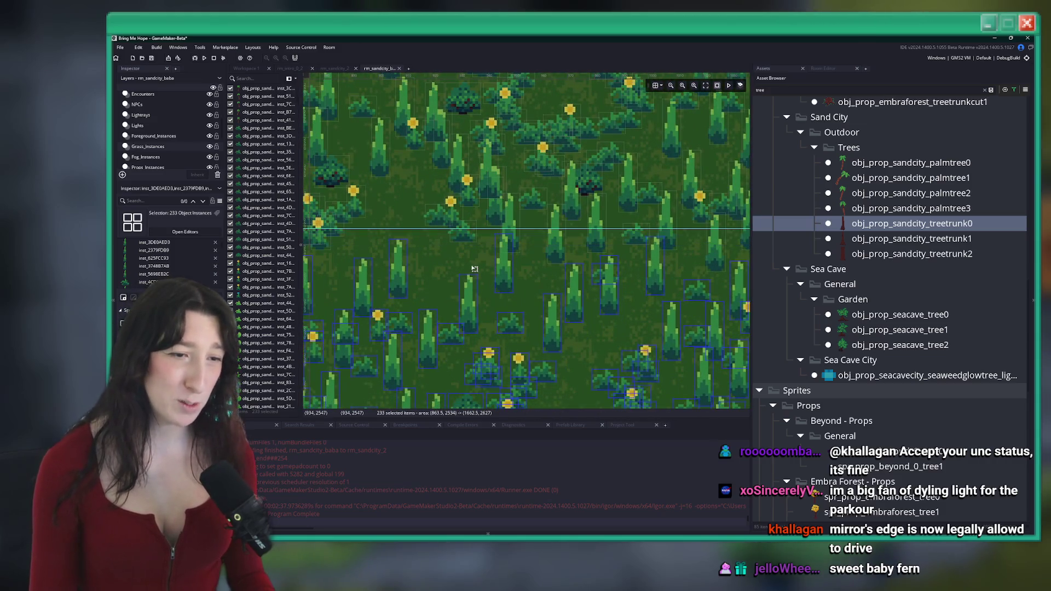
{"action": "scroll", "coordinate": [475, 263], "scroll_direction": "down", "scroll_amount": 5}
{"action": "scroll", "coordinate": [475, 256], "scroll_direction": "down", "scroll_amount": 3}
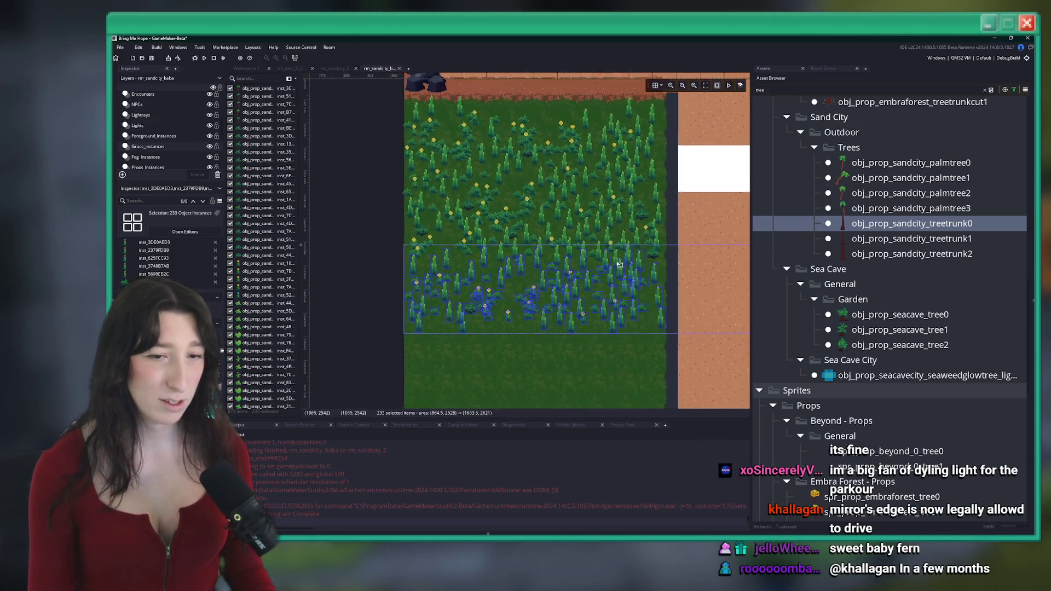
{"action": "scroll", "coordinate": [627, 285], "scroll_direction": "up", "scroll_amount": 2}
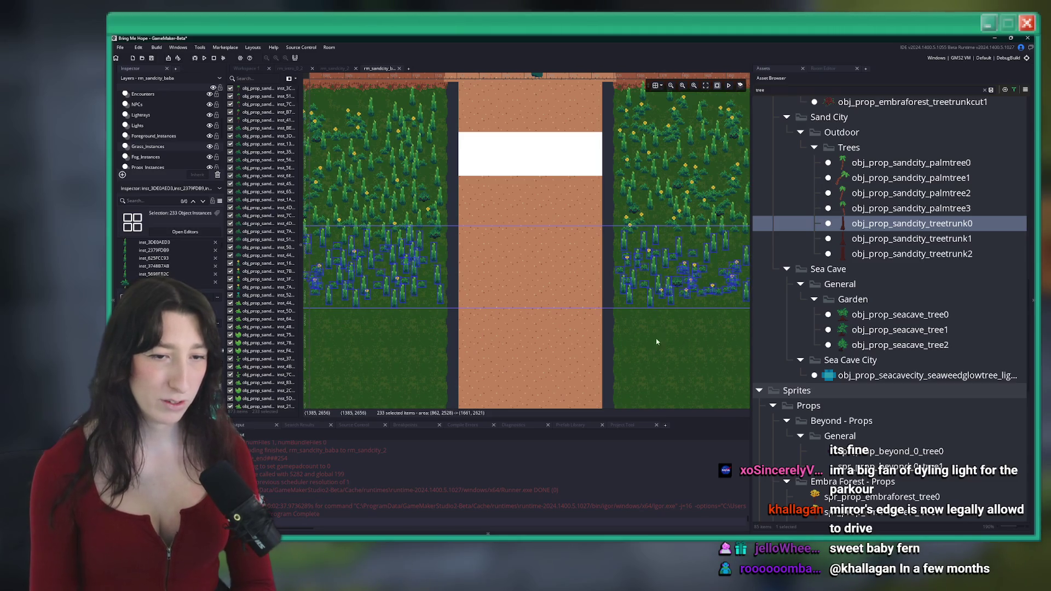
{"action": "scroll", "coordinate": [624, 306], "scroll_direction": "right", "scroll_amount": 4}
{"action": "left_click", "coordinate": [597, 326]}
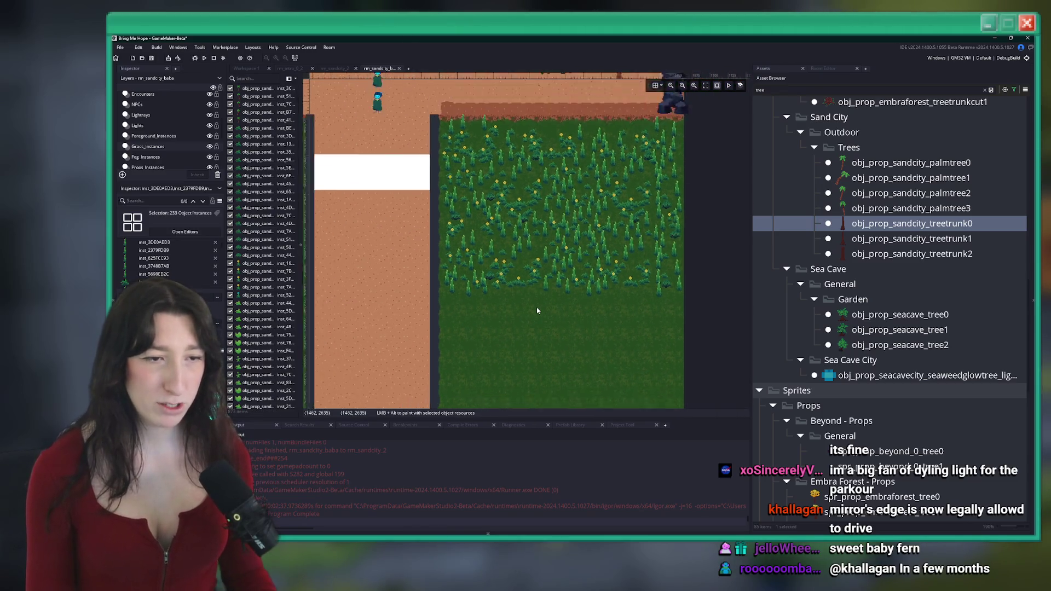
{"action": "scroll", "coordinate": [536, 307], "scroll_direction": "down", "scroll_amount": 4}
{"action": "scroll", "coordinate": [537, 308], "scroll_direction": "left", "scroll_amount": 1}
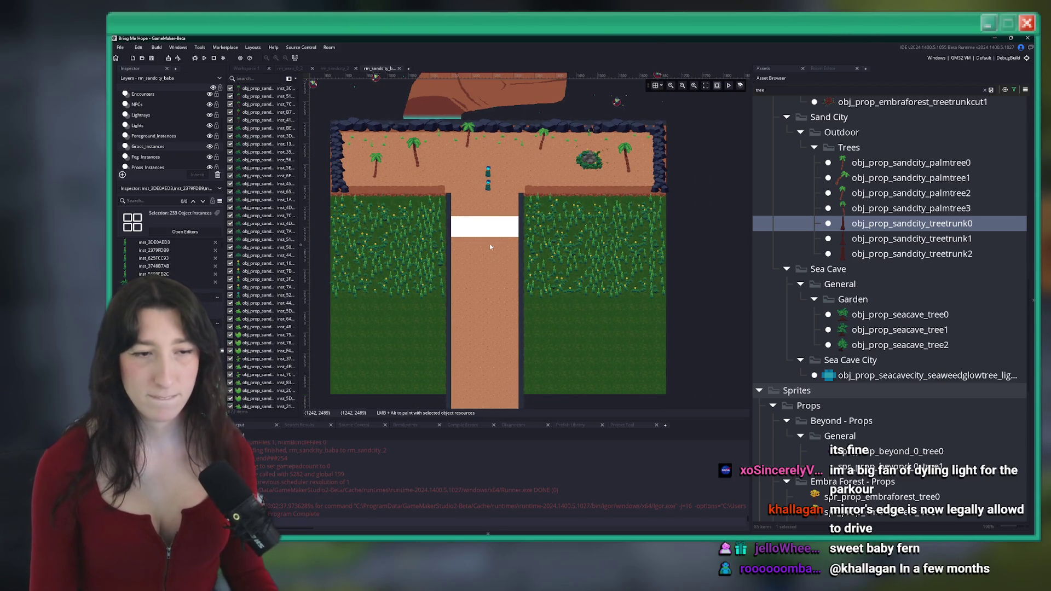
{"action": "scroll", "coordinate": [490, 247], "scroll_direction": "up", "scroll_amount": 2}
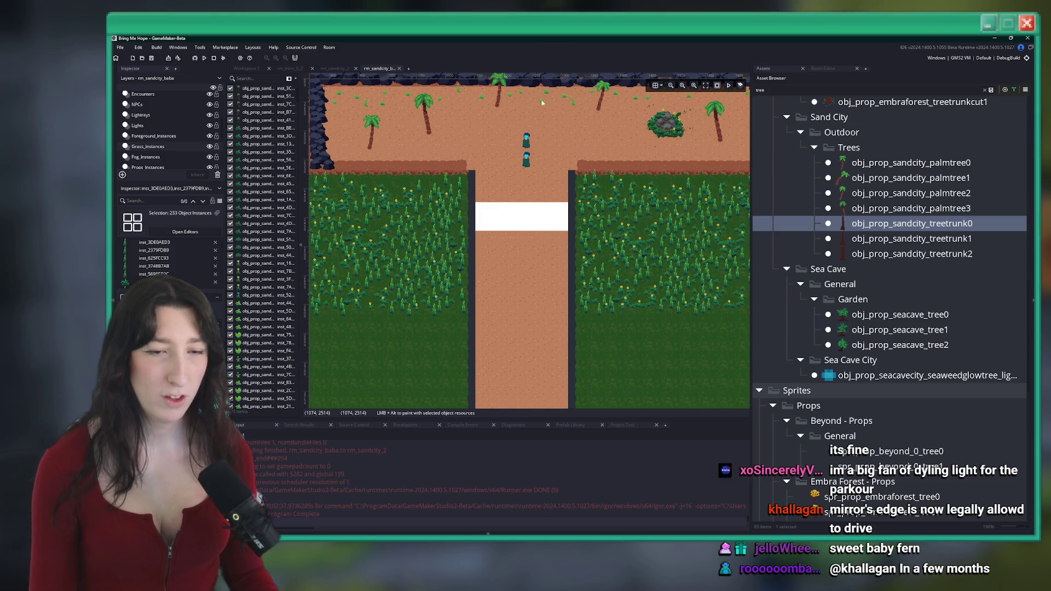
Step: Paste another 233-clump grass band lower down so grass reaches both fields' bottom edges
{"action": "key", "text": "ctrl+v"}
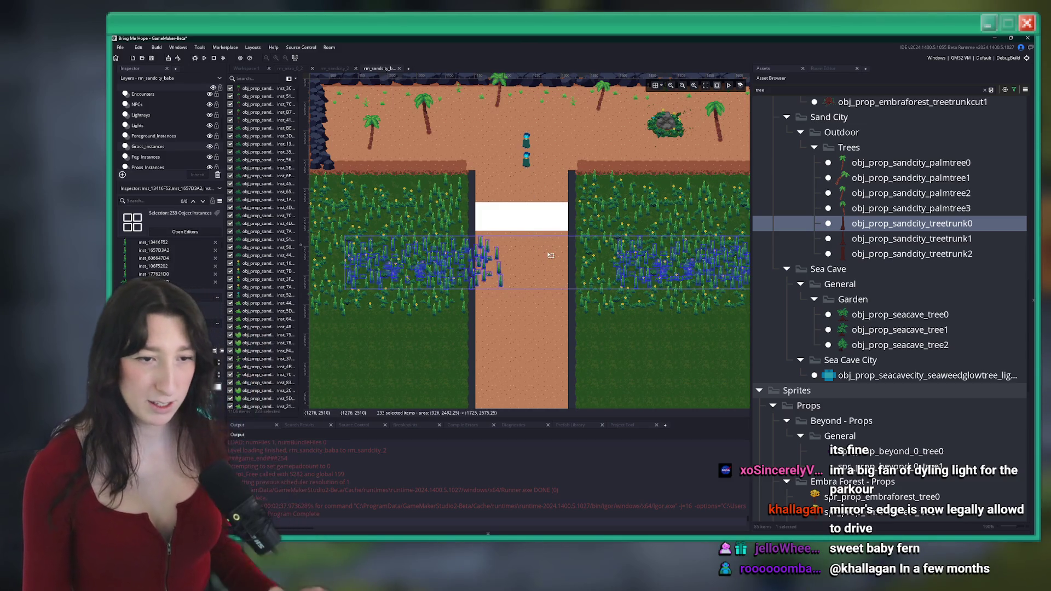
{"action": "left_click_drag", "start_coordinate": [550, 255], "coordinate": [512, 328]}
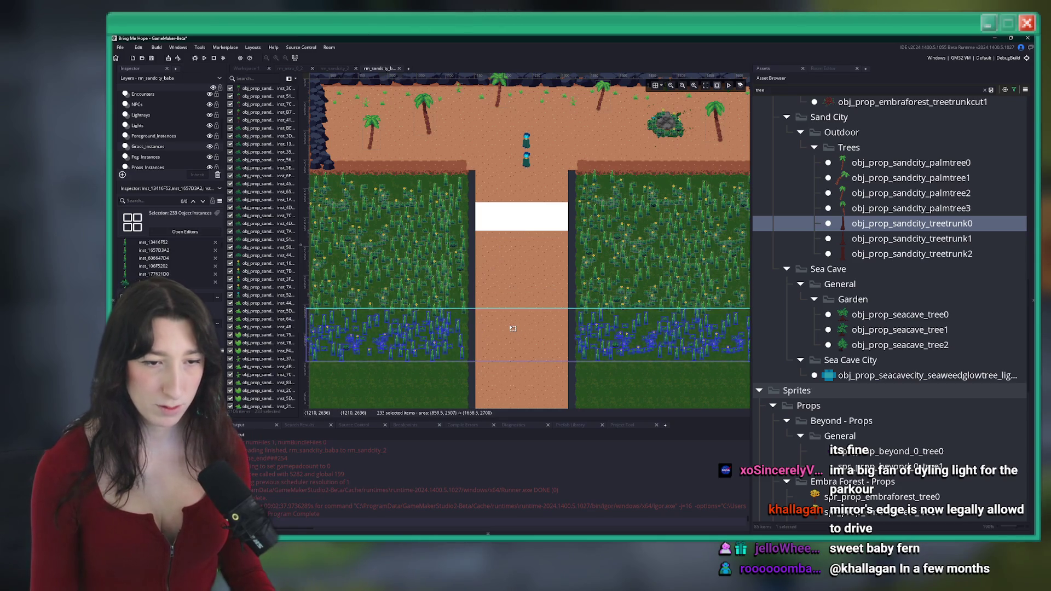
{"action": "left_click", "coordinate": [525, 255]}
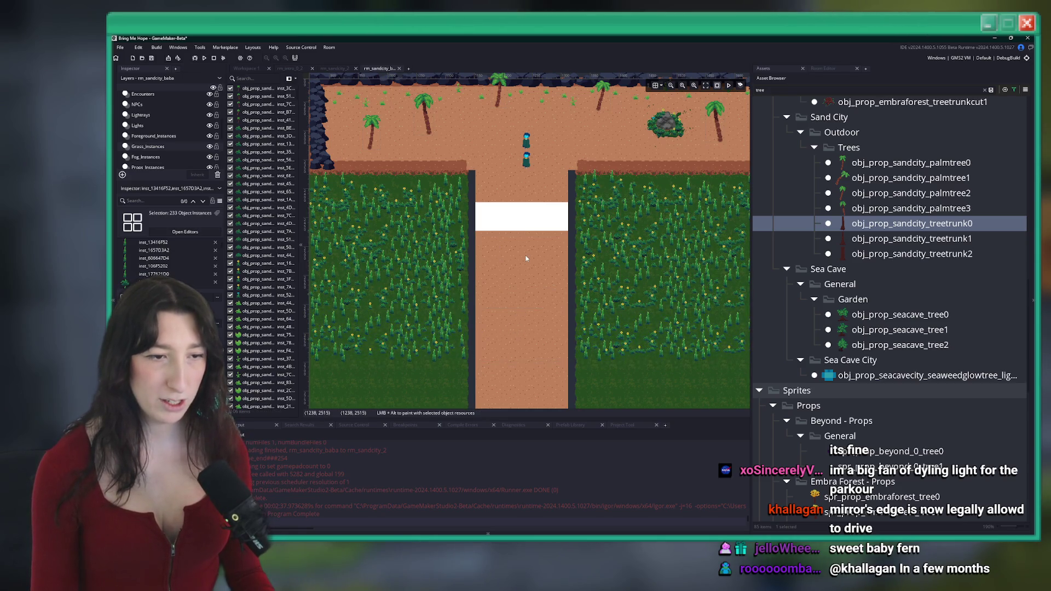
{"action": "scroll", "coordinate": [525, 256], "scroll_direction": "down", "scroll_amount": 2}
{"action": "middle_click", "coordinate": [535, 247]}
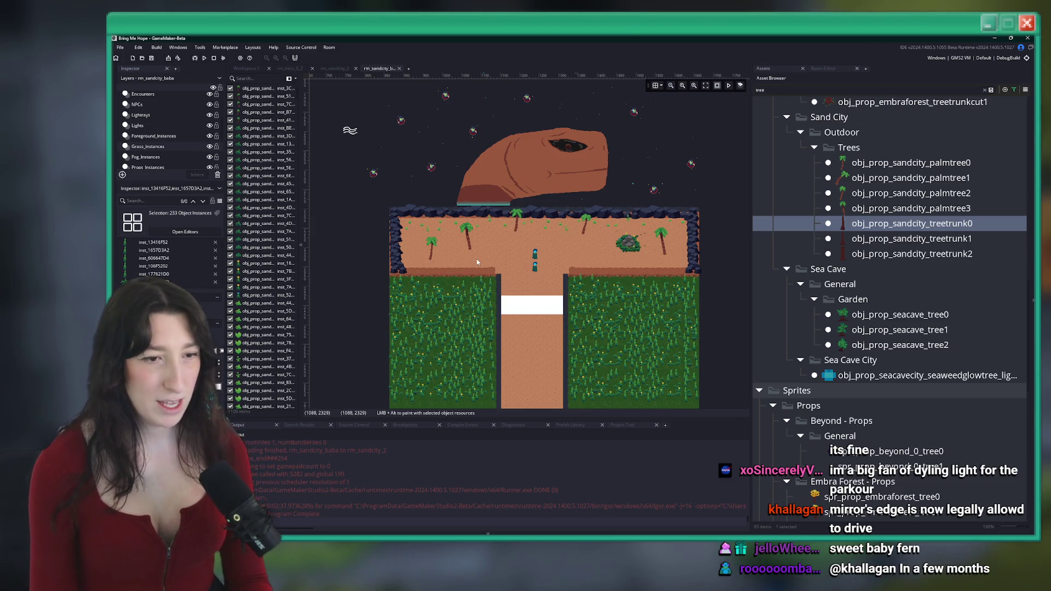
{"action": "scroll", "coordinate": [436, 272], "scroll_direction": "up", "scroll_amount": 3}
{"action": "scroll", "coordinate": [164, 123], "scroll_direction": "up", "scroll_amount": 2}
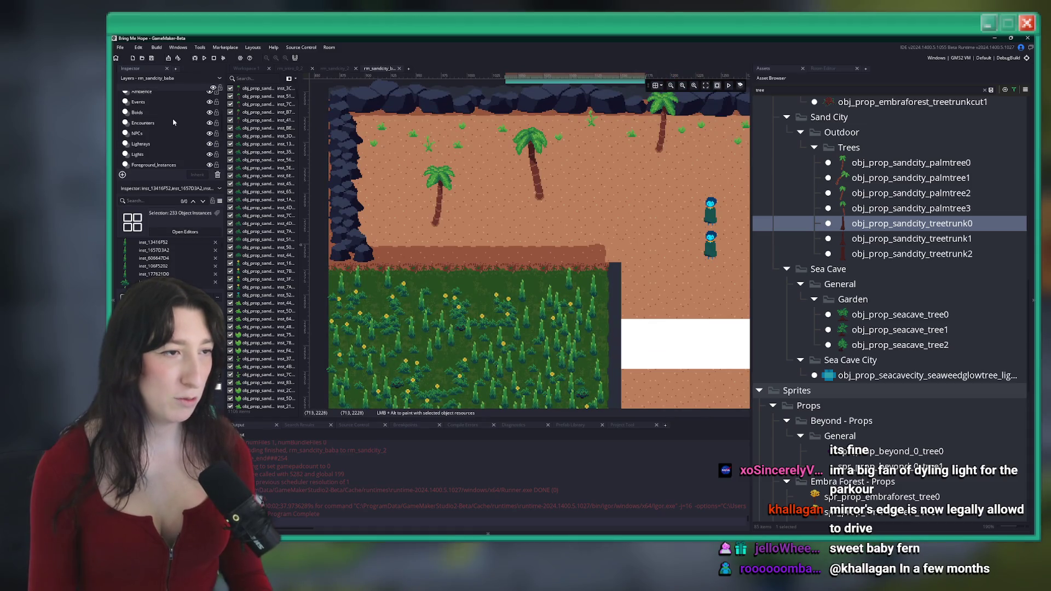
{"action": "scroll", "coordinate": [159, 137], "scroll_direction": "down", "scroll_amount": 5}
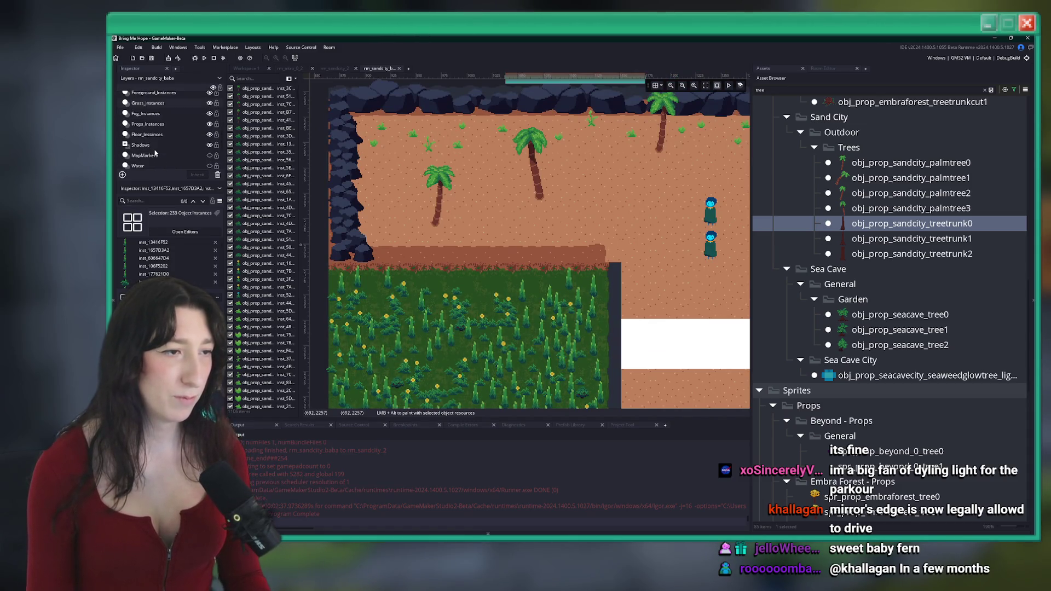
Step: Make the Clips layer visible and pick obj_level_collision_nobake via a 'nobak' search
{"action": "scroll", "coordinate": [154, 161], "scroll_direction": "down", "scroll_amount": 2}
{"action": "left_click", "coordinate": [176, 126]}
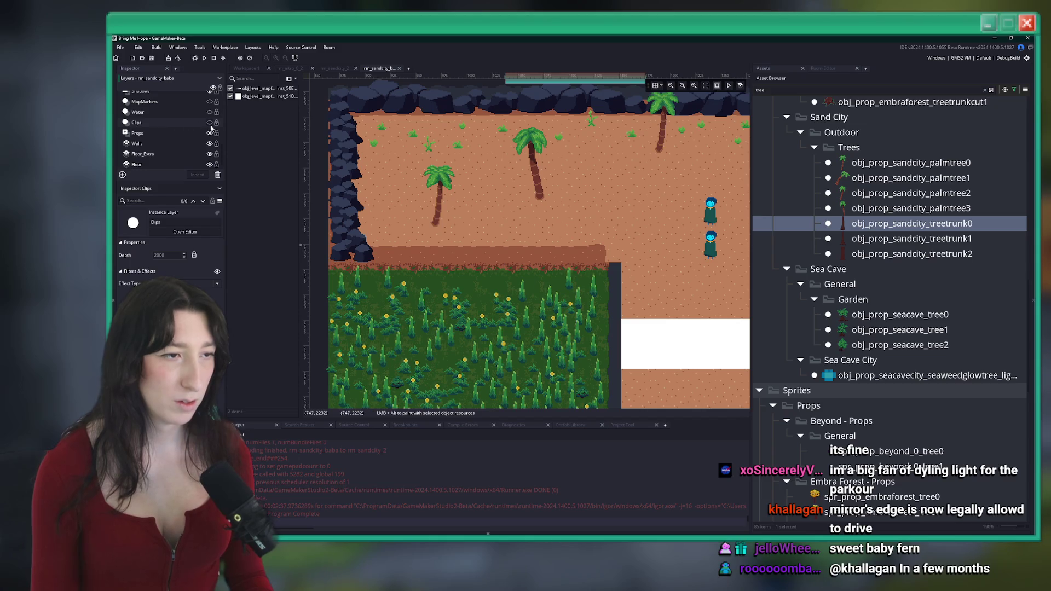
{"action": "left_click", "coordinate": [210, 123]}
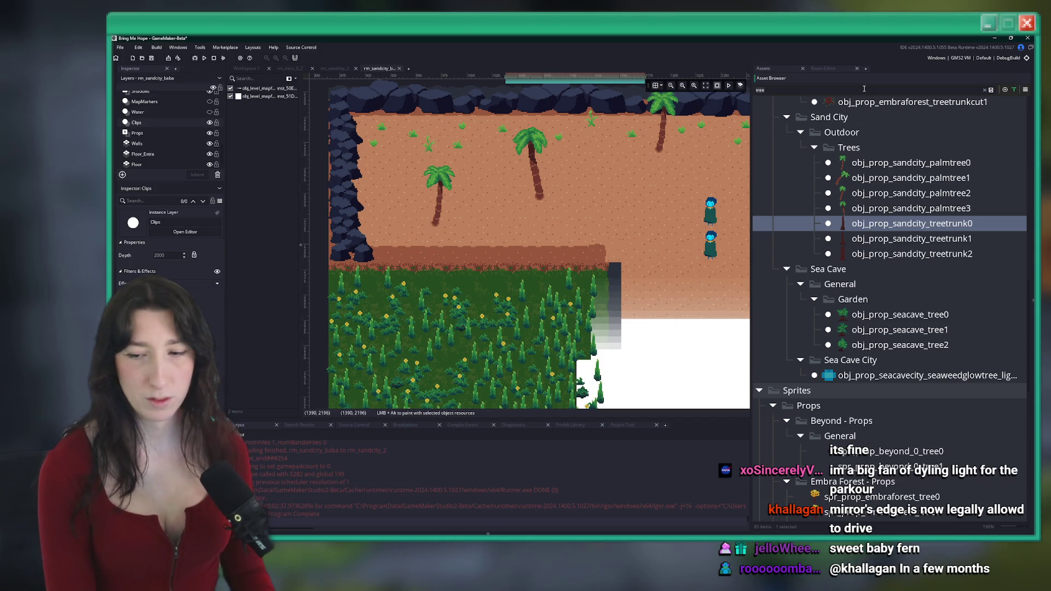
{"action": "key", "text": "ctrl+a"}
{"action": "type", "text": "nobak"}
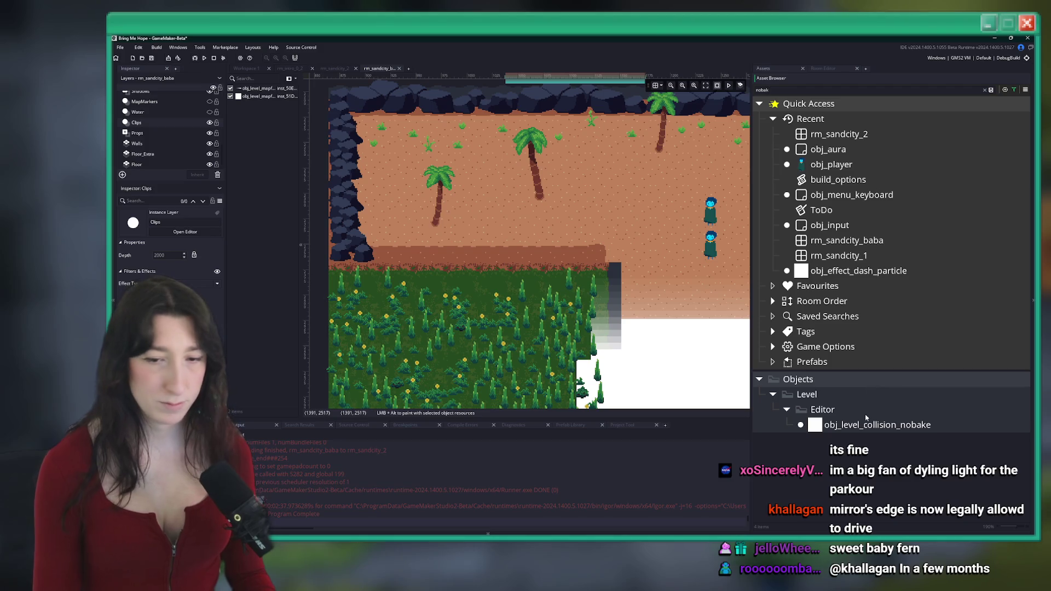
{"action": "left_click", "coordinate": [866, 423]}
Step: With the grid shown, place a collision blocker by the left rock wall and stretch it
{"action": "left_click", "coordinate": [653, 86]}
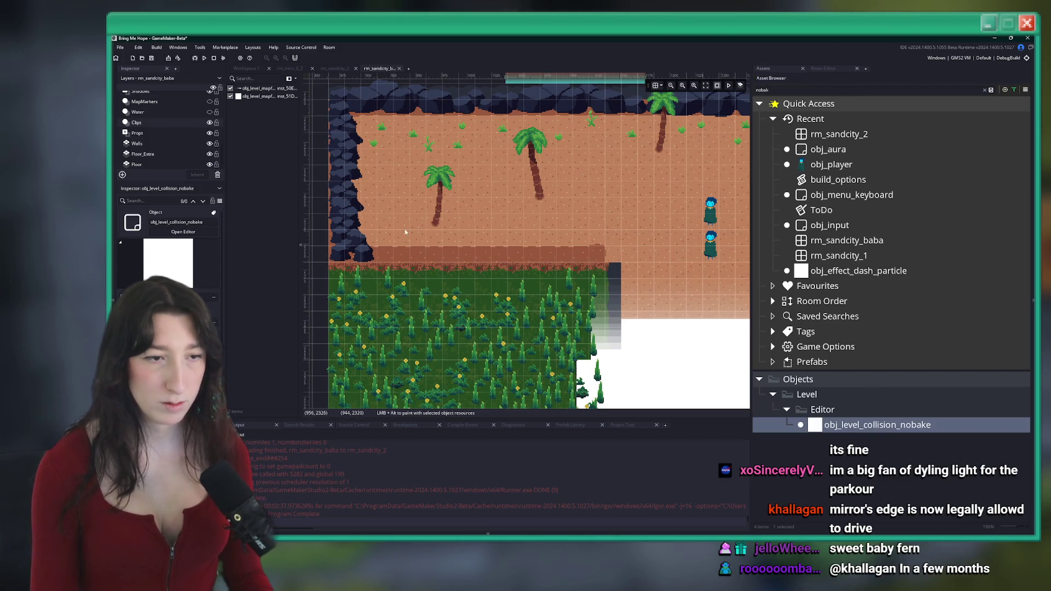
{"action": "scroll", "coordinate": [368, 263], "scroll_direction": "left", "scroll_amount": 2}
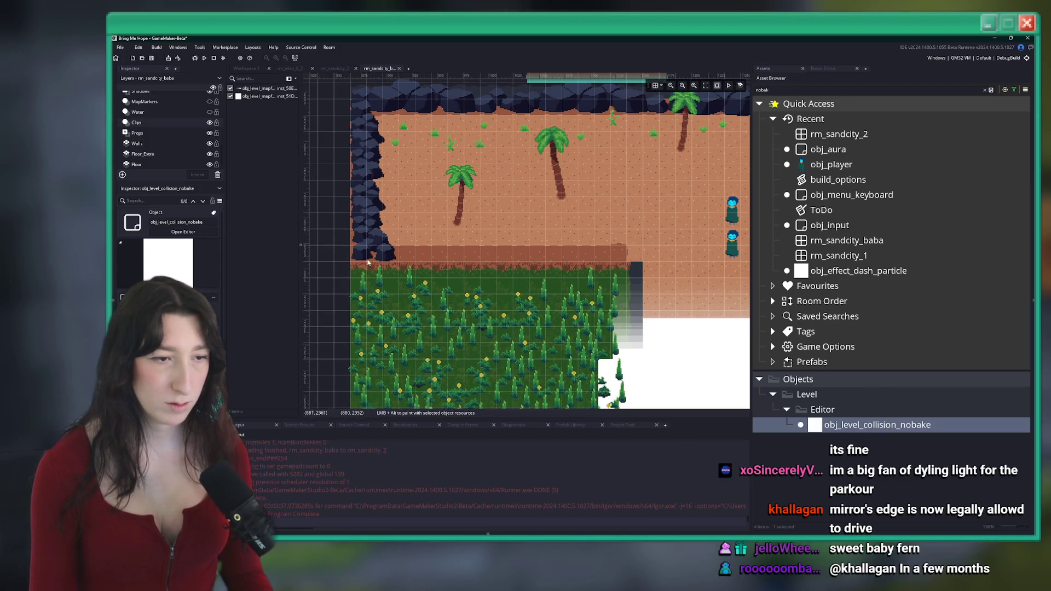
{"action": "left_click", "coordinate": [354, 105], "text": "alt"}
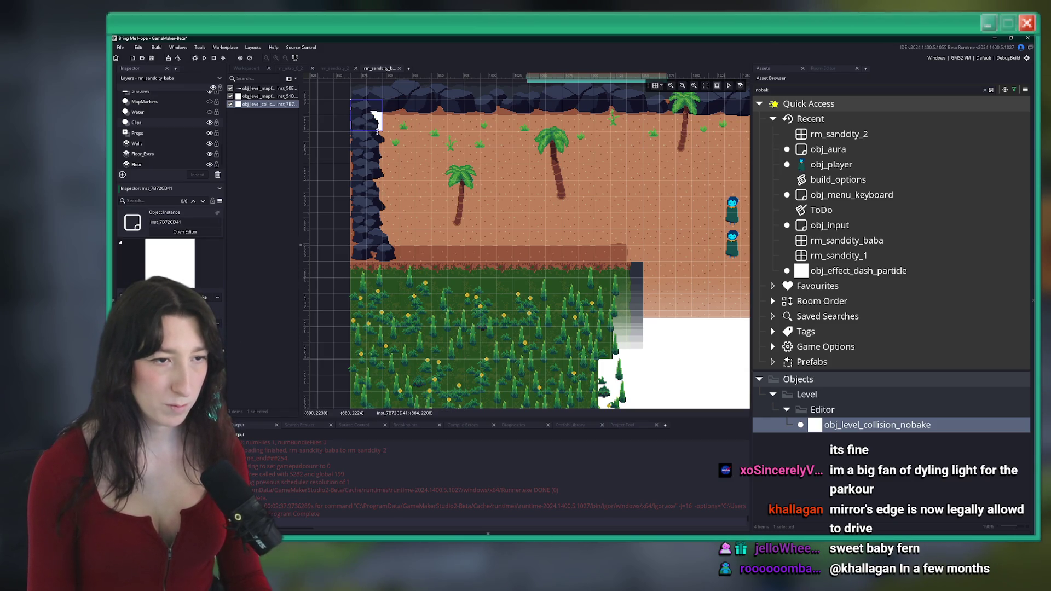
{"action": "mouse_move", "coordinate": [369, 210]}
{"action": "left_mouse_down"}
{"action": "mouse_move", "coordinate": [372, 232]}
{"action": "mouse_move", "coordinate": [332, 205]}
{"action": "mouse_move", "coordinate": [668, 207]}
{"action": "mouse_move", "coordinate": [335, 201]}
{"action": "left_mouse_up"}
Step: Duplicate the blocker into a 32-high collision strip along the top wall
{"action": "scroll", "coordinate": [446, 199], "scroll_direction": "down", "scroll_amount": 4}
{"action": "key", "text": "ctrl+v"}
{"action": "key", "text": "ctrl+v"}
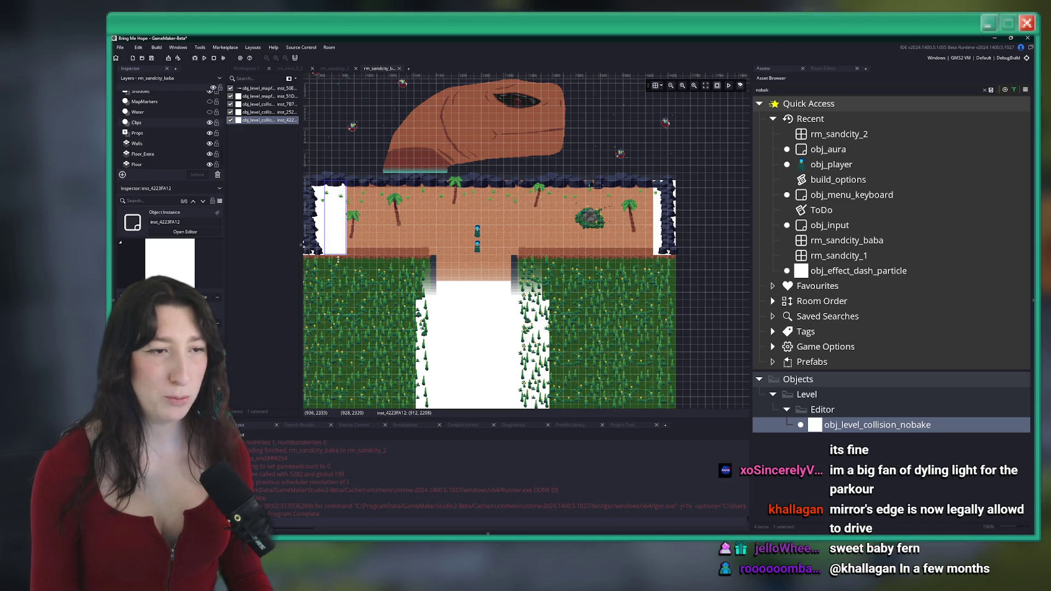
{"action": "mouse_move", "coordinate": [347, 255]}
{"action": "left_mouse_down"}
{"action": "mouse_move", "coordinate": [628, 256]}
{"action": "mouse_move", "coordinate": [661, 197]}
{"action": "left_mouse_up"}
{"action": "scroll", "coordinate": [447, 185], "scroll_direction": "up", "scroll_amount": 3}
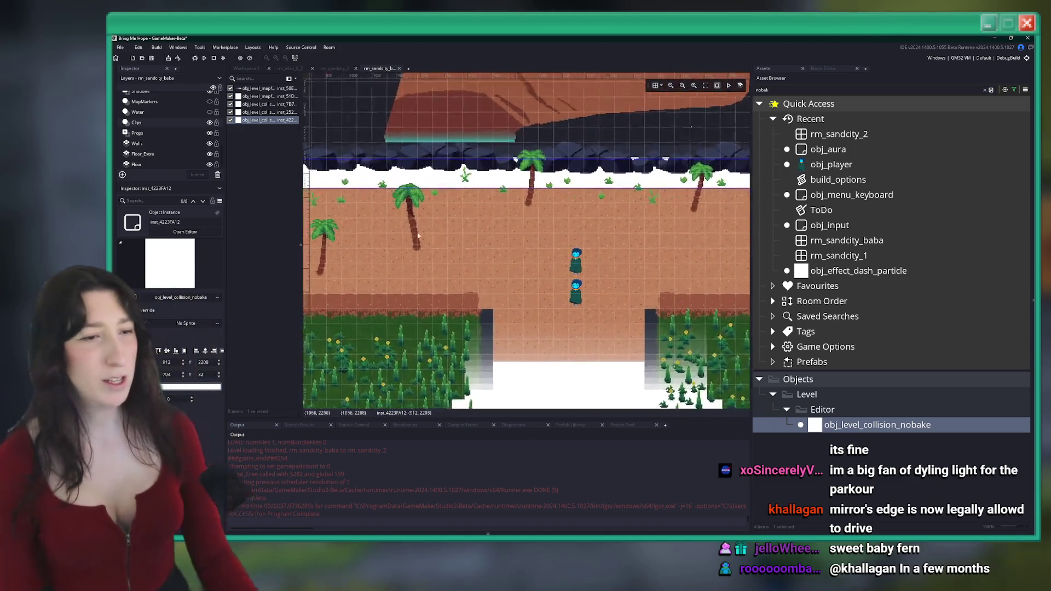
{"action": "scroll", "coordinate": [447, 185], "scroll_direction": "down", "scroll_amount": 2}
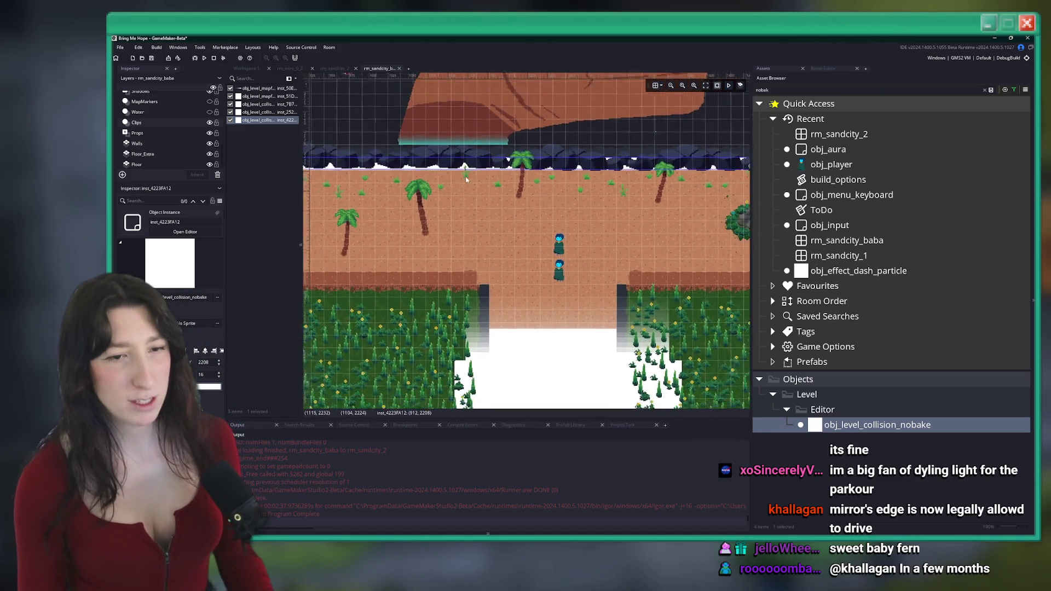
{"action": "scroll", "coordinate": [595, 204], "scroll_direction": "up", "scroll_amount": 1}
{"action": "left_click_drag", "start_coordinate": [594, 211], "coordinate": [594, 226]}
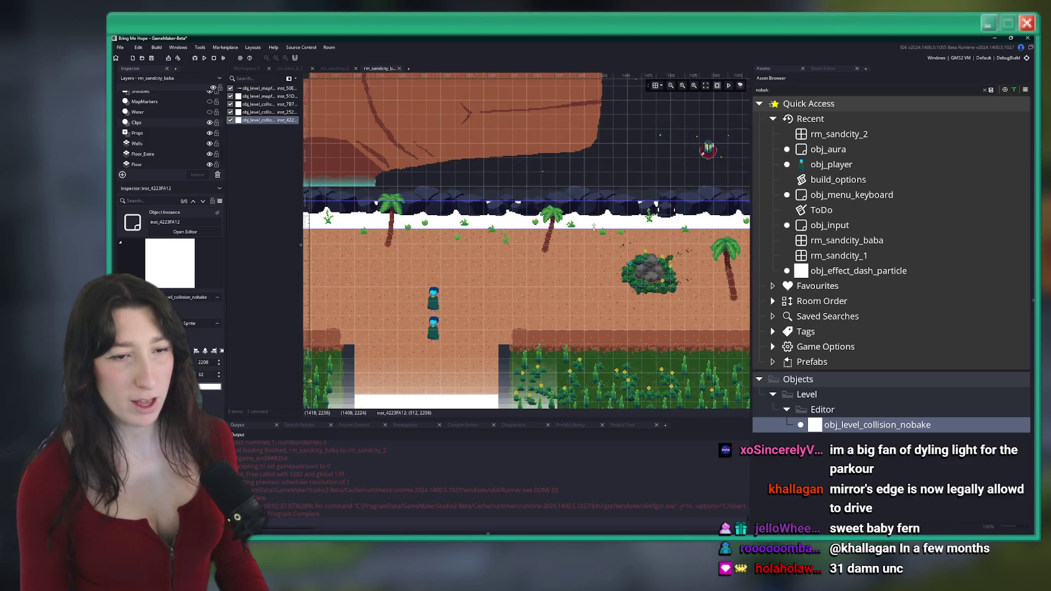
Step: Duplicate the collision strip for the other side of the path and select the top bar
{"action": "scroll", "coordinate": [573, 255], "scroll_direction": "down", "scroll_amount": 3}
{"action": "scroll", "coordinate": [579, 249], "scroll_direction": "up", "scroll_amount": 2}
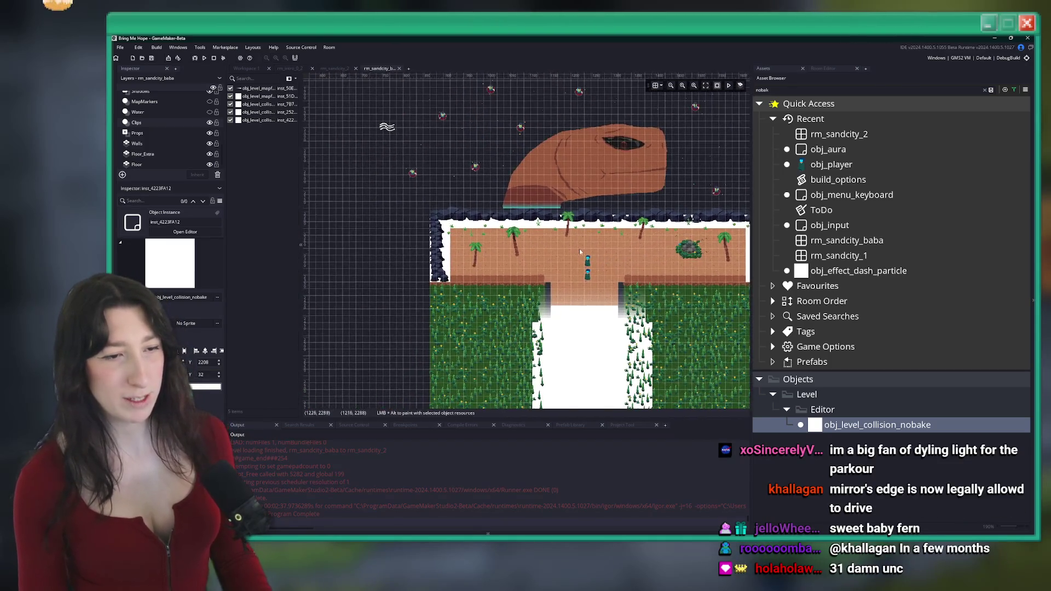
{"action": "scroll", "coordinate": [547, 274], "scroll_direction": "down", "scroll_amount": 2}
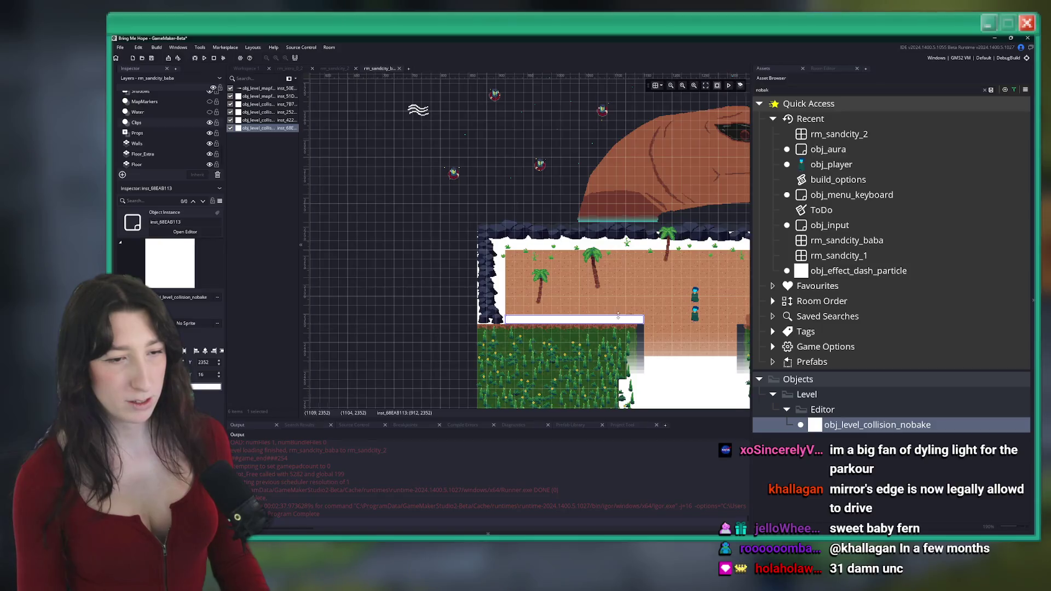
{"action": "scroll", "coordinate": [539, 304], "scroll_direction": "up", "scroll_amount": 2}
{"action": "mouse_move", "coordinate": [539, 304]}
{"action": "left_mouse_down"}
{"action": "mouse_move", "coordinate": [454, 307]}
{"action": "mouse_move", "coordinate": [676, 313]}
{"action": "left_mouse_up"}
{"action": "key", "text": "ctrl+v"}
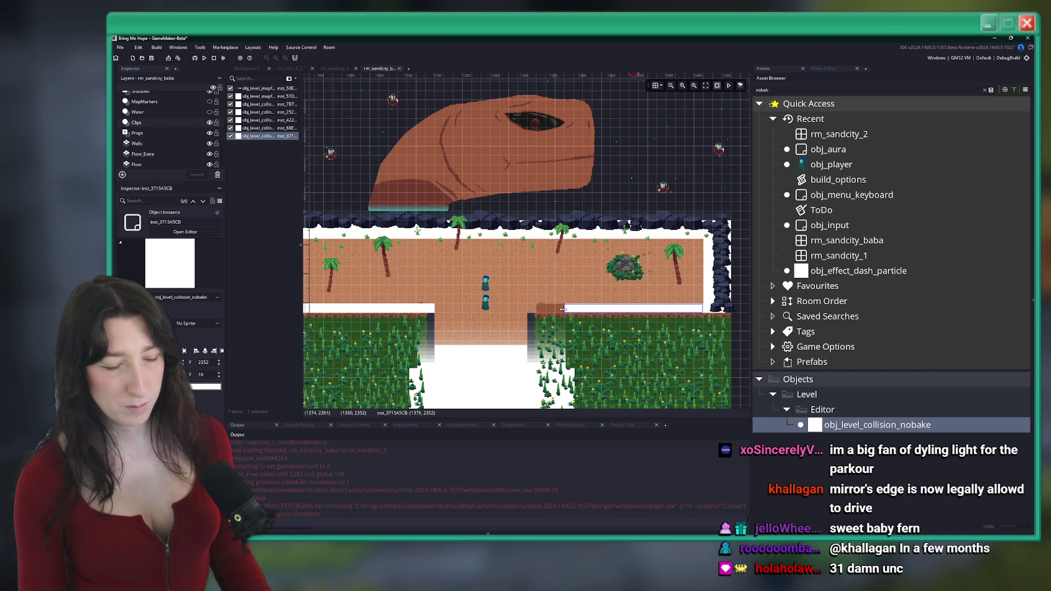
{"action": "left_click", "coordinate": [524, 309]}
{"action": "scroll", "coordinate": [565, 270], "scroll_direction": "up", "scroll_amount": 2}
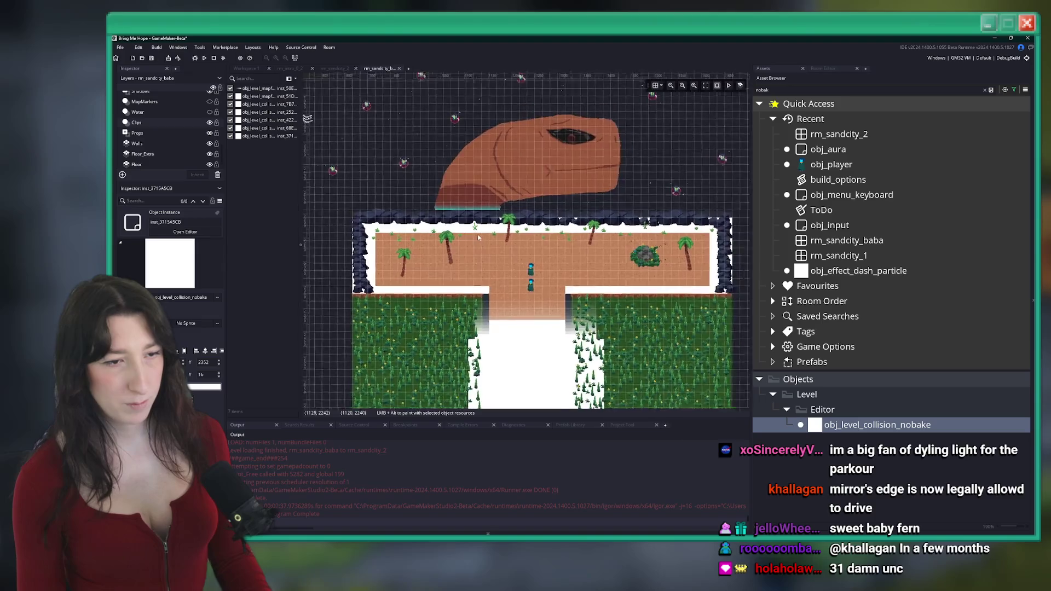
{"action": "left_click", "coordinate": [481, 233]}
{"action": "left_click", "coordinate": [662, 86]}
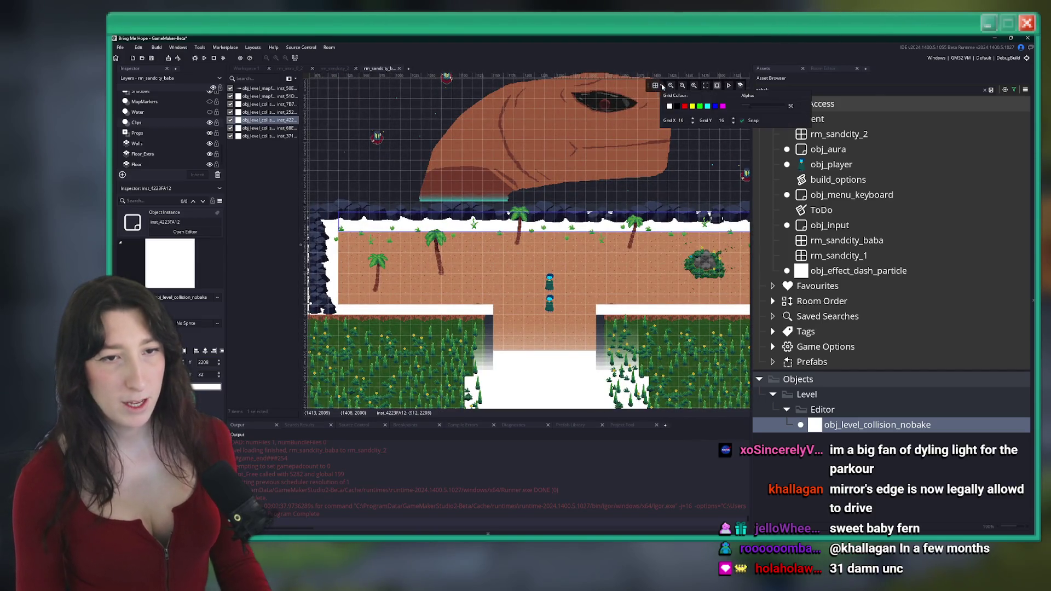
Step: Set the grid spacing to 8 and raise the top collision strip's upper edge
{"action": "type", "text": "8"}
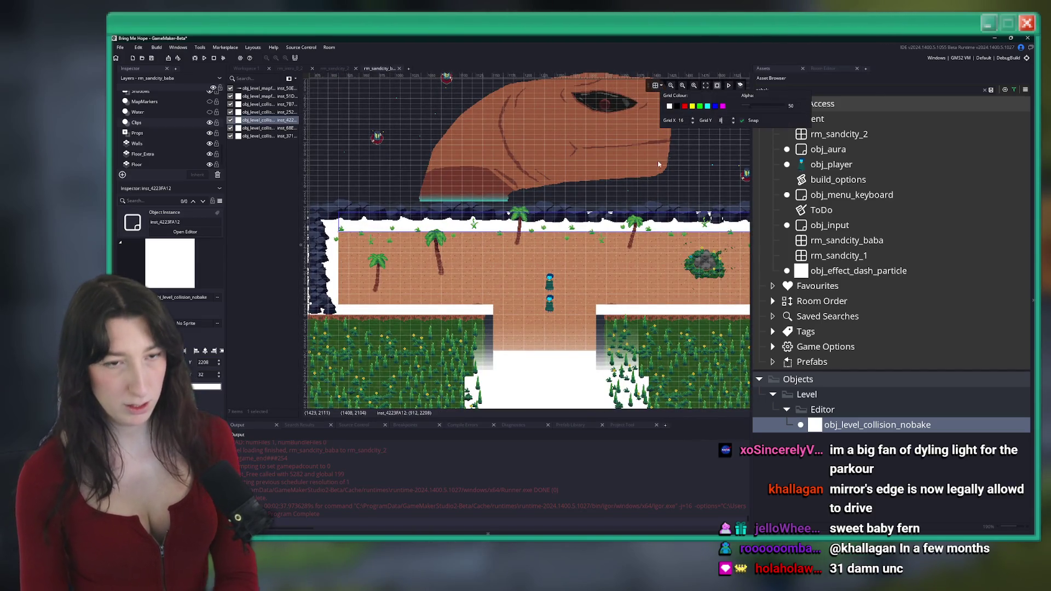
{"action": "left_click", "coordinate": [584, 231]}
{"action": "left_click_drag", "start_coordinate": [586, 232], "coordinate": [589, 226]}
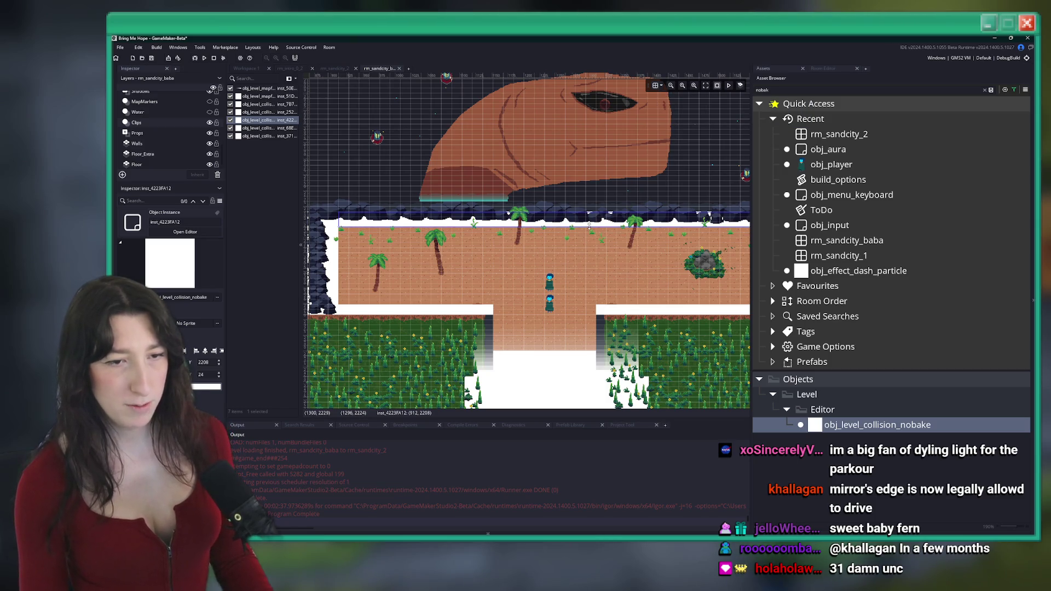
{"action": "left_click", "coordinate": [661, 86]}
{"action": "type", "text": "8"}
Step: Pull the right collision wall back off the sand edge
{"action": "left_click", "coordinate": [337, 265]}
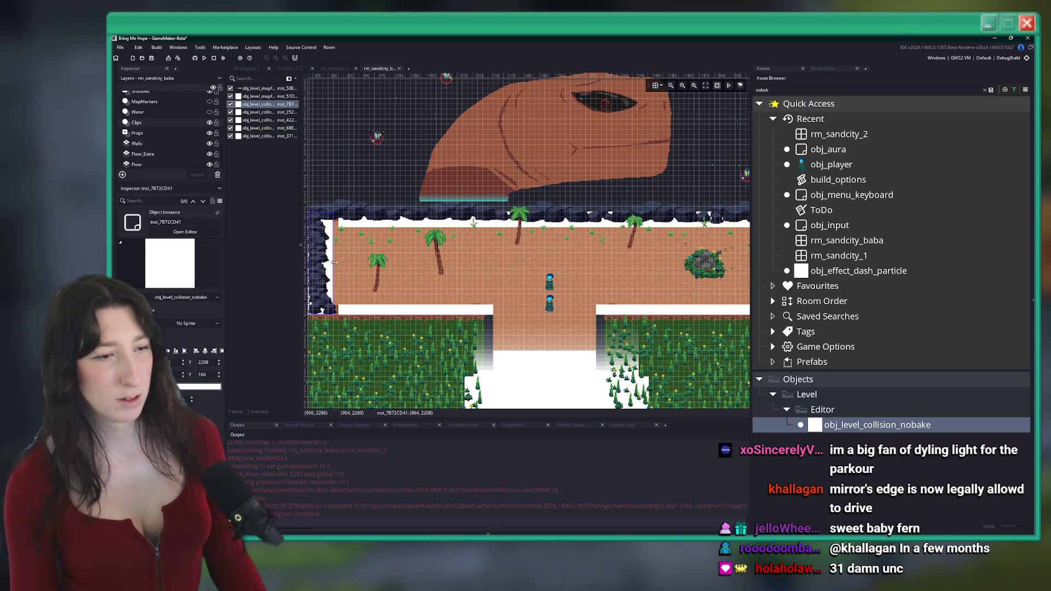
{"action": "left_click", "coordinate": [360, 228]}
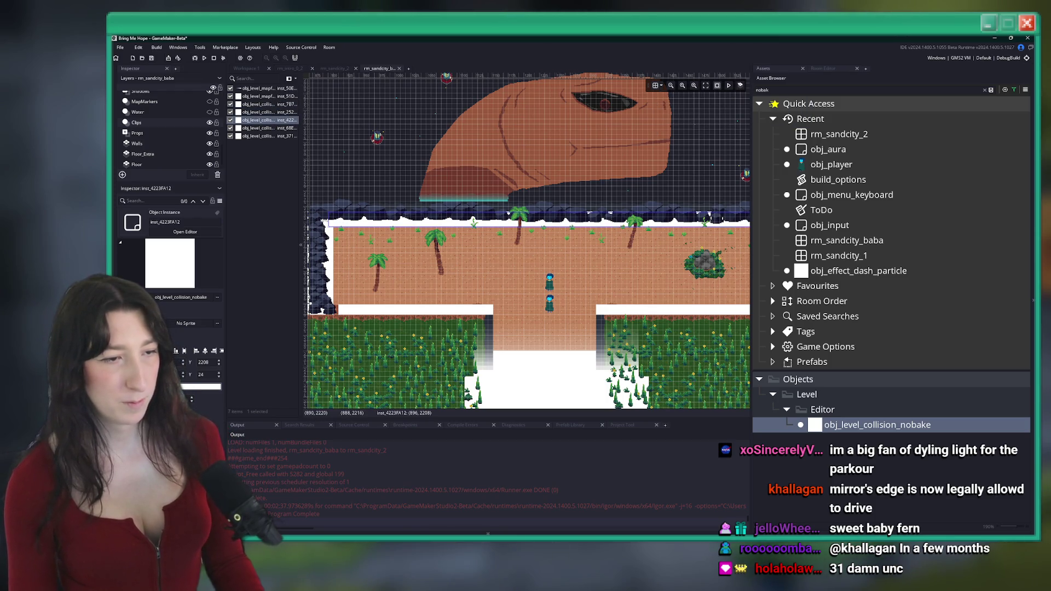
{"action": "left_click", "coordinate": [342, 308]}
{"action": "scroll", "coordinate": [345, 307], "scroll_direction": "up", "scroll_amount": 5}
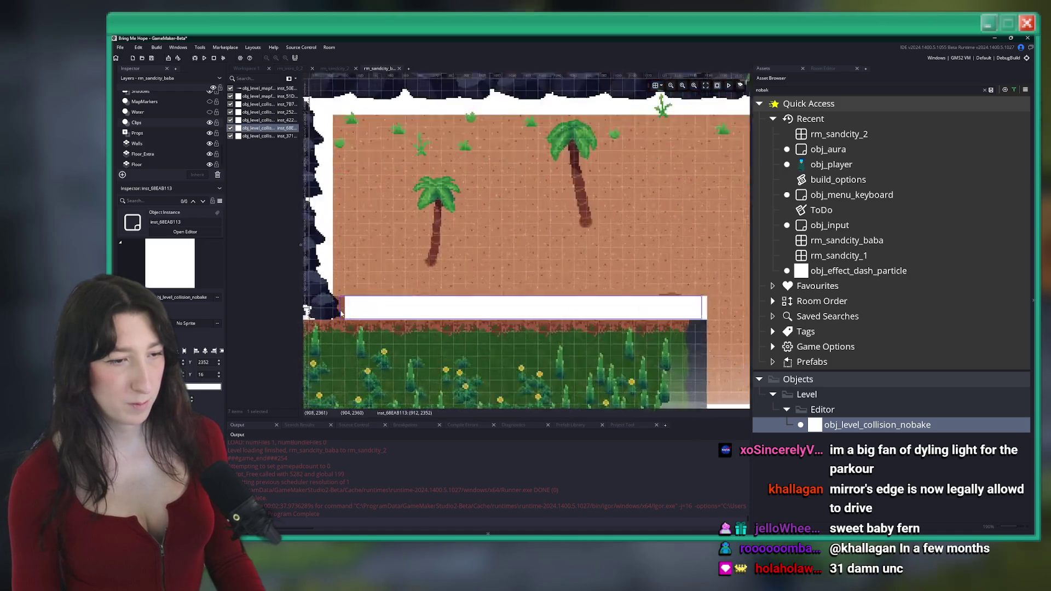
{"action": "scroll", "coordinate": [363, 234], "scroll_direction": "down", "scroll_amount": 4}
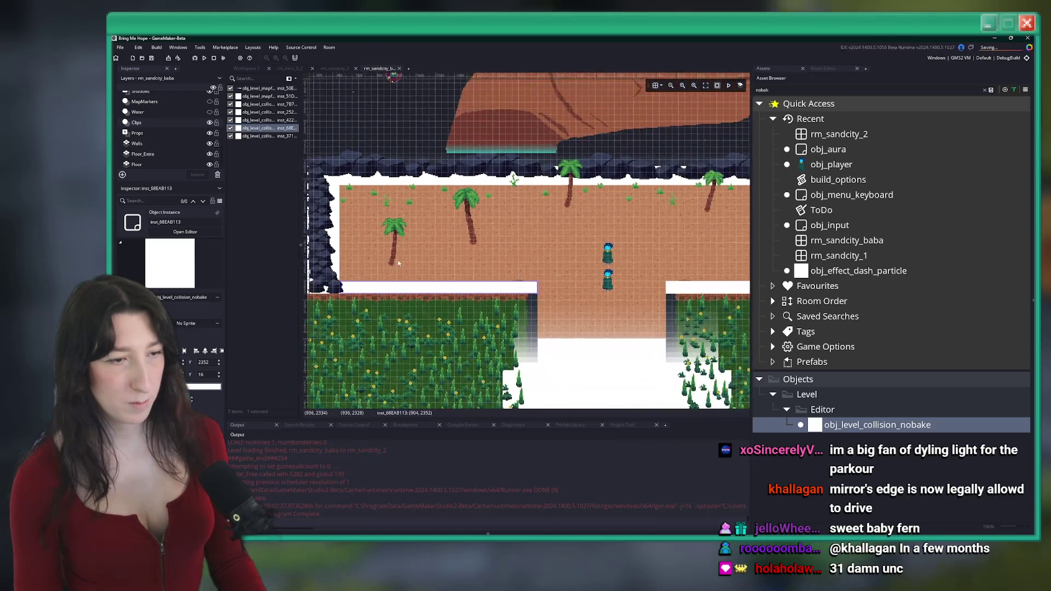
{"action": "scroll", "coordinate": [474, 252], "scroll_direction": "right", "scroll_amount": 3}
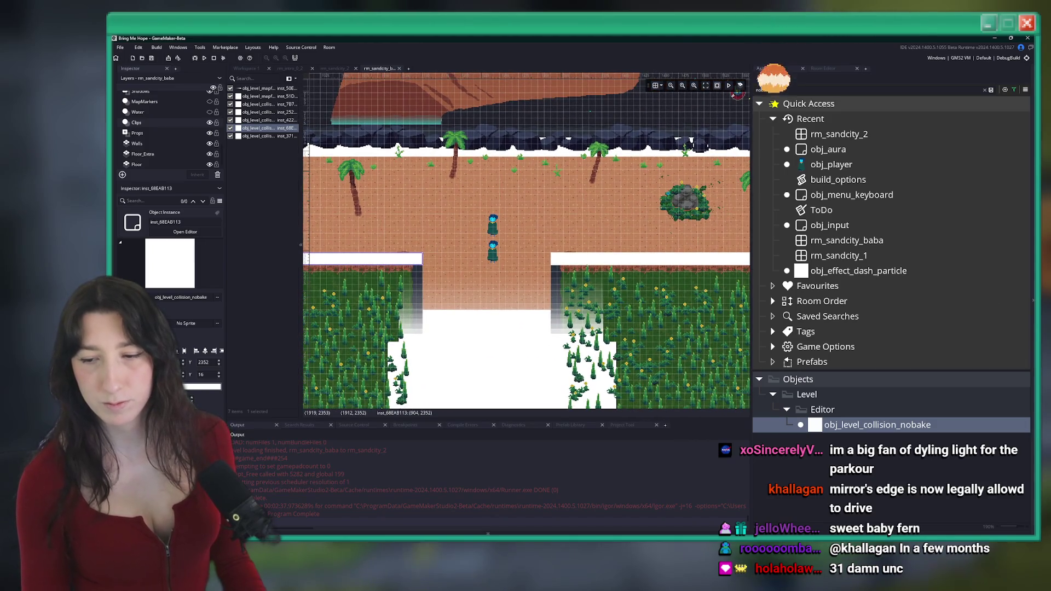
{"action": "scroll", "coordinate": [501, 218], "scroll_direction": "right", "scroll_amount": 5}
{"action": "scroll", "coordinate": [501, 217], "scroll_direction": "up", "scroll_amount": 3}
{"action": "scroll", "coordinate": [502, 217], "scroll_direction": "up", "scroll_amount": 2}
{"action": "left_click", "coordinate": [481, 176]}
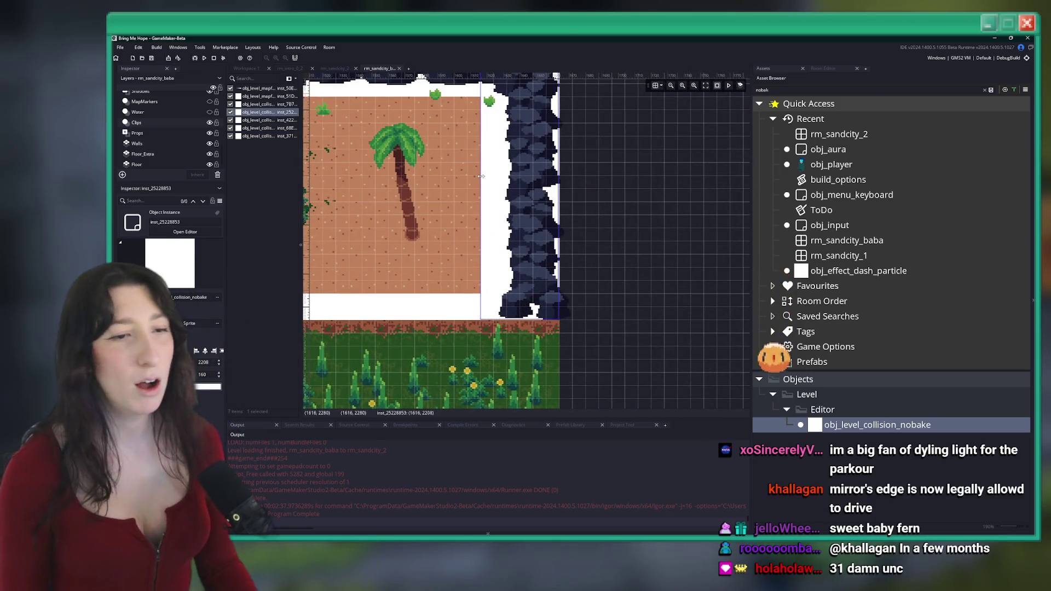
{"action": "left_click_drag", "start_coordinate": [489, 179], "coordinate": [503, 179]}
Step: Check the fit of the bottom and top collision bars against the sand
{"action": "left_click", "coordinate": [477, 302]}
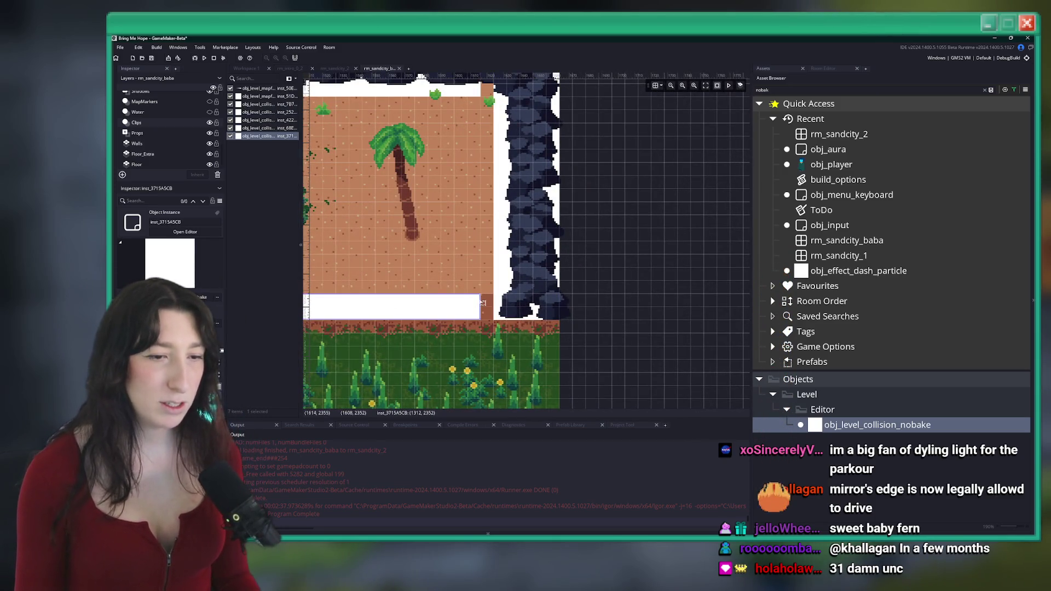
{"action": "scroll", "coordinate": [470, 246], "scroll_direction": "up", "scroll_amount": 4}
{"action": "left_click", "coordinate": [465, 219]}
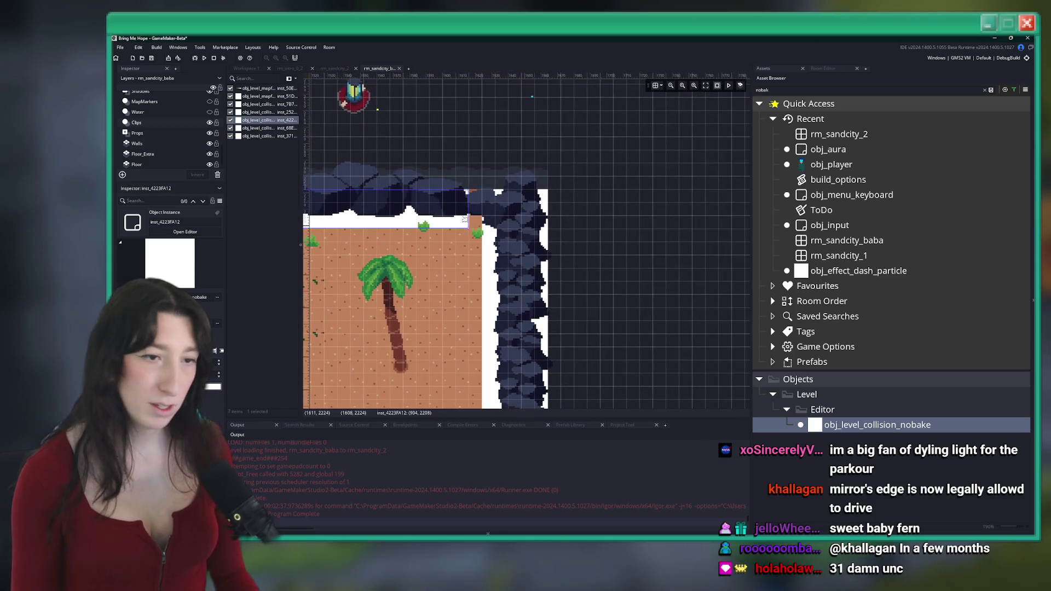
{"action": "scroll", "coordinate": [476, 220], "scroll_direction": "down", "scroll_amount": 4}
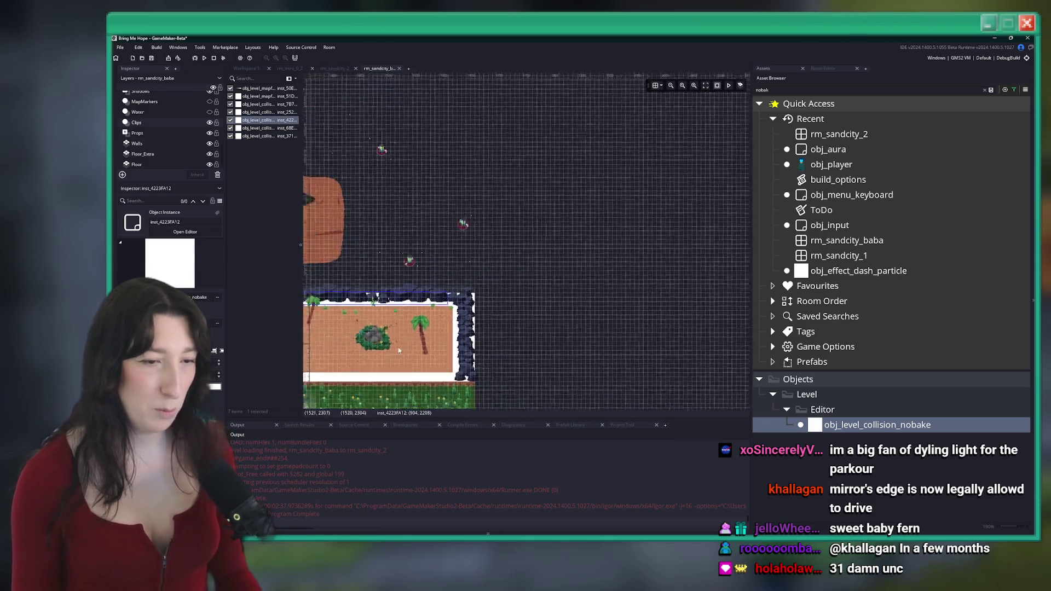
{"action": "scroll", "coordinate": [405, 320], "scroll_direction": "up", "scroll_amount": 3}
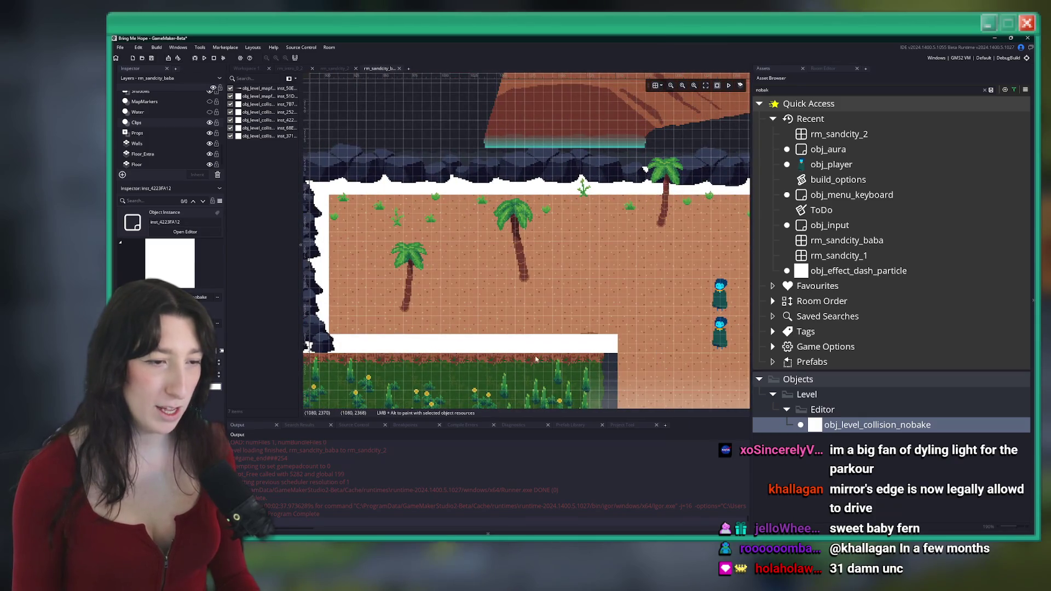
{"action": "scroll", "coordinate": [514, 335], "scroll_direction": "down", "scroll_amount": 3}
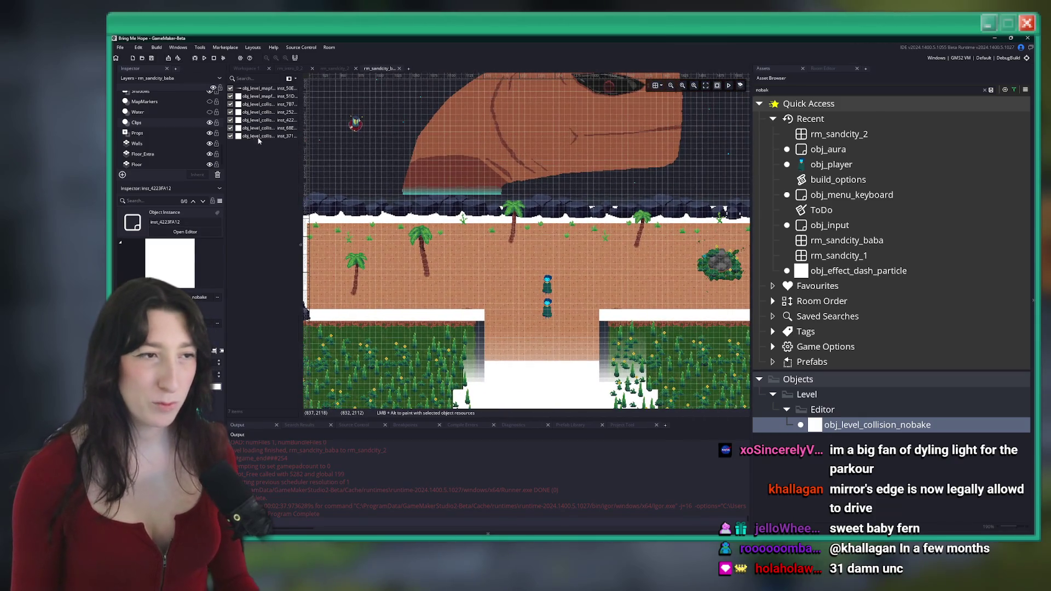
Step: Set the room grid X and Y back to 16
{"action": "left_click", "coordinate": [663, 86]}
{"action": "type", "text": "1616"}
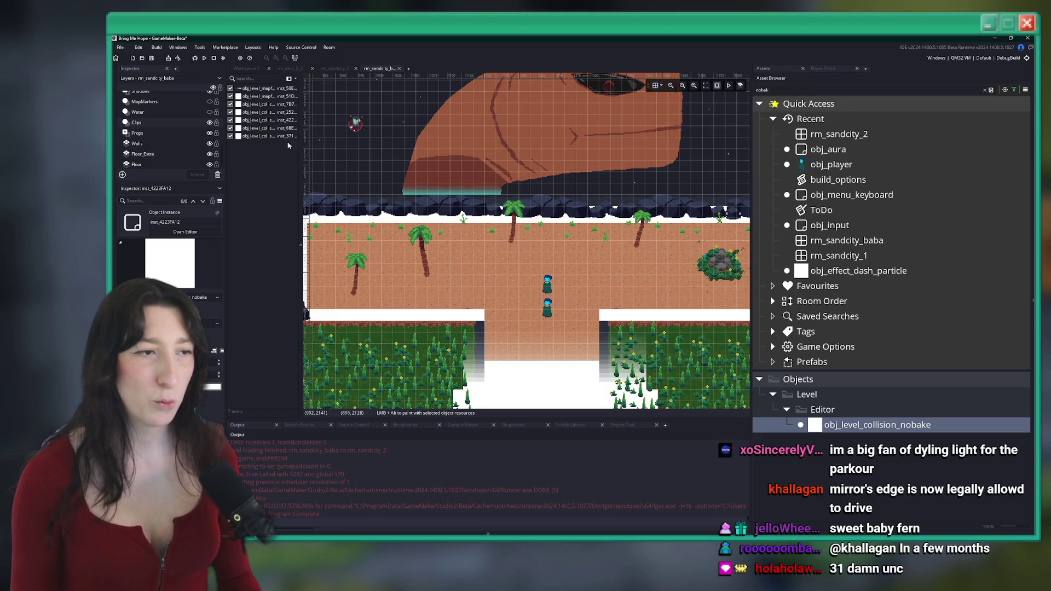
{"action": "scroll", "coordinate": [525, 240], "scroll_direction": "down", "scroll_amount": 5}
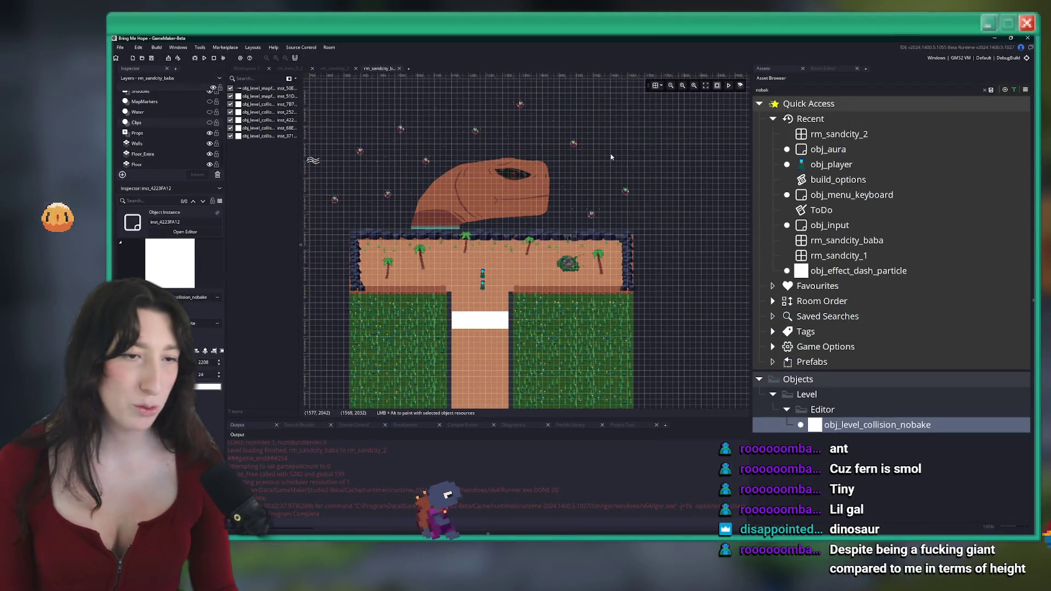
Step: Zoom out to view the whole T-shaped room while the build compiles
{"action": "scroll", "coordinate": [481, 247], "scroll_direction": "up", "scroll_amount": 2}
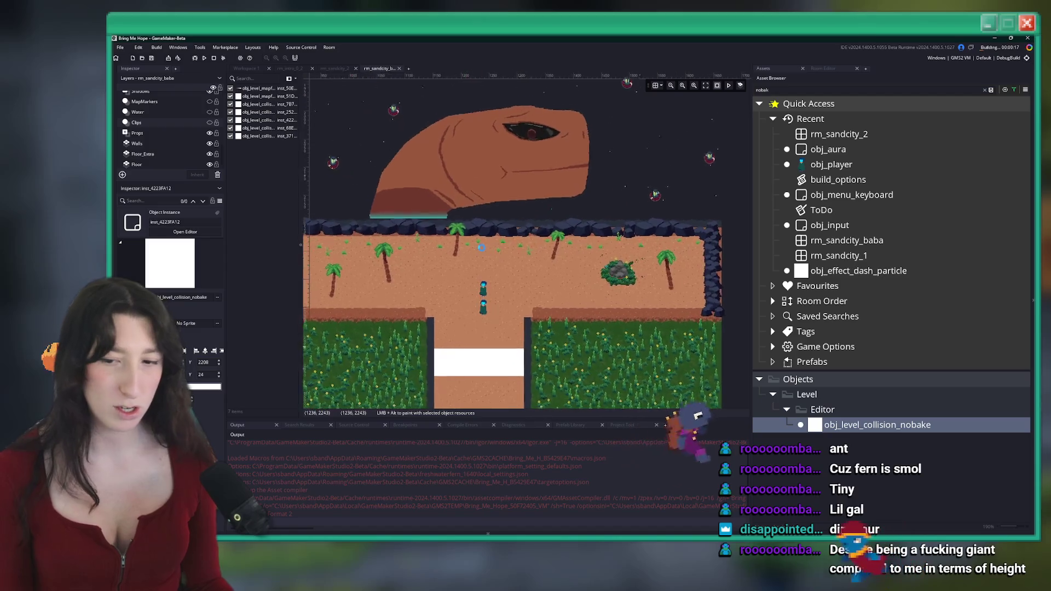
Step: Adjust the room view while the build finishes and the game window launches
{"action": "scroll", "coordinate": [482, 247], "scroll_direction": "down", "scroll_amount": 1}
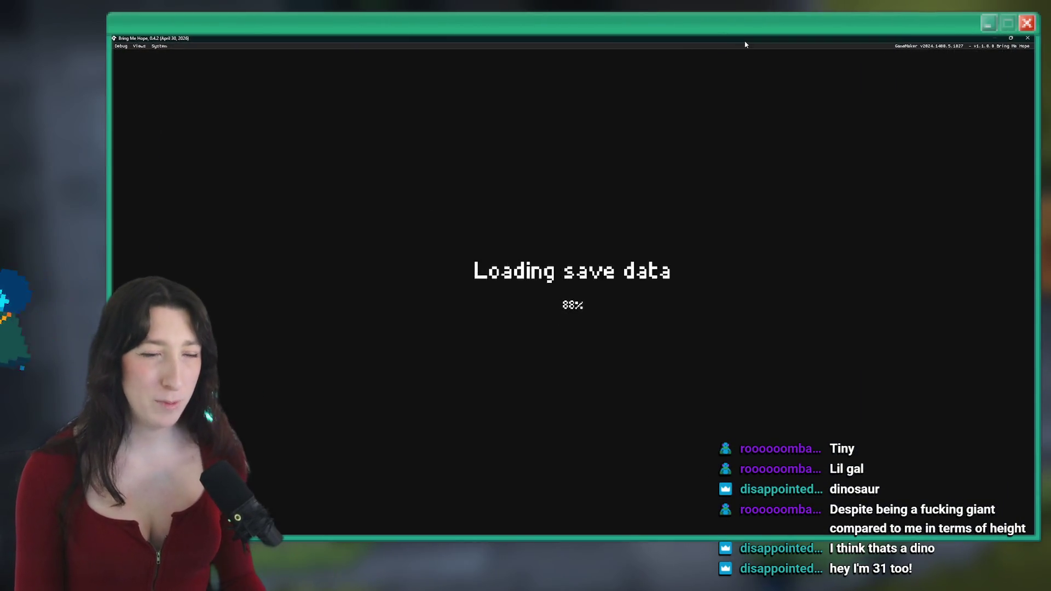
Step: Lower Master Volume two steps in Options > Audio, then start Story mode
{"action": "key", "text": "Return"}
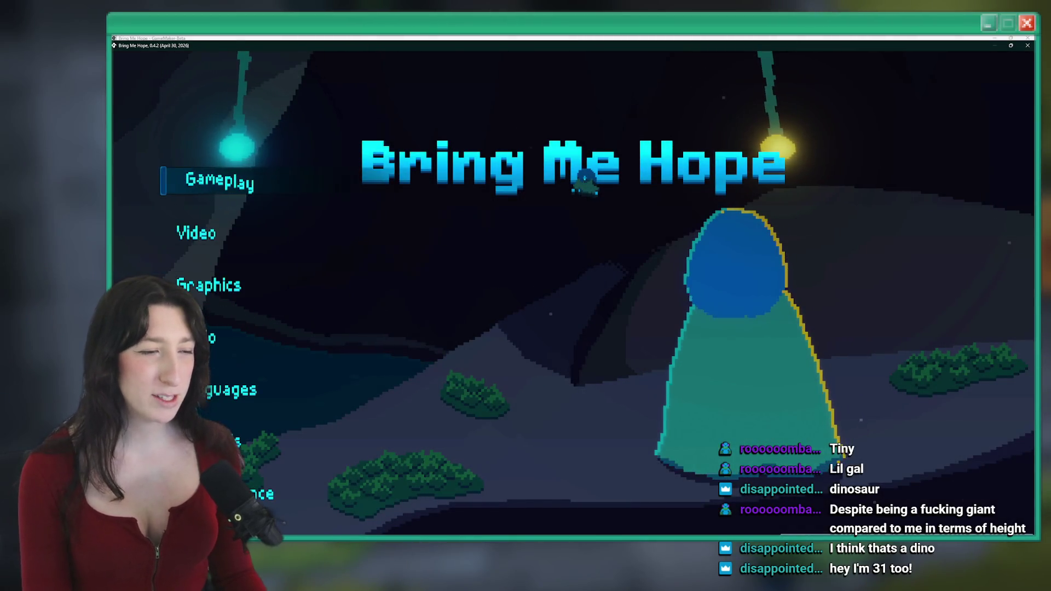
{"action": "key", "text": "Down"}
{"action": "key", "text": "Down"}
{"action": "key", "text": "Down"}
{"action": "key", "text": "Return"}
{"action": "key", "text": "Left"}
{"action": "key", "text": "Left"}
{"action": "key", "text": "Left"}
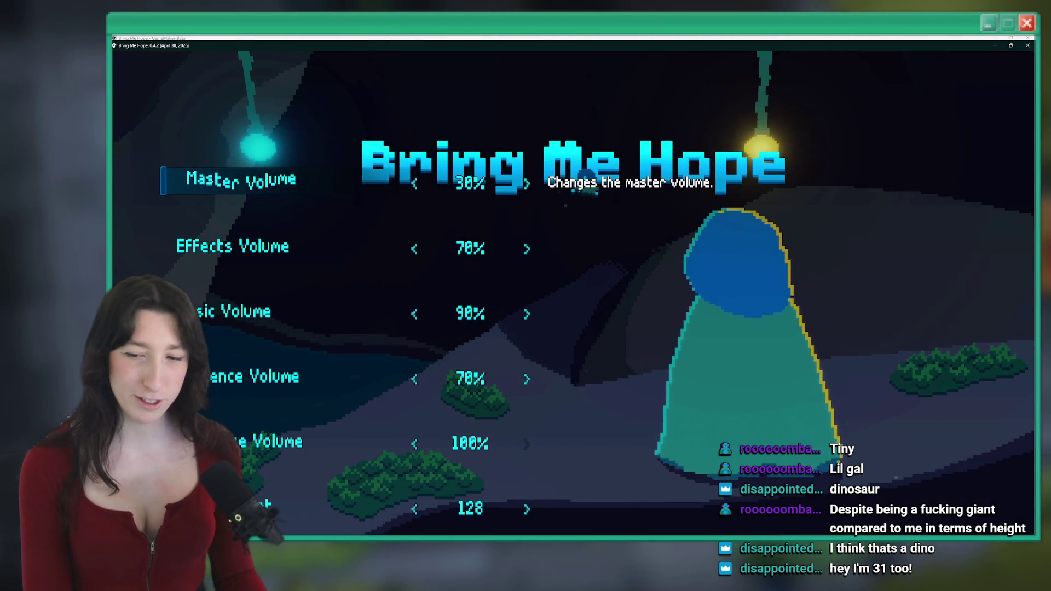
{"action": "key", "text": "Left"}
{"action": "key", "text": "Escape"}
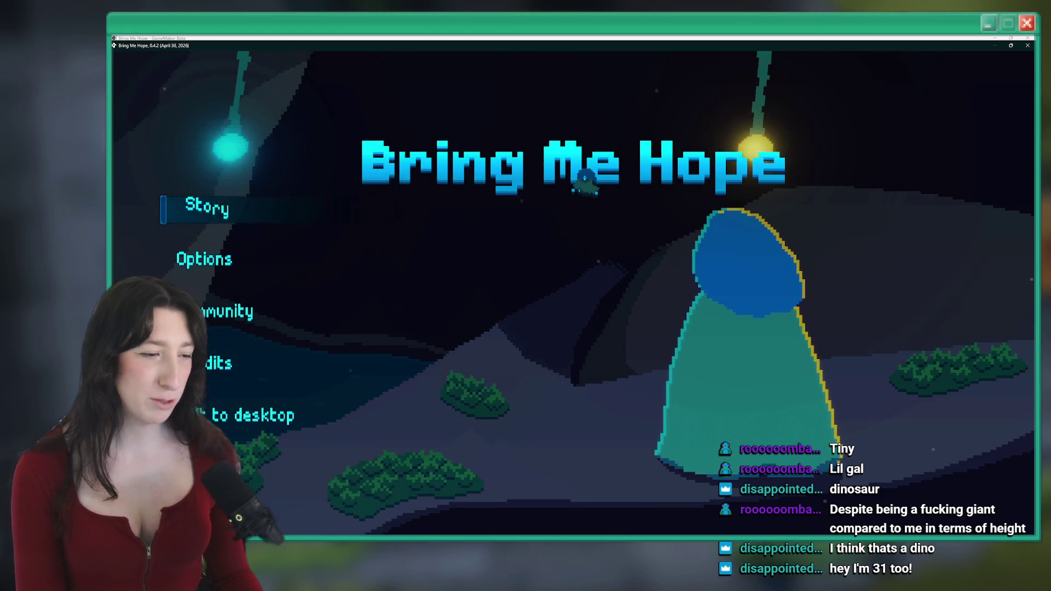
{"action": "key", "text": "Return"}
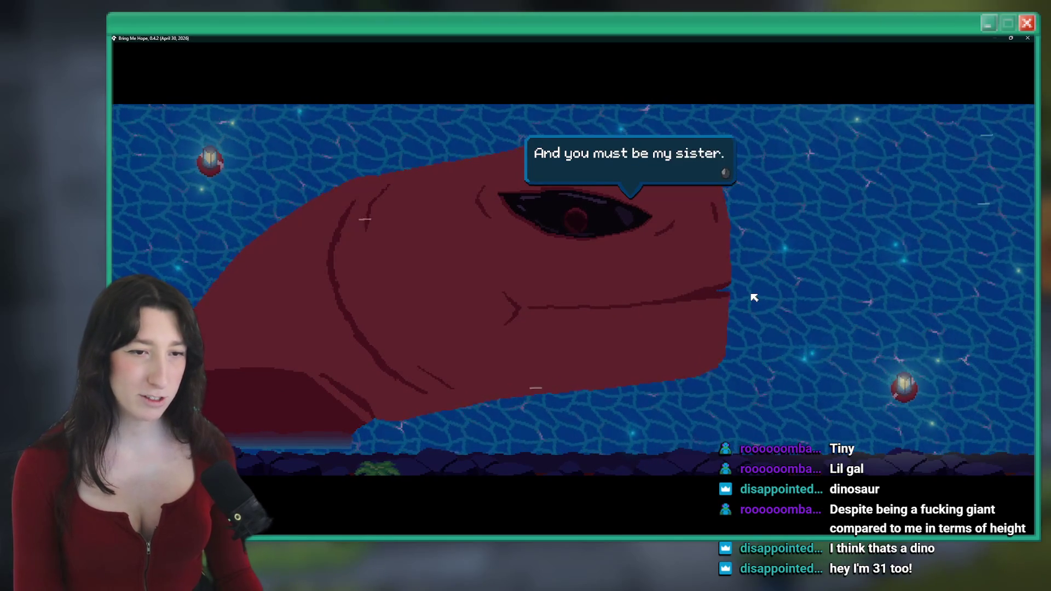
Step: Skip the opening dialogue and walk the character left, up, right and down around the beach
{"action": "key", "text": "space"}
{"action": "key", "text": "space"}
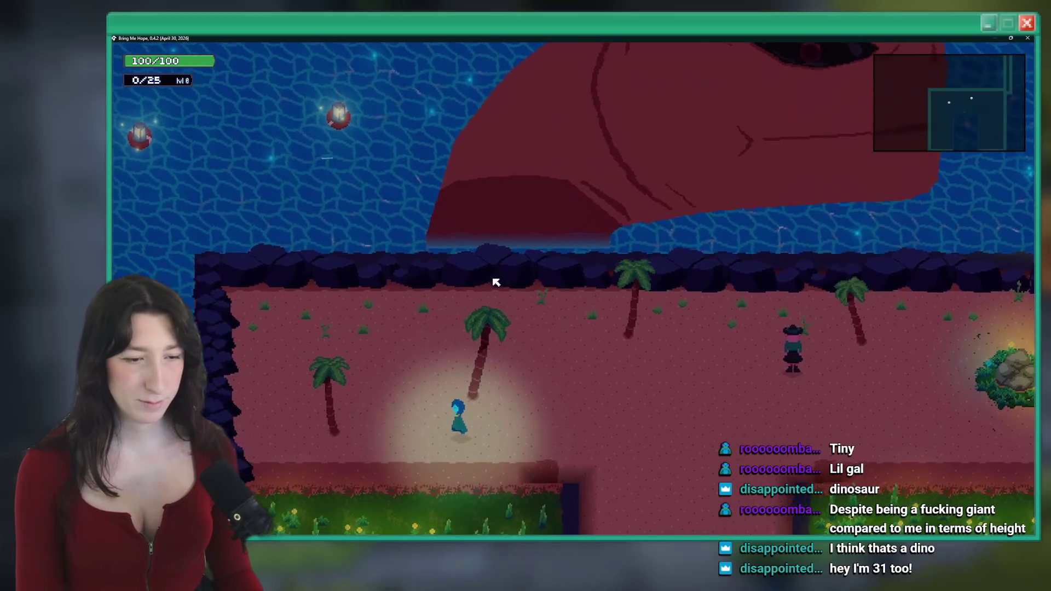
{"action": "key", "text": "a"}
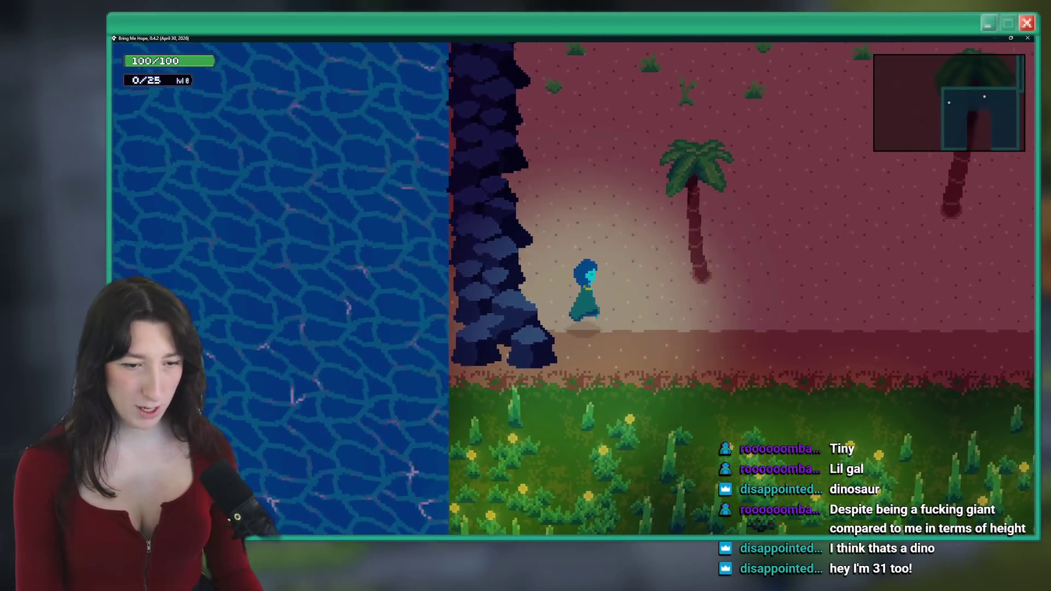
{"action": "key", "text": "w"}
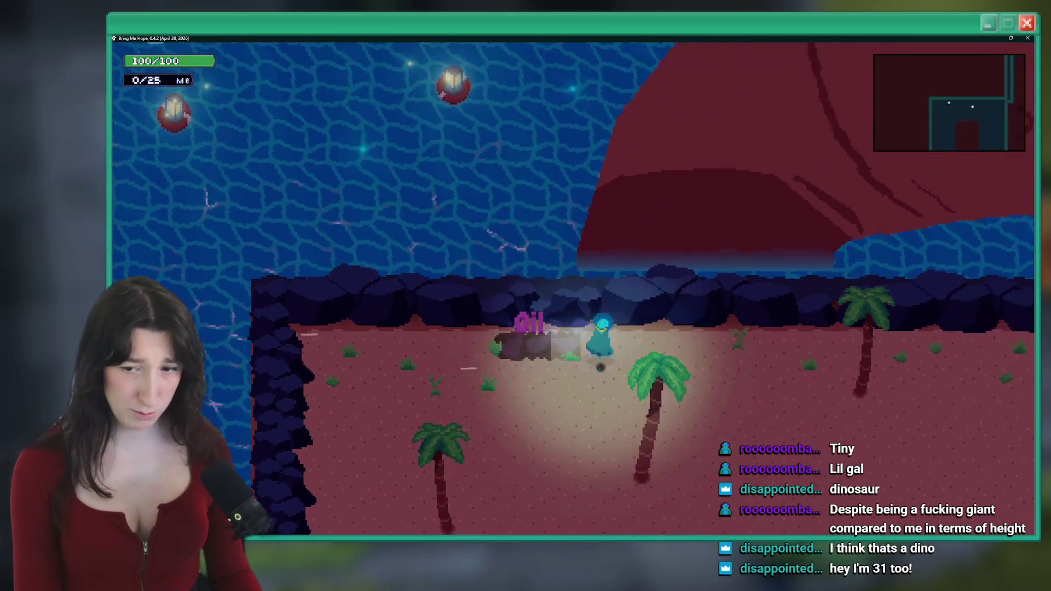
{"action": "key", "text": "d"}
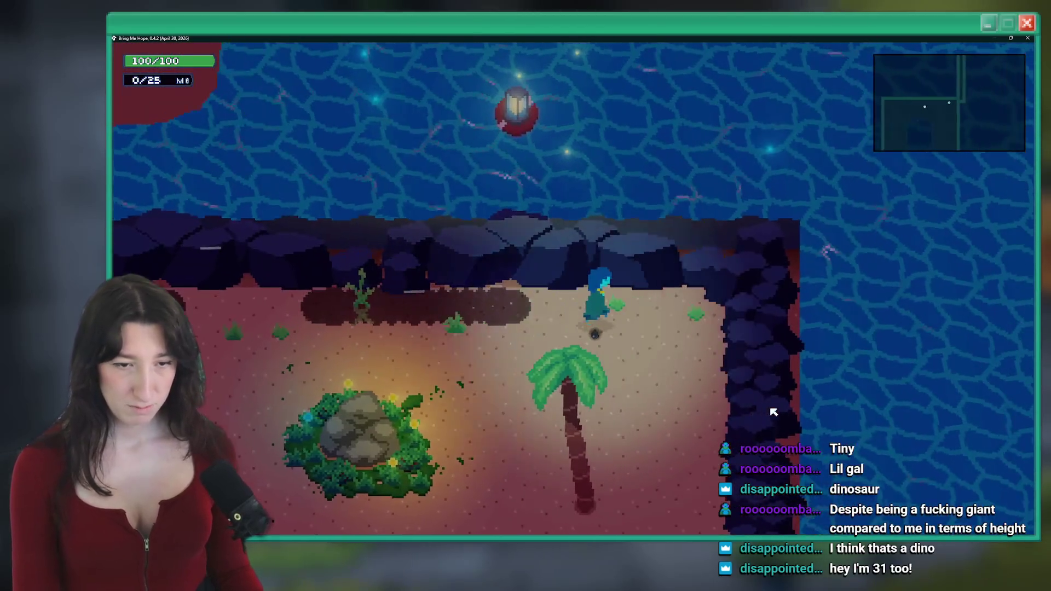
{"action": "key", "text": "s"}
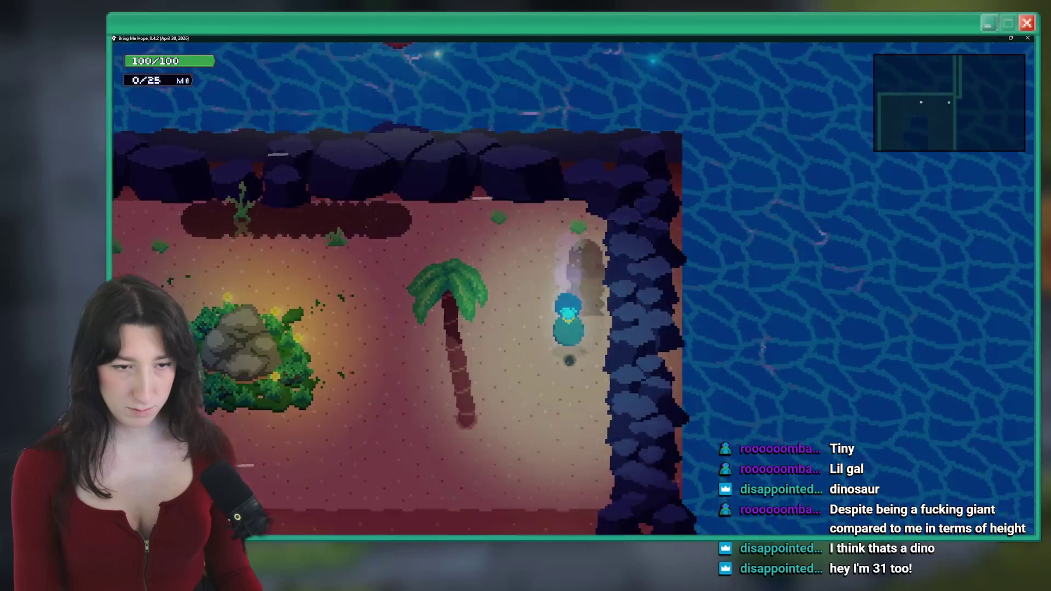
Step: Walk west to the rock wall, east past the palm, exit south, then quit the game
{"action": "key", "text": "a"}
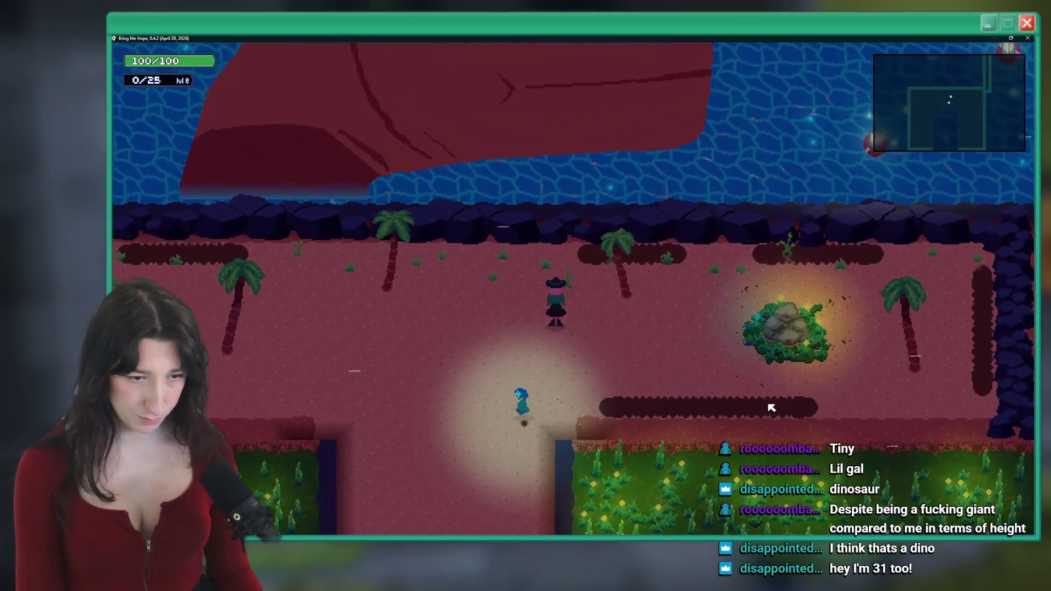
{"action": "key", "text": "a"}
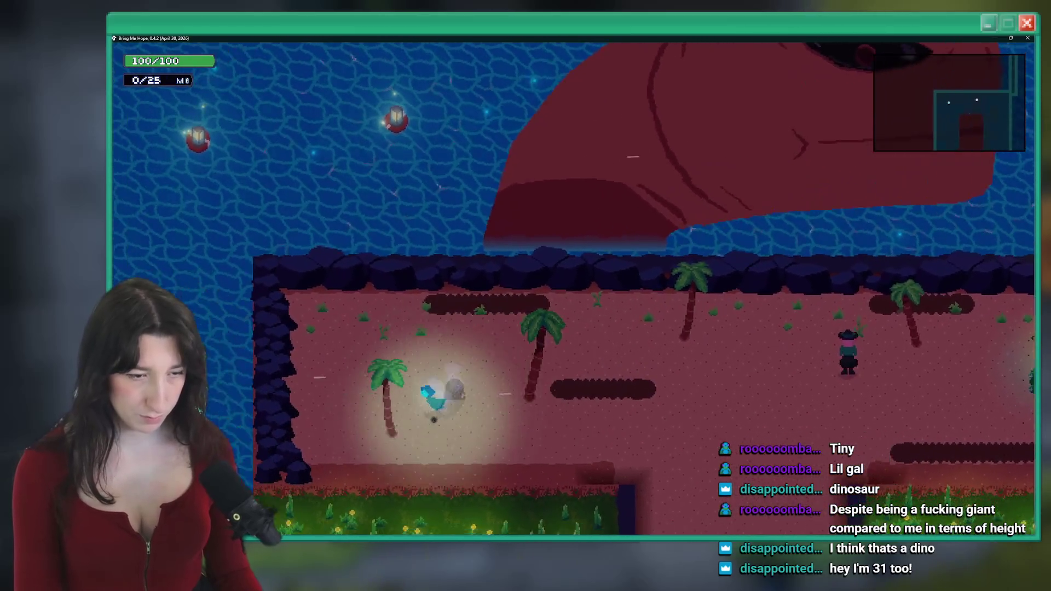
{"action": "key", "text": "d"}
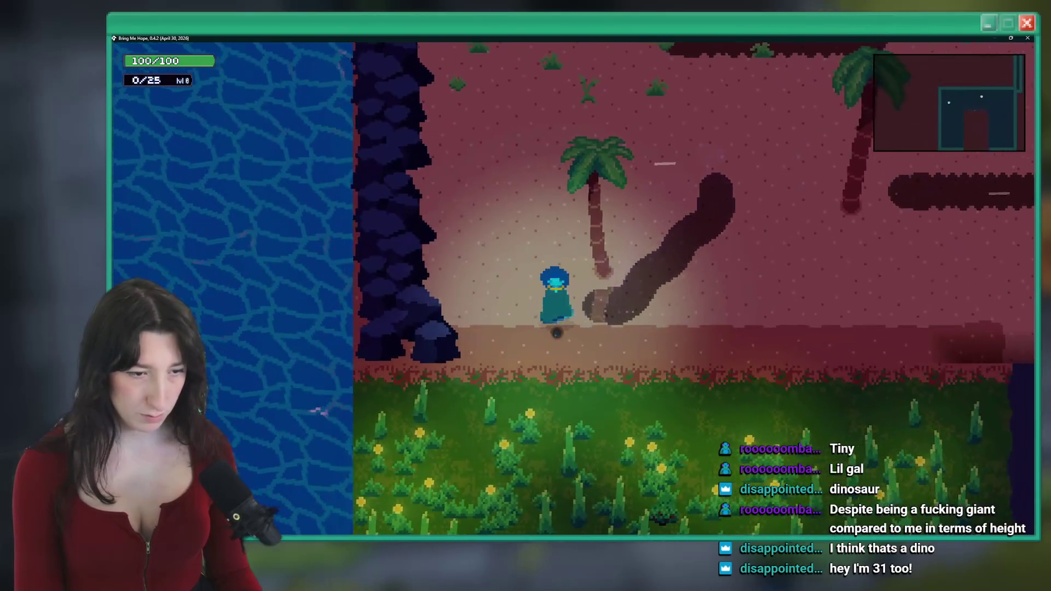
{"action": "key", "text": "s"}
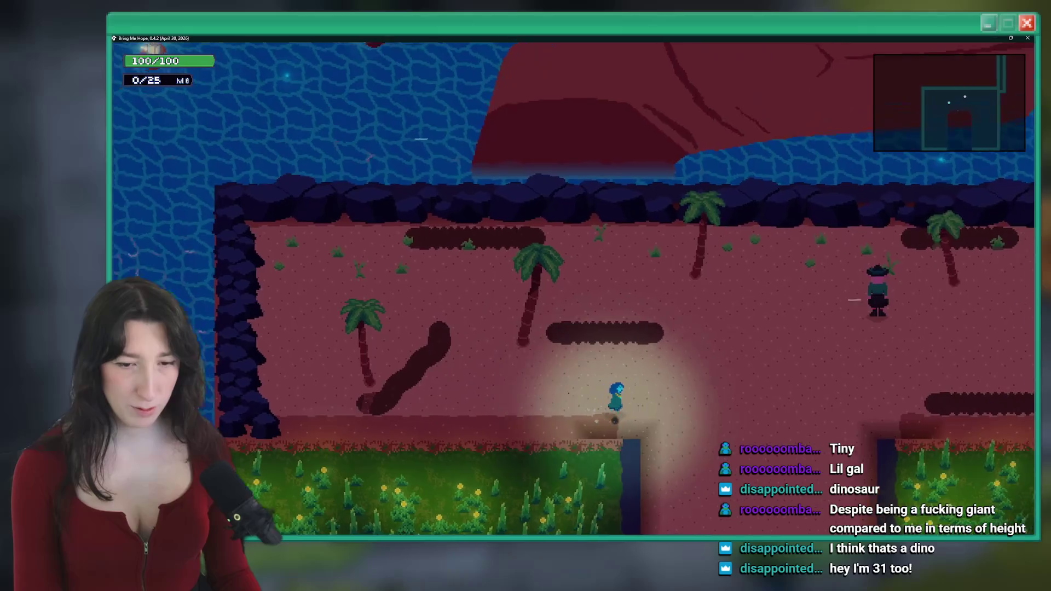
{"action": "key", "text": "Escape"}
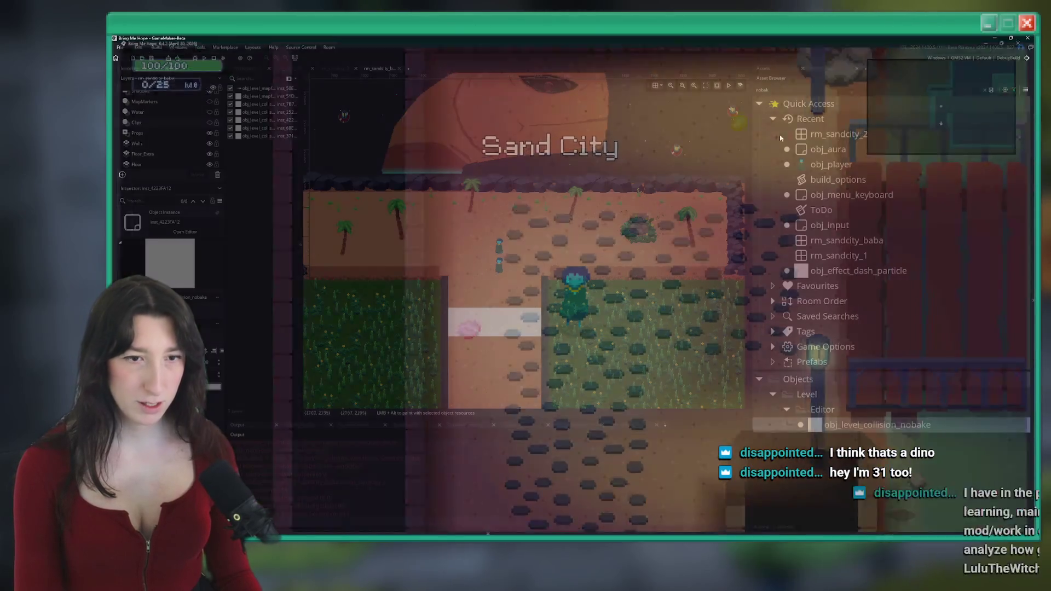
Step: On the Grass_Instances layer, box-select the lower grass band's props and delete them
{"action": "scroll", "coordinate": [433, 167], "scroll_direction": "down", "scroll_amount": 3}
{"action": "scroll", "coordinate": [433, 167], "scroll_direction": "up", "scroll_amount": 2}
{"action": "scroll", "coordinate": [154, 137], "scroll_direction": "up", "scroll_amount": 2}
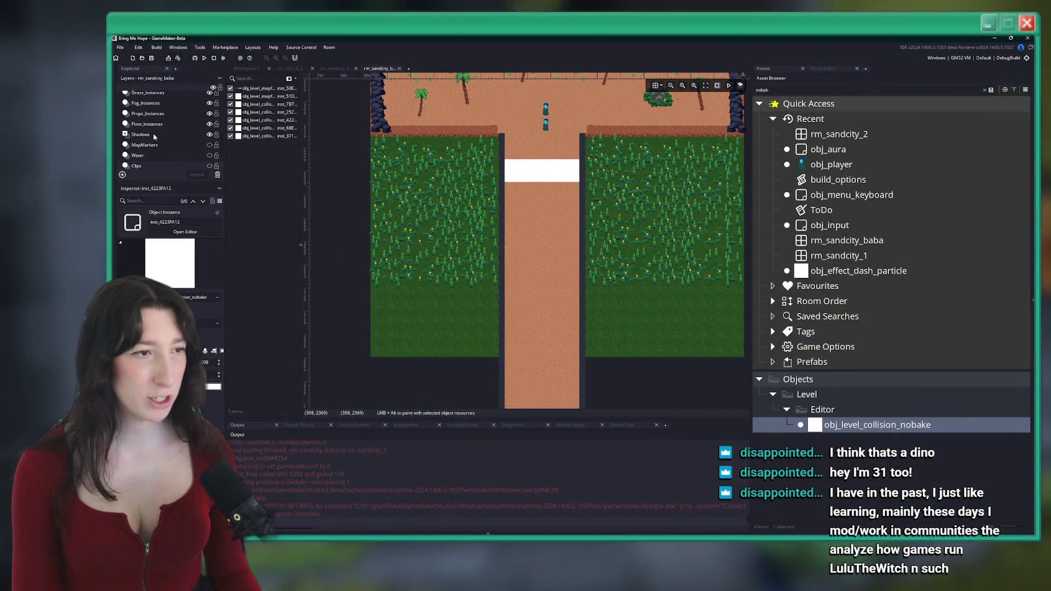
{"action": "left_click", "coordinate": [150, 93]}
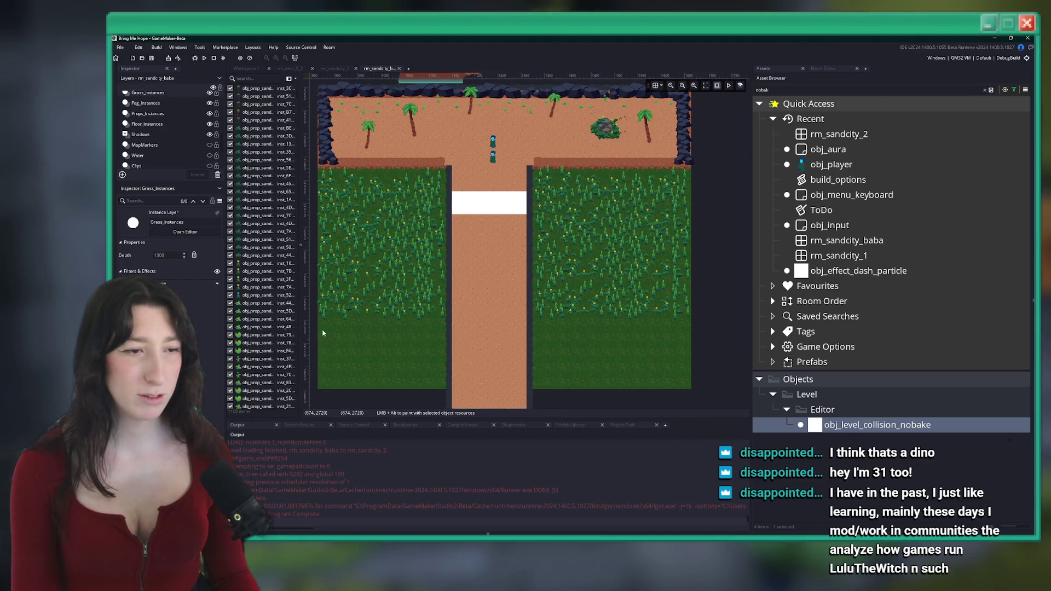
{"action": "mouse_move", "coordinate": [318, 327]}
{"action": "left_mouse_down"}
{"action": "mouse_move", "coordinate": [698, 300]}
{"action": "mouse_move", "coordinate": [755, 270]}
{"action": "left_mouse_up"}
{"action": "key", "text": "Delete"}
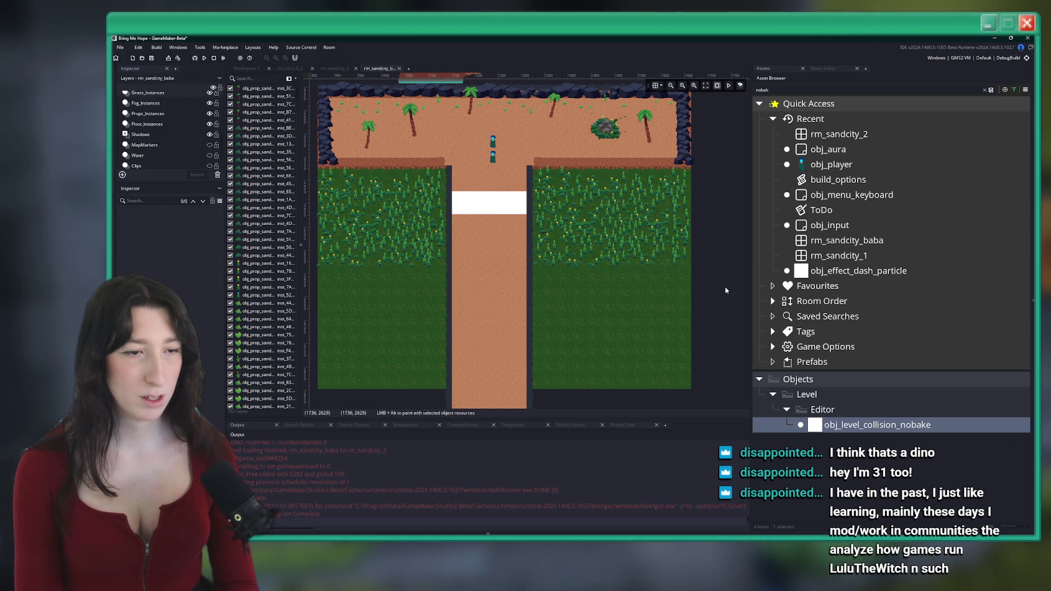
{"action": "scroll", "coordinate": [491, 277], "scroll_direction": "up", "scroll_amount": 3}
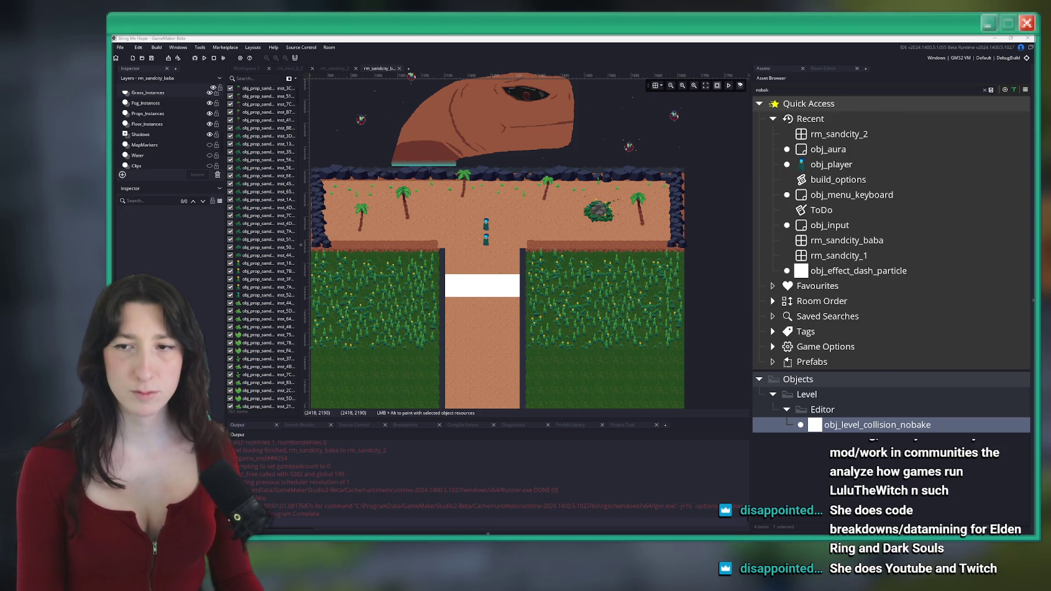
Step: Visit the streamer's Twitch channel, check its About page, then search Google for the channel name
{"action": "type", "text": "twitch.tv/"}
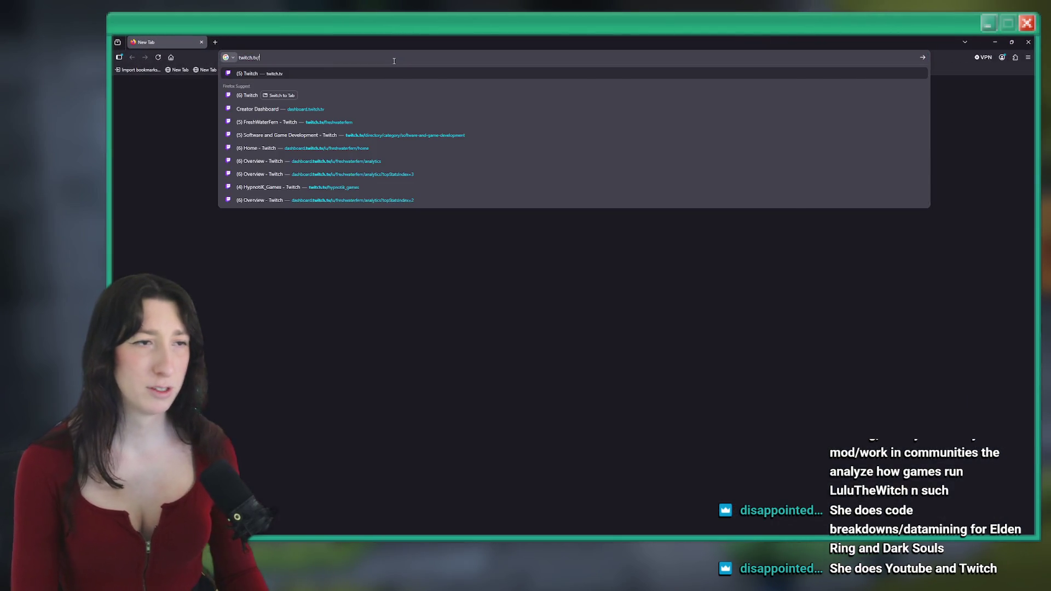
{"action": "type", "text": "luluthe"}
{"action": "type", "text": "witch"}
{"action": "key", "text": "Return"}
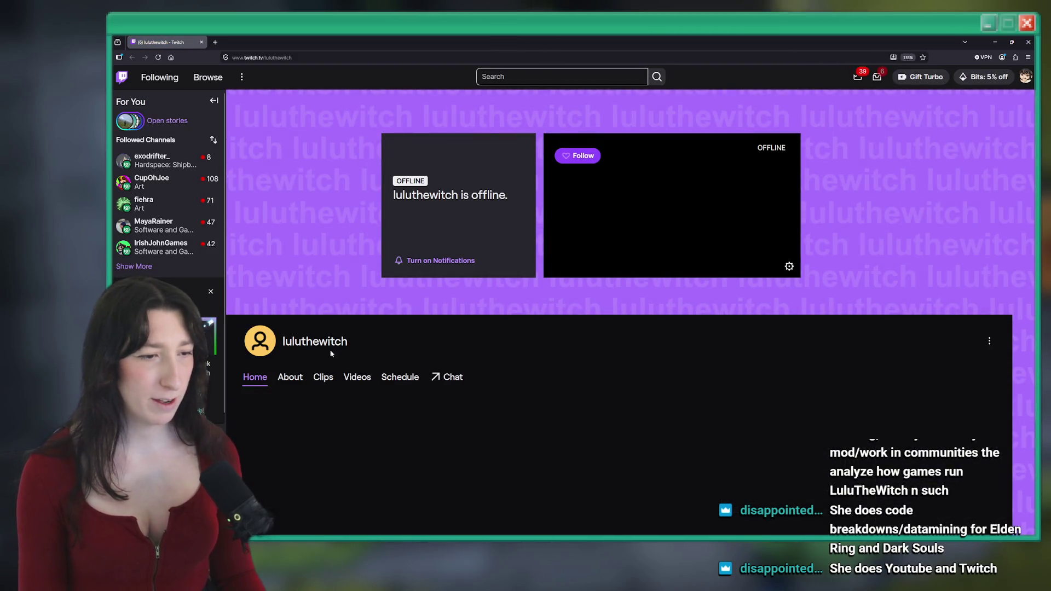
{"action": "left_click", "coordinate": [298, 376]}
{"action": "scroll", "coordinate": [343, 365], "scroll_direction": "up", "scroll_amount": 1}
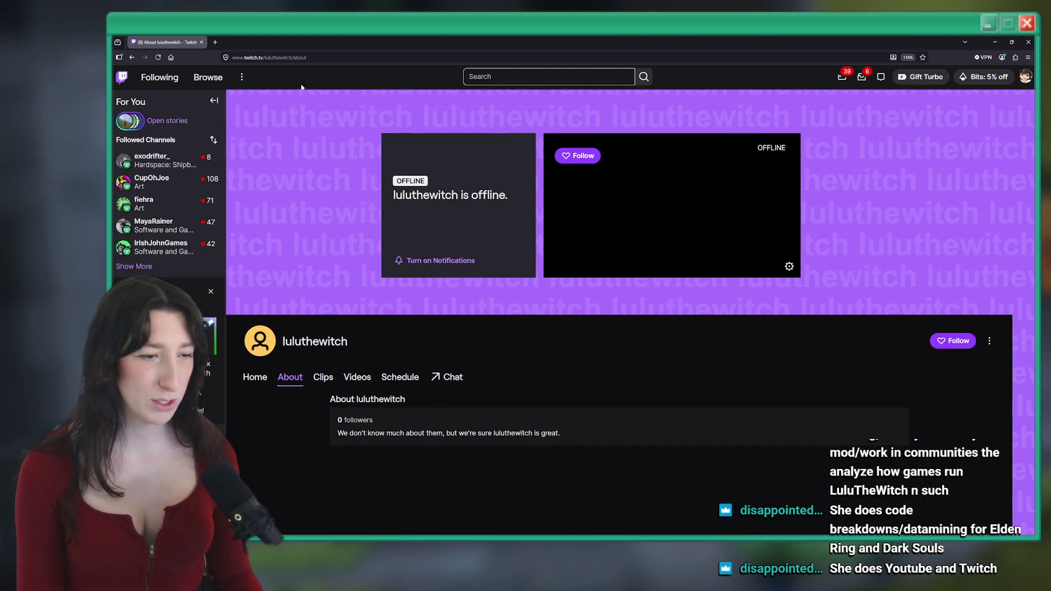
{"action": "double_click", "coordinate": [290, 59]}
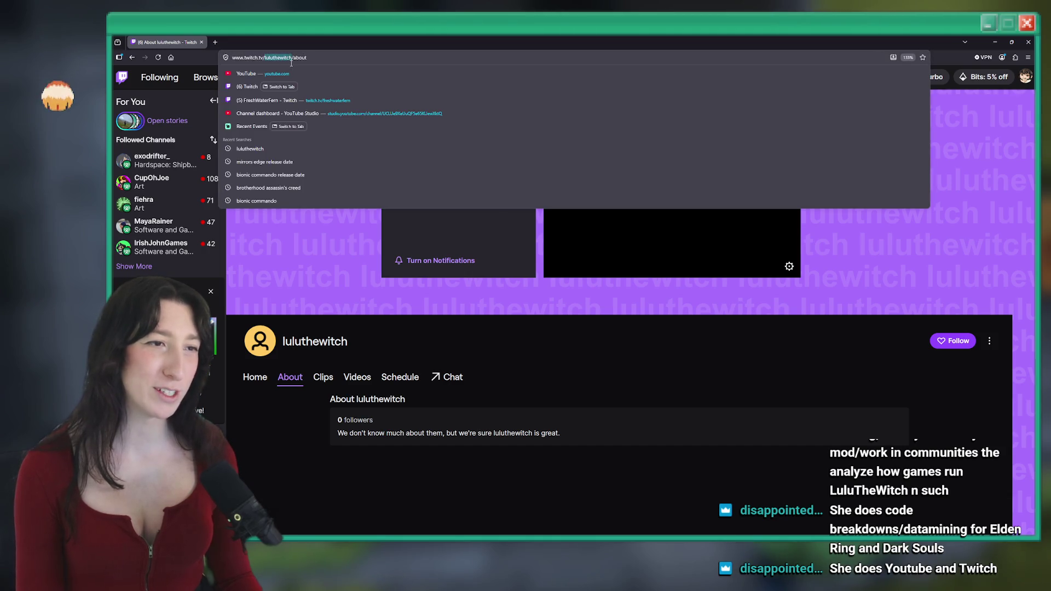
{"action": "left_click", "coordinate": [250, 148]}
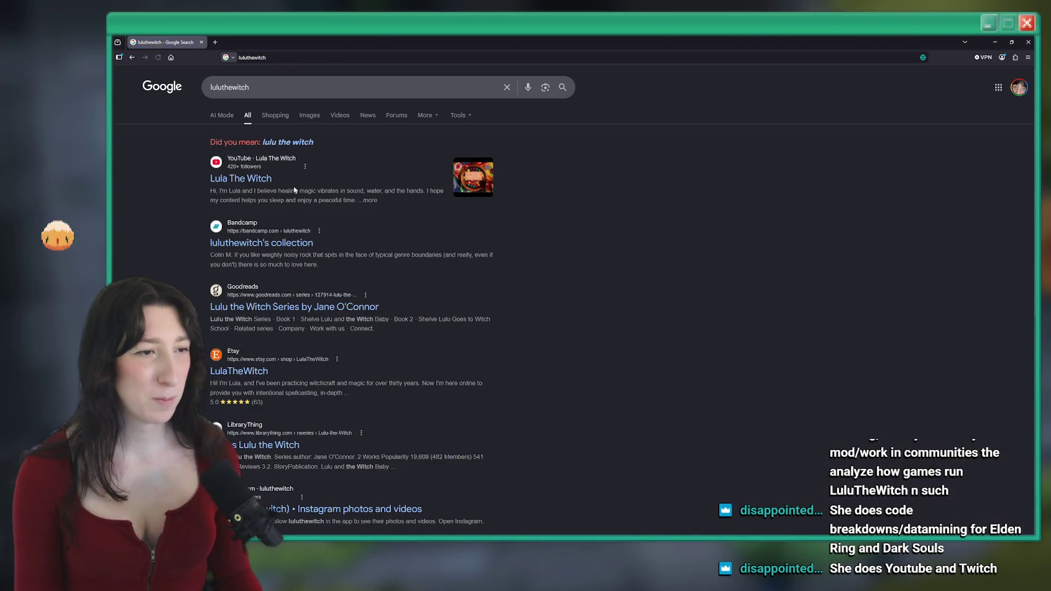
Step: Check the matching YouTube channel's Videos list, then return to the search results
{"action": "left_click", "coordinate": [263, 179]}
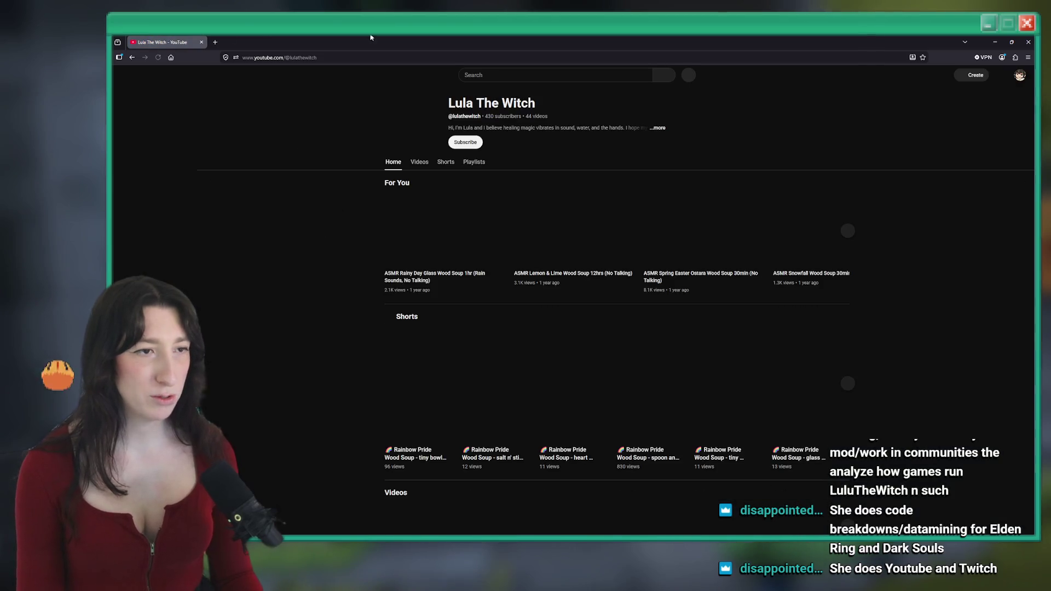
{"action": "left_click", "coordinate": [420, 163]}
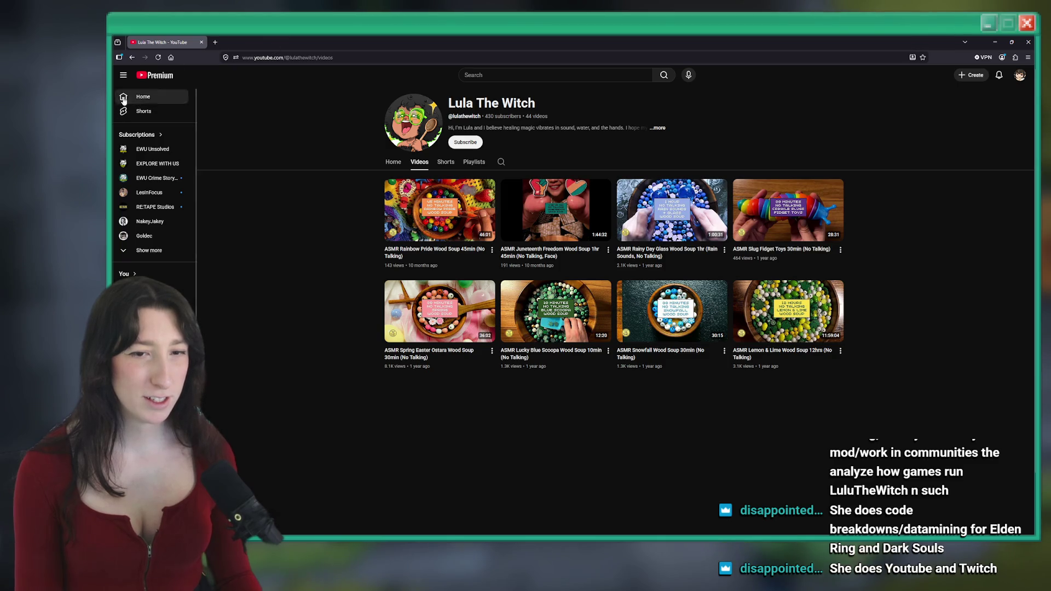
{"action": "left_click", "coordinate": [132, 57]}
{"action": "left_click", "coordinate": [132, 57]}
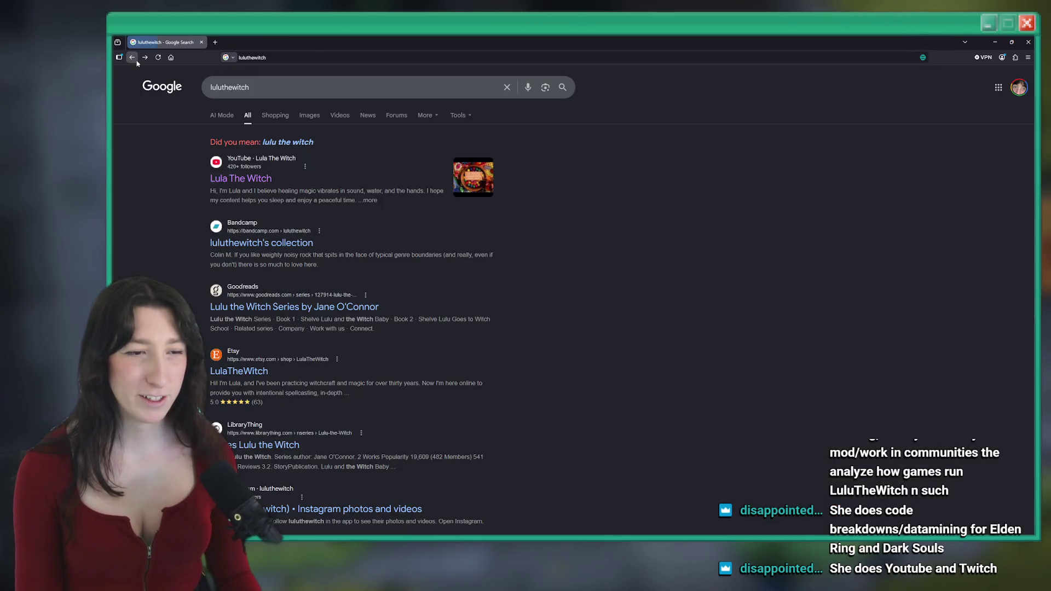
Step: Search the channel name split into separate words and review the picture-book results
{"action": "left_click", "coordinate": [232, 87]}
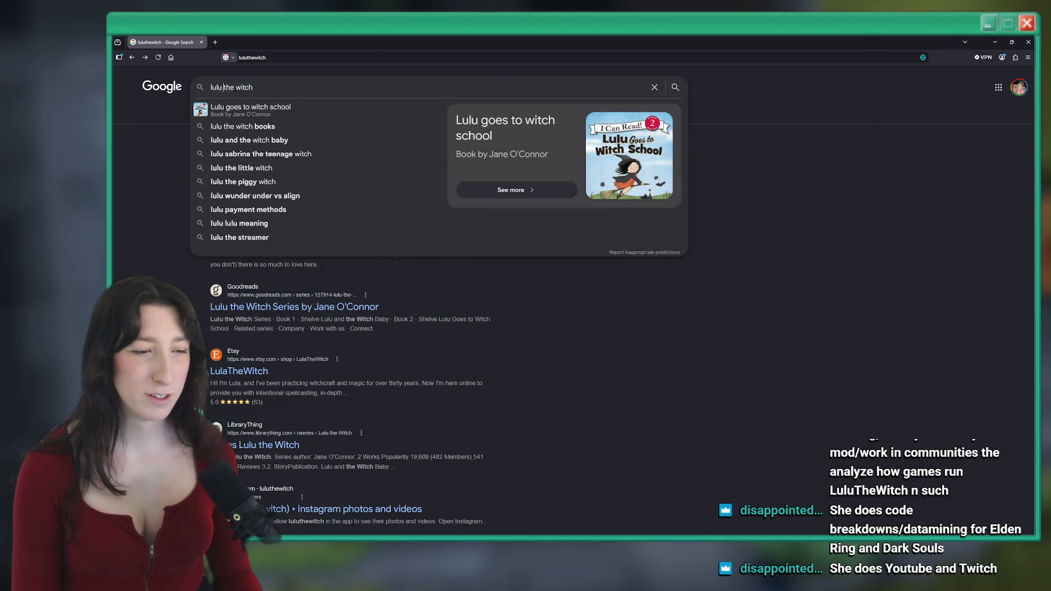
{"action": "key", "text": "Return"}
{"action": "scroll", "coordinate": [354, 432], "scroll_direction": "down", "scroll_amount": 3}
{"action": "scroll", "coordinate": [355, 433], "scroll_direction": "down", "scroll_amount": 8}
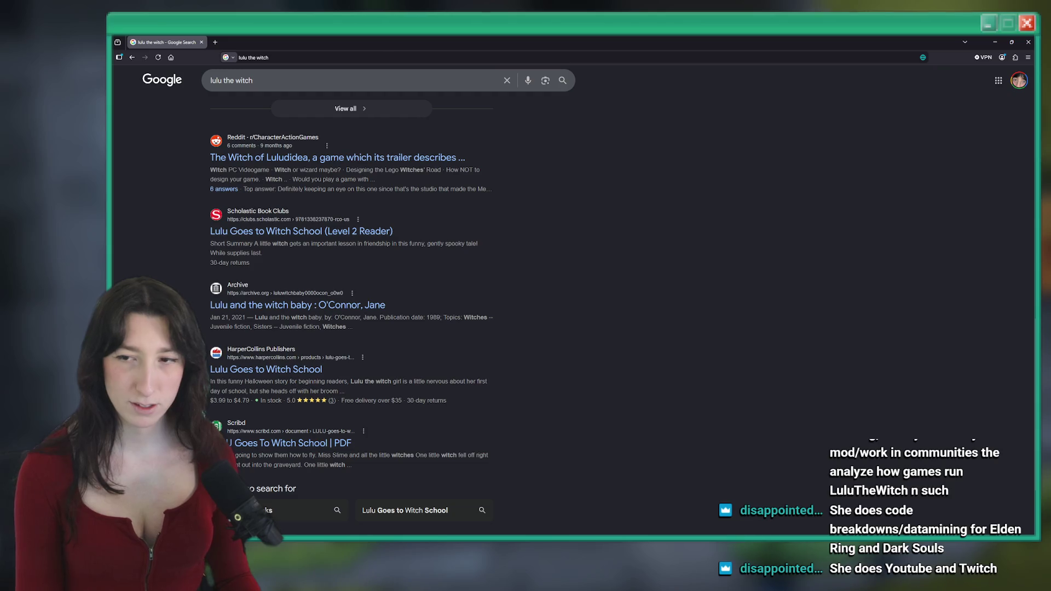
{"action": "scroll", "coordinate": [570, 290], "scroll_direction": "down", "scroll_amount": 2}
{"action": "scroll", "coordinate": [557, 286], "scroll_direction": "up", "scroll_amount": 12}
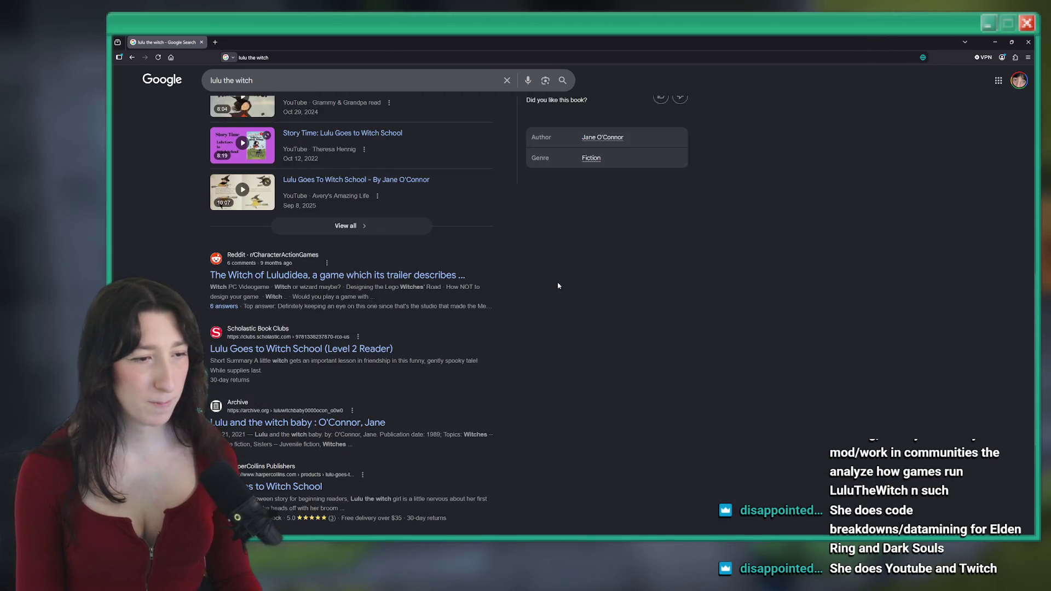
{"action": "scroll", "coordinate": [528, 228], "scroll_direction": "up", "scroll_amount": 1}
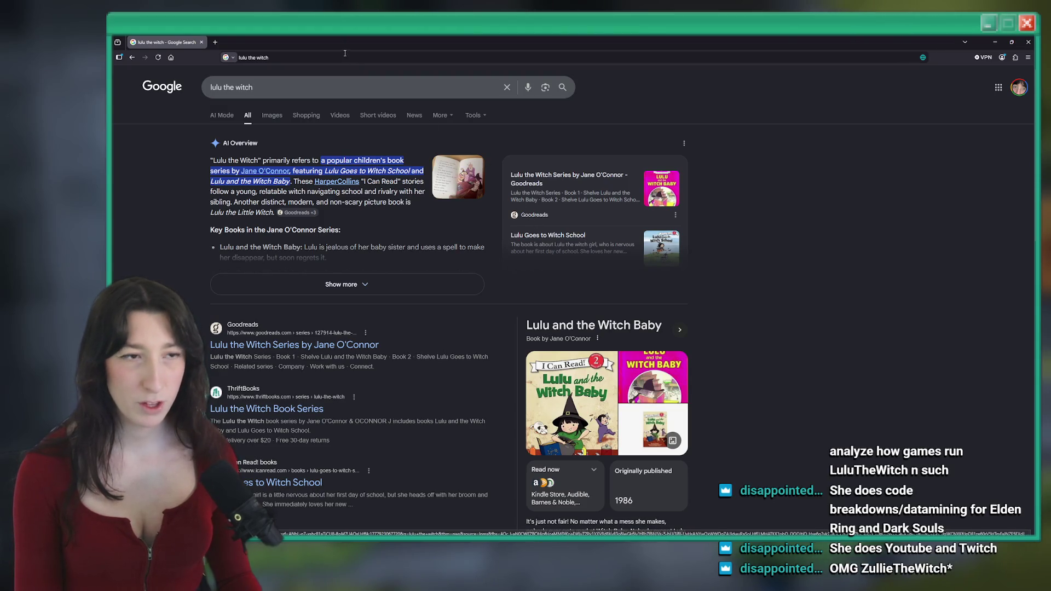
{"action": "left_click", "coordinate": [236, 57]}
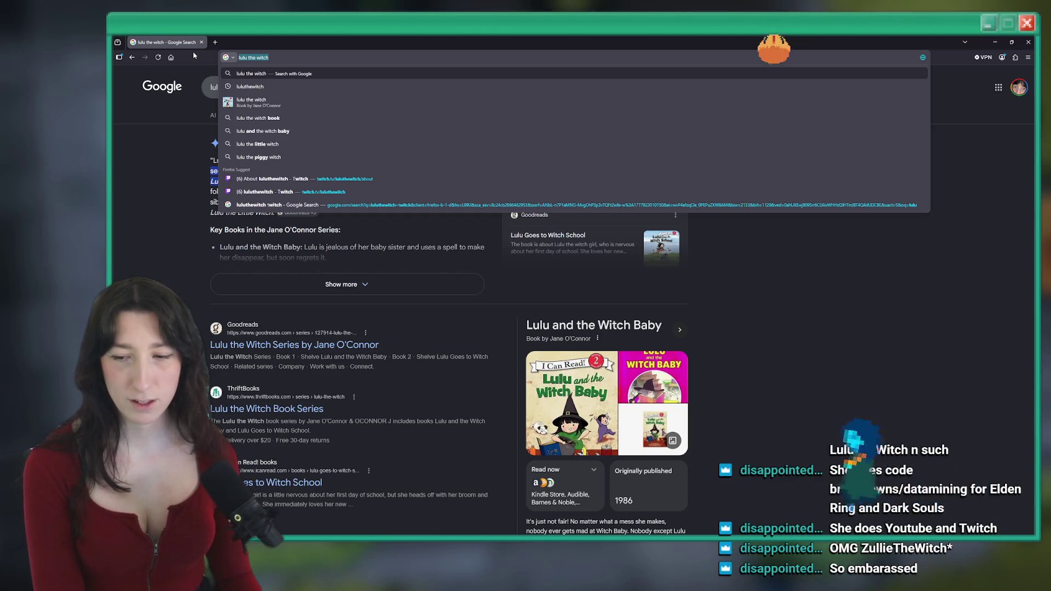
Step: Search the corrected creator name and open her YouTube channel in a background tab
{"action": "type", "text": "zulliethewitch"}
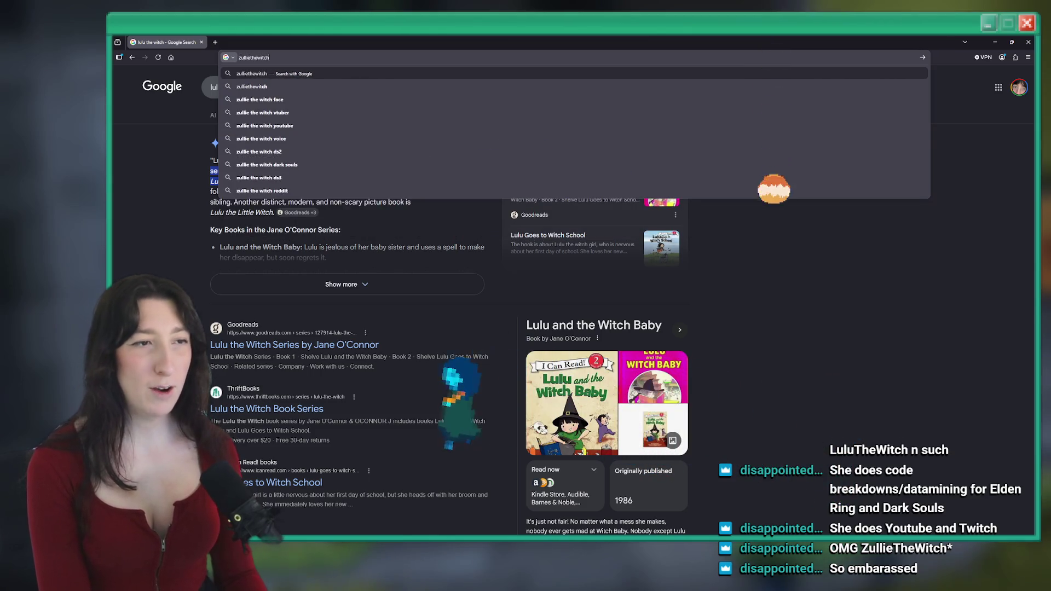
{"action": "key", "text": "Return"}
{"action": "middle_click", "coordinate": [265, 160]}
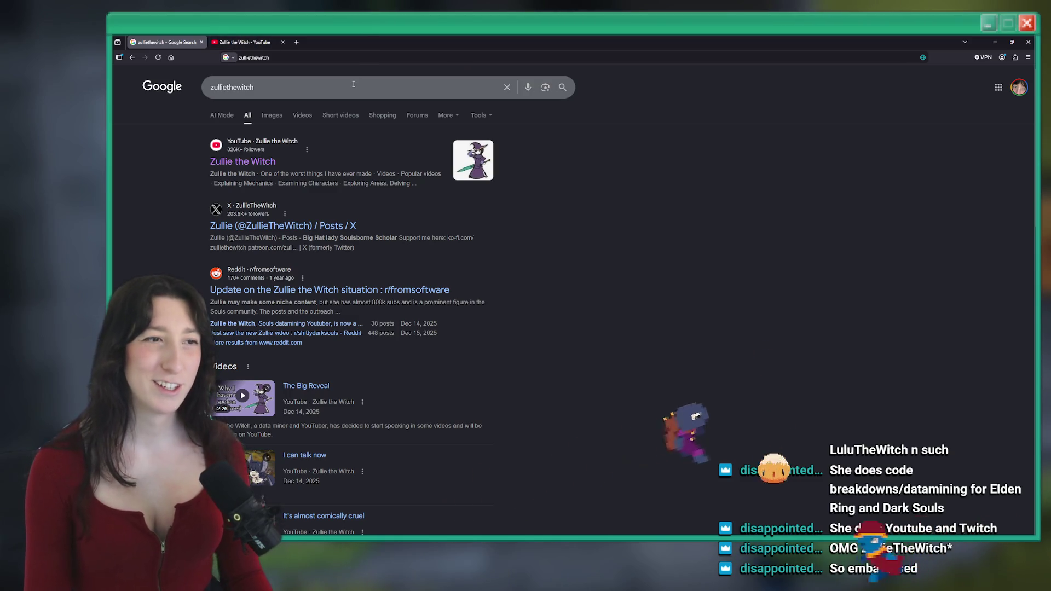
Step: Add 'twitch' to the query, open the creator's Twitch about page, then close that tab
{"action": "left_click", "coordinate": [280, 89]}
{"action": "type", "text": "twitch"}
{"action": "key", "text": "Return"}
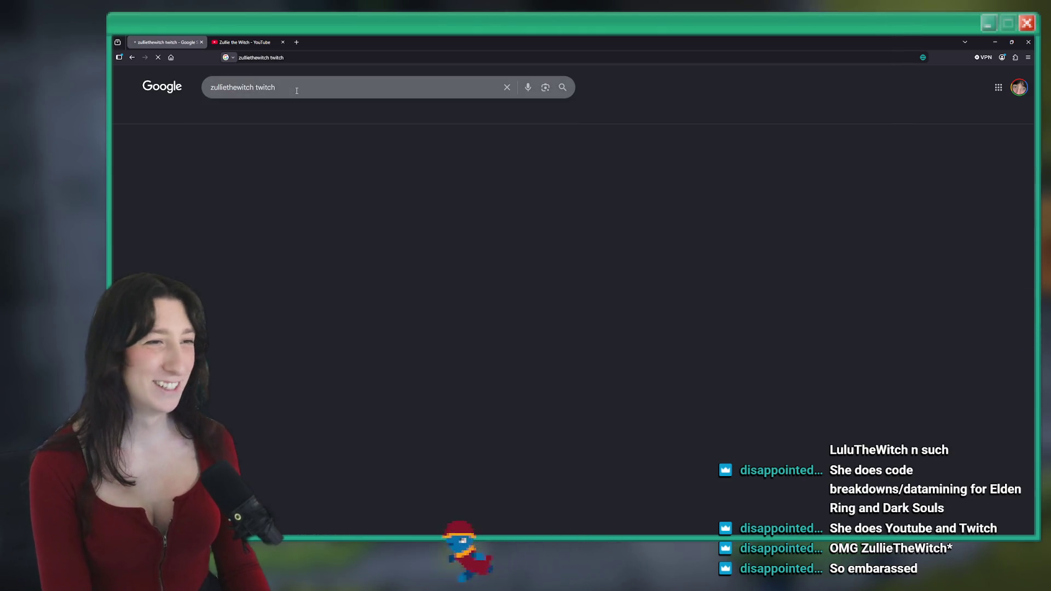
{"action": "scroll", "coordinate": [282, 195], "scroll_direction": "down", "scroll_amount": 2}
{"action": "scroll", "coordinate": [282, 196], "scroll_direction": "down", "scroll_amount": 4}
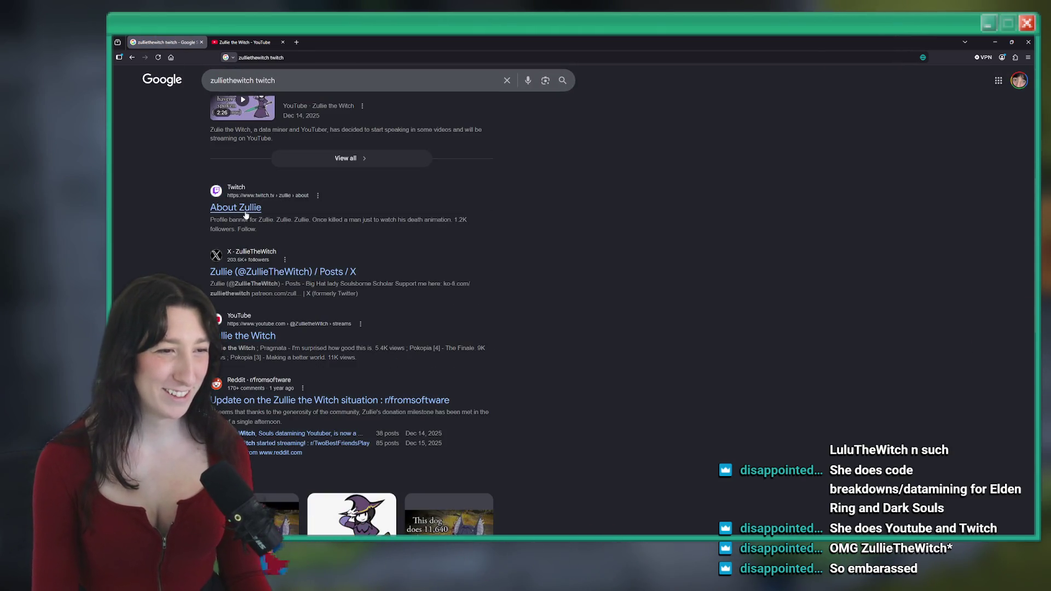
{"action": "left_click", "coordinate": [235, 208]}
{"action": "middle_click", "coordinate": [177, 39]}
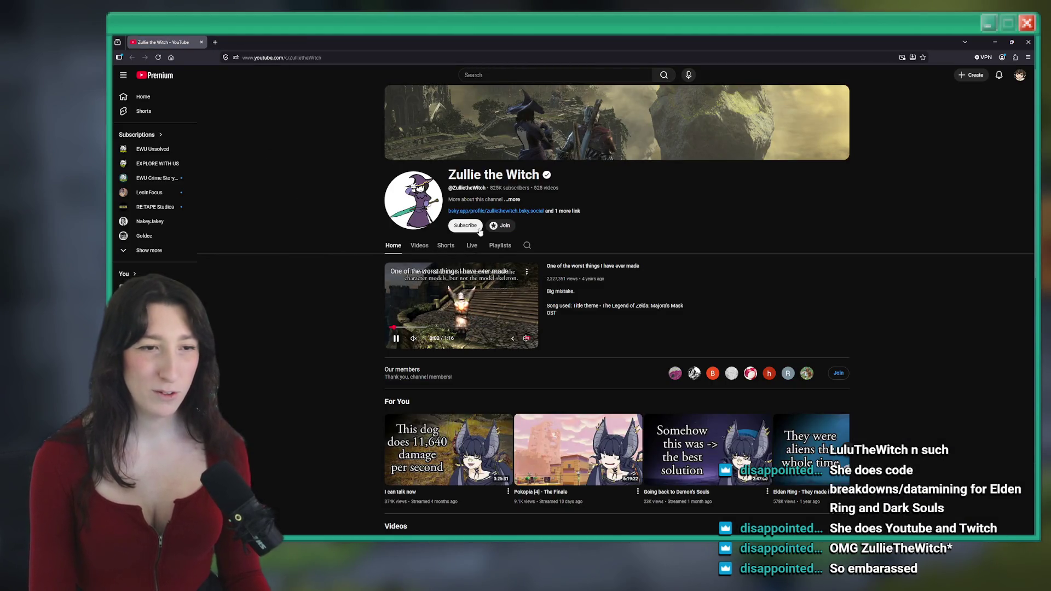
Step: Browse the channel's Videos list, then open the creator's Bluesky profile from its extra links
{"action": "left_click", "coordinate": [420, 246]}
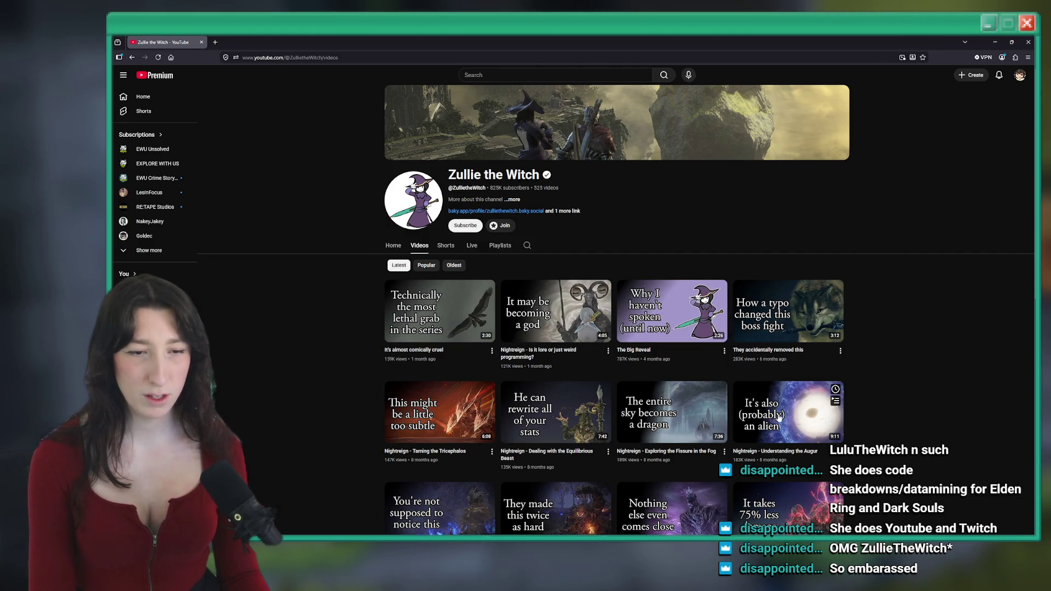
{"action": "scroll", "coordinate": [788, 416], "scroll_direction": "down", "scroll_amount": 3}
{"action": "scroll", "coordinate": [647, 249], "scroll_direction": "up", "scroll_amount": 2}
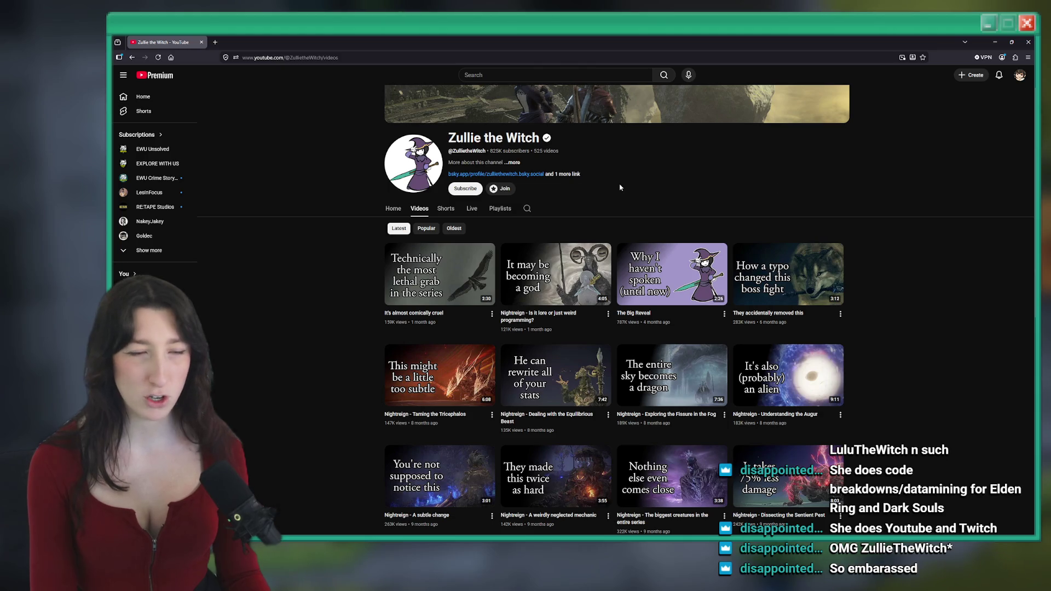
{"action": "left_click", "coordinate": [575, 174]}
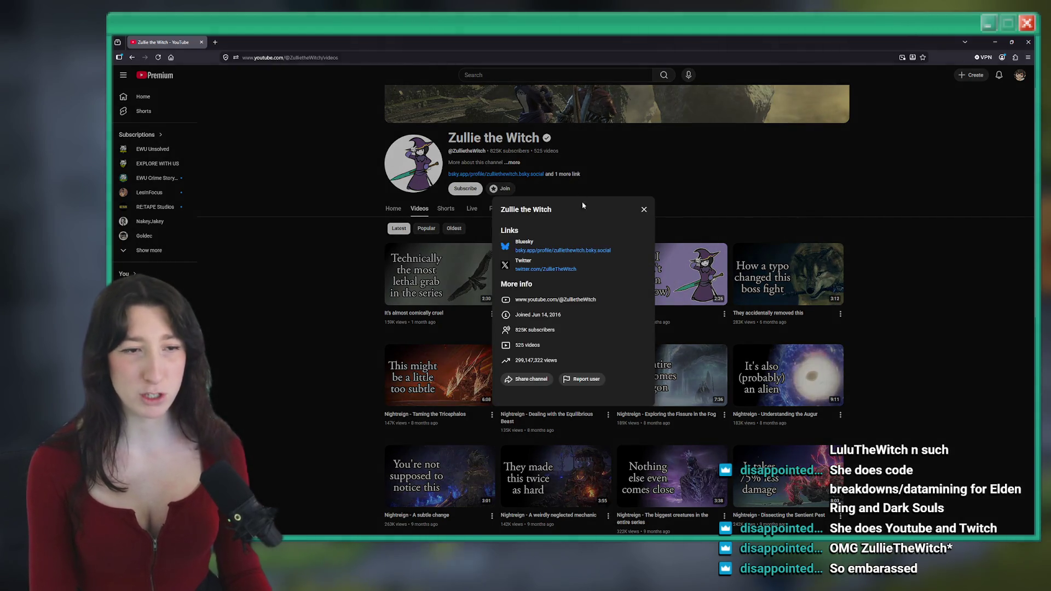
{"action": "left_click", "coordinate": [656, 142]}
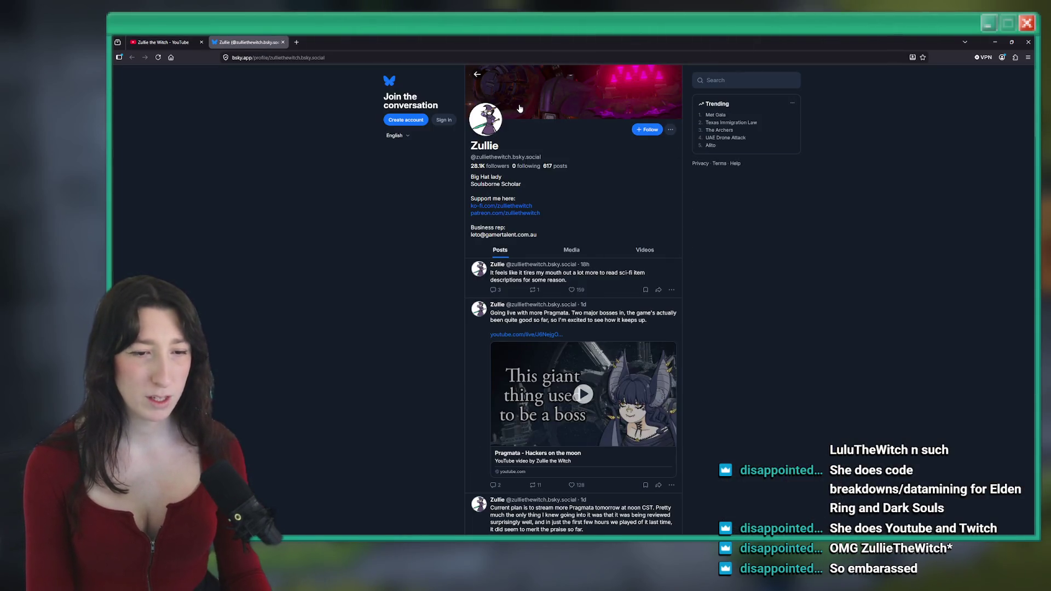
Step: Follow the creator's Bluesky profile by loading its URL in the logged-in browser
{"action": "left_click", "coordinate": [291, 57]}
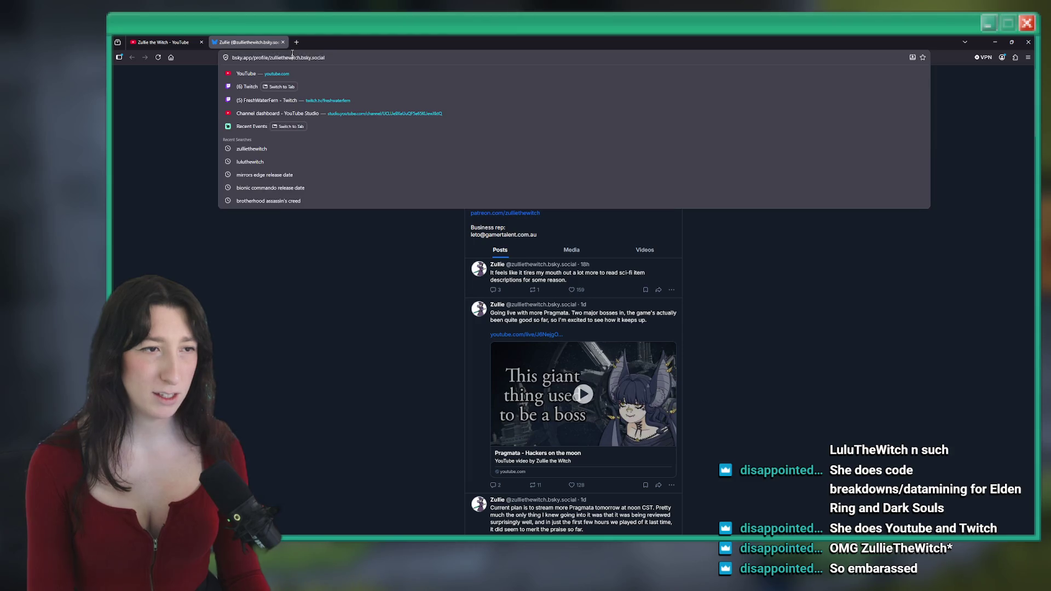
{"action": "key", "text": "ctrl+w"}
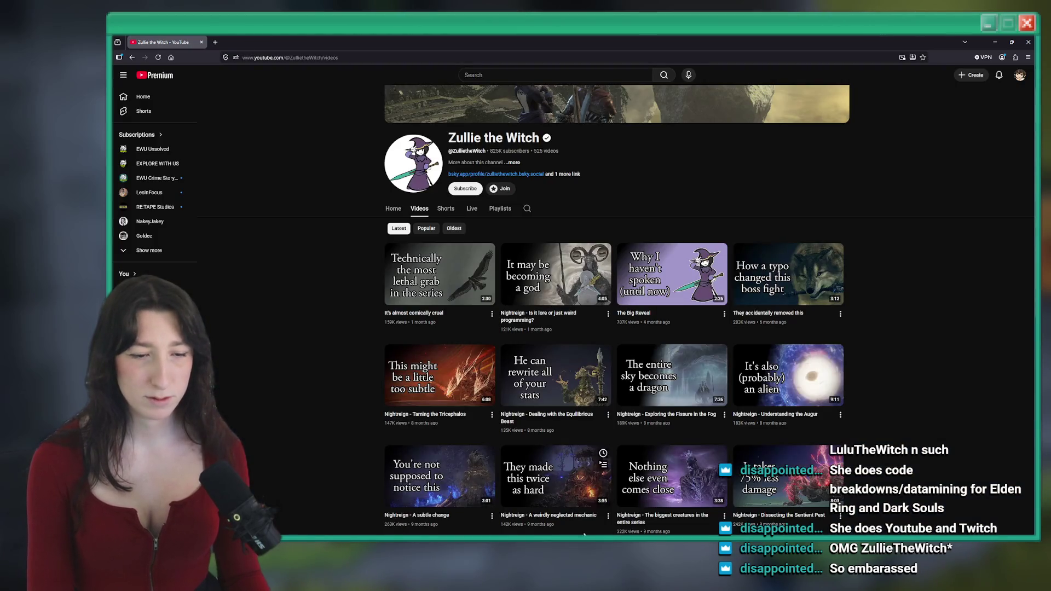
{"action": "key", "text": "alt+Tab"}
{"action": "left_click", "coordinate": [867, 57]}
{"action": "key", "text": "ctrl+v"}
{"action": "key", "text": "Return"}
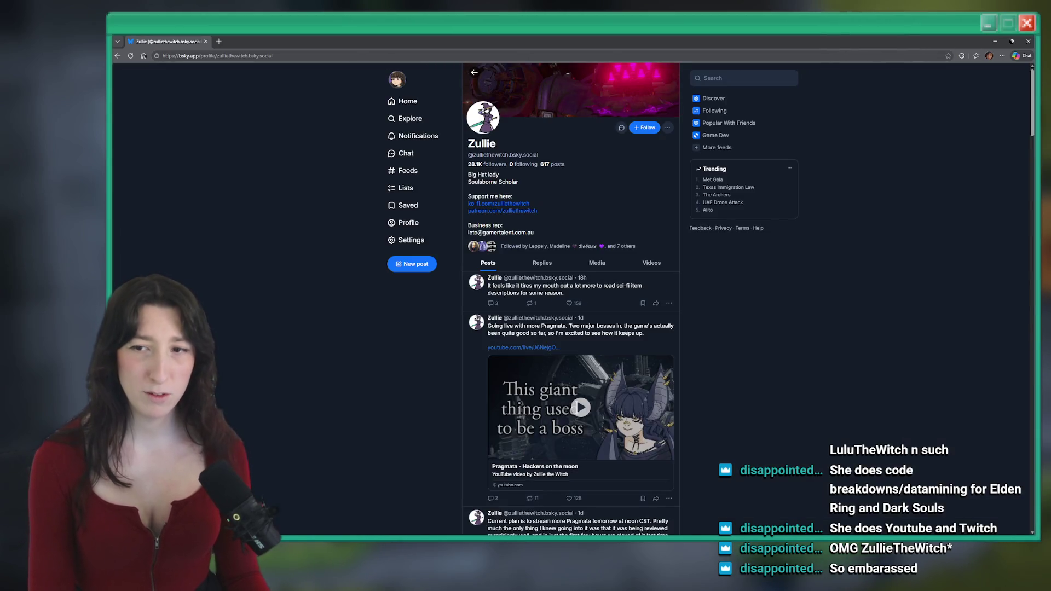
{"action": "left_click", "coordinate": [646, 127]}
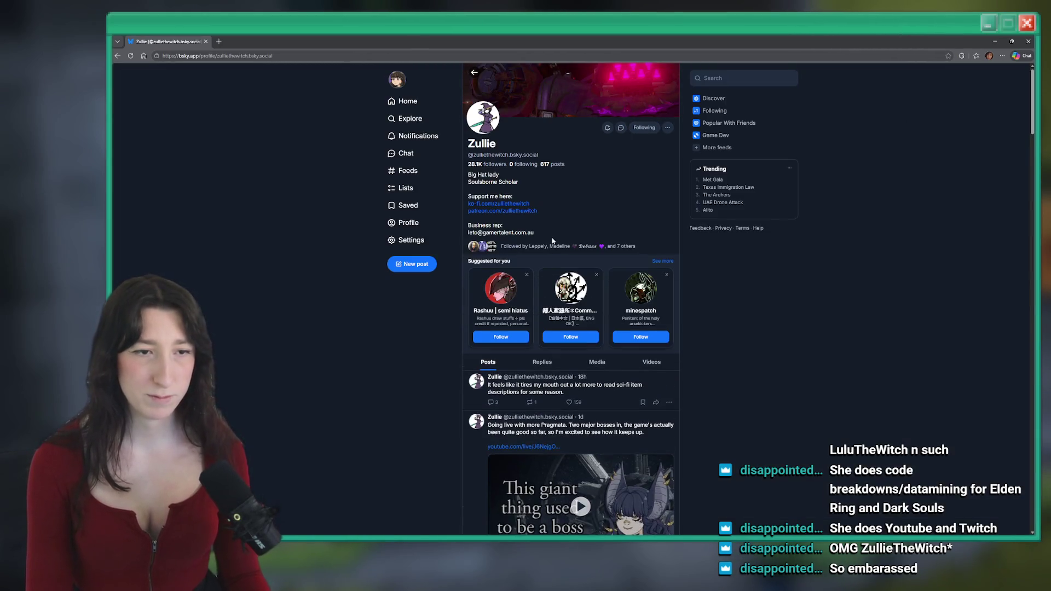
Step: Subscribe to the creator's YouTube channel, then return to GameMaker
{"action": "scroll", "coordinate": [232, 209], "scroll_direction": "down", "scroll_amount": 3}
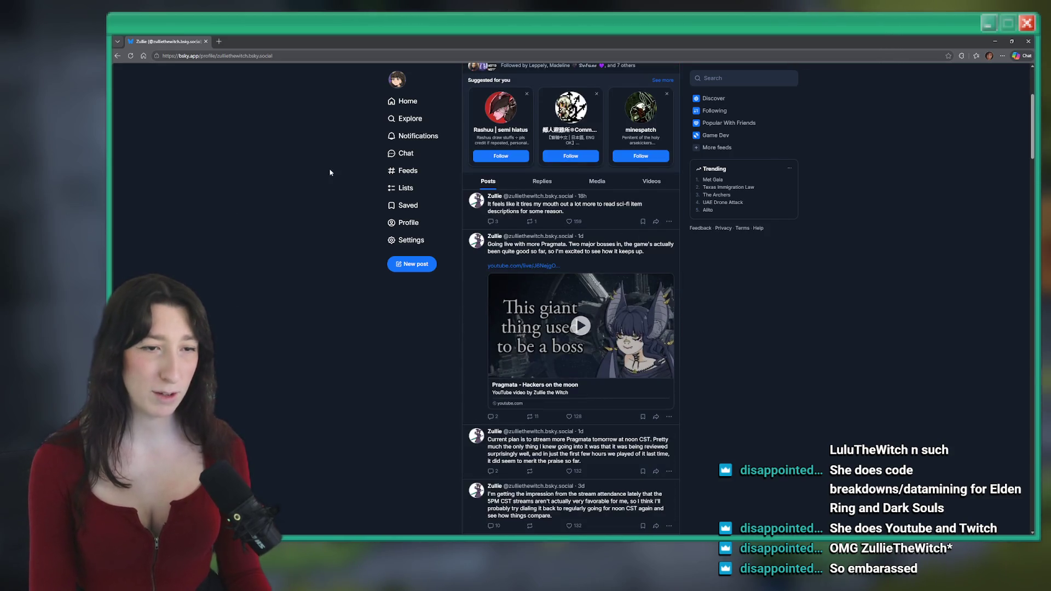
{"action": "scroll", "coordinate": [296, 208], "scroll_direction": "down", "scroll_amount": 5}
{"action": "key", "text": "alt+Tab"}
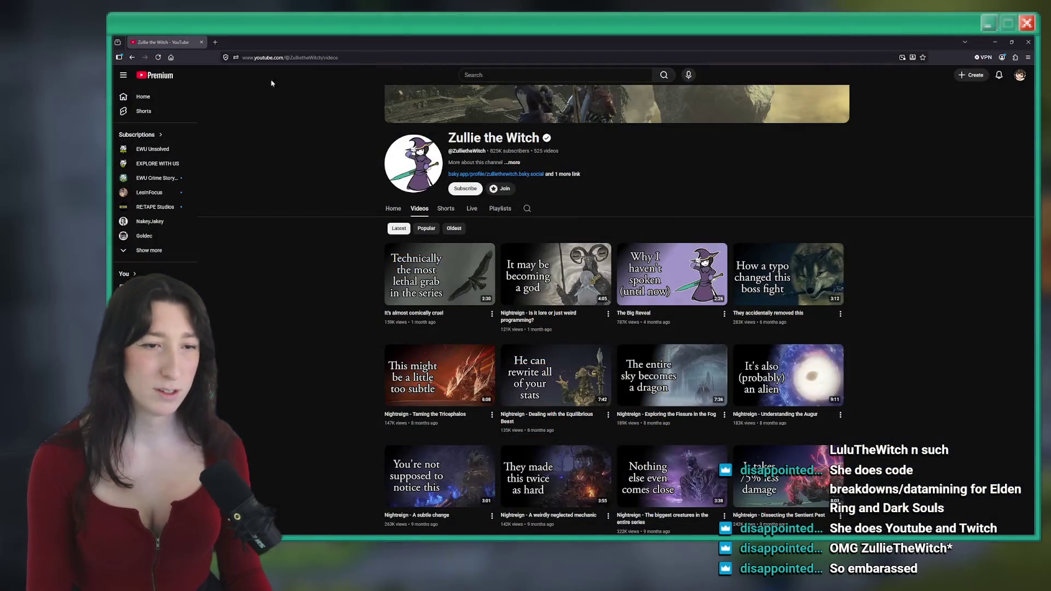
{"action": "left_click", "coordinate": [465, 188]}
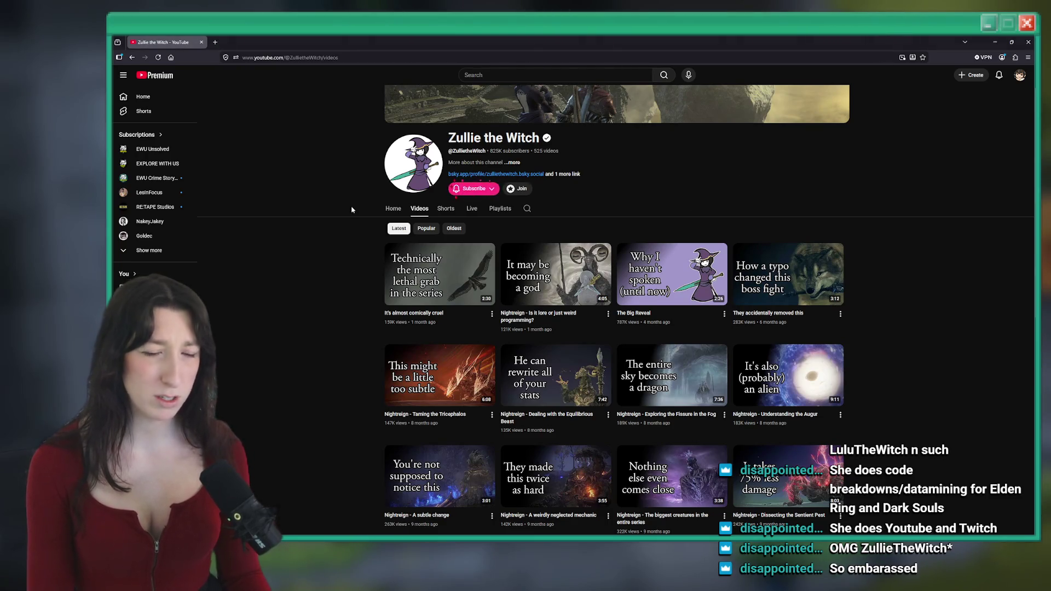
{"action": "scroll", "coordinate": [334, 210], "scroll_direction": "down", "scroll_amount": 7}
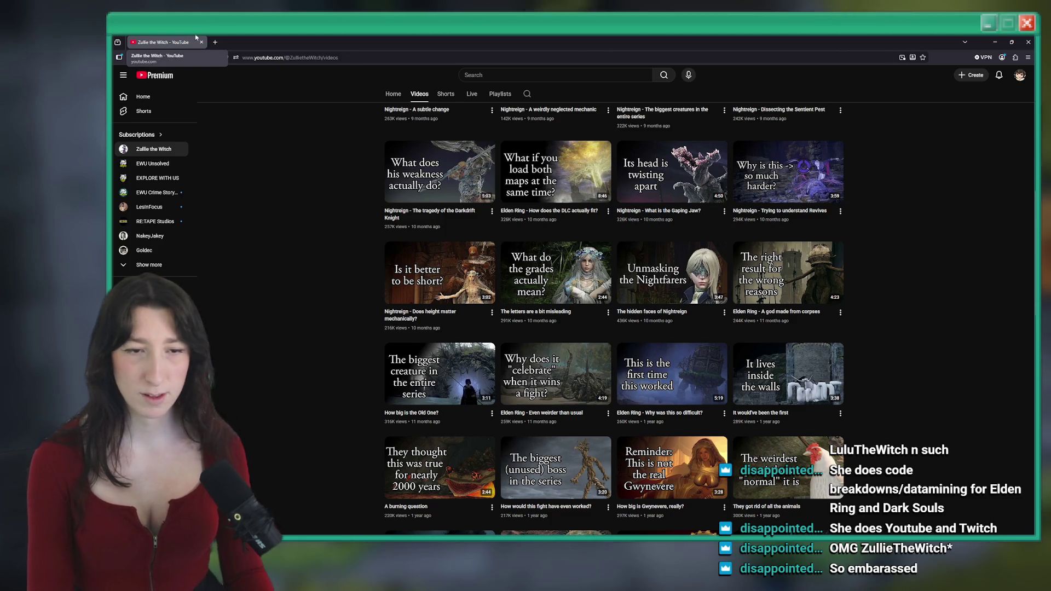
{"action": "key", "text": "alt+Tab"}
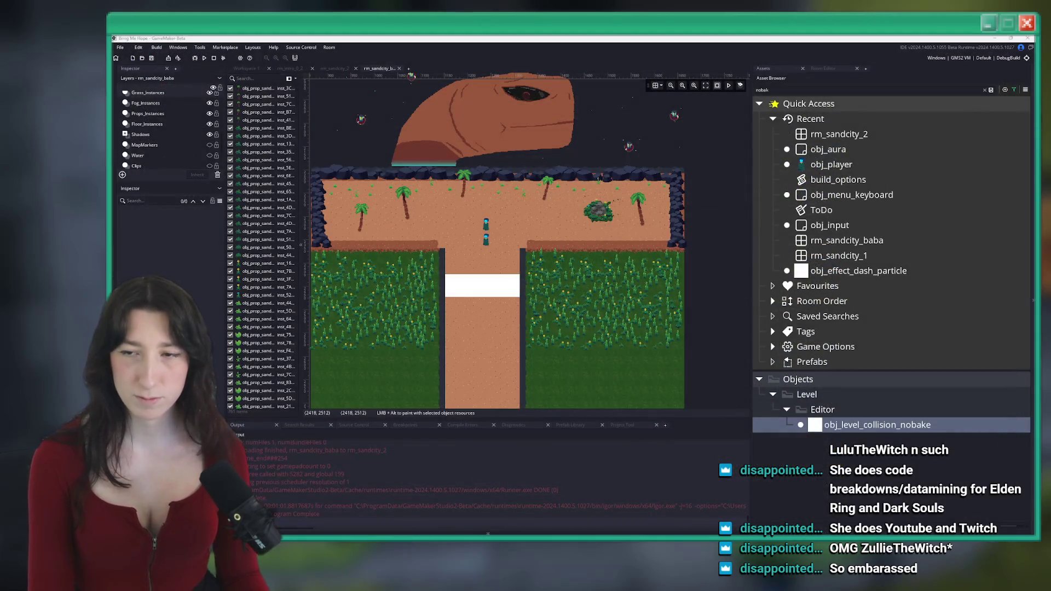
Step: Clear the 'nobak' asset search filter so all Level Editor objects are listed
{"action": "scroll", "coordinate": [529, 255], "scroll_direction": "up", "scroll_amount": 3}
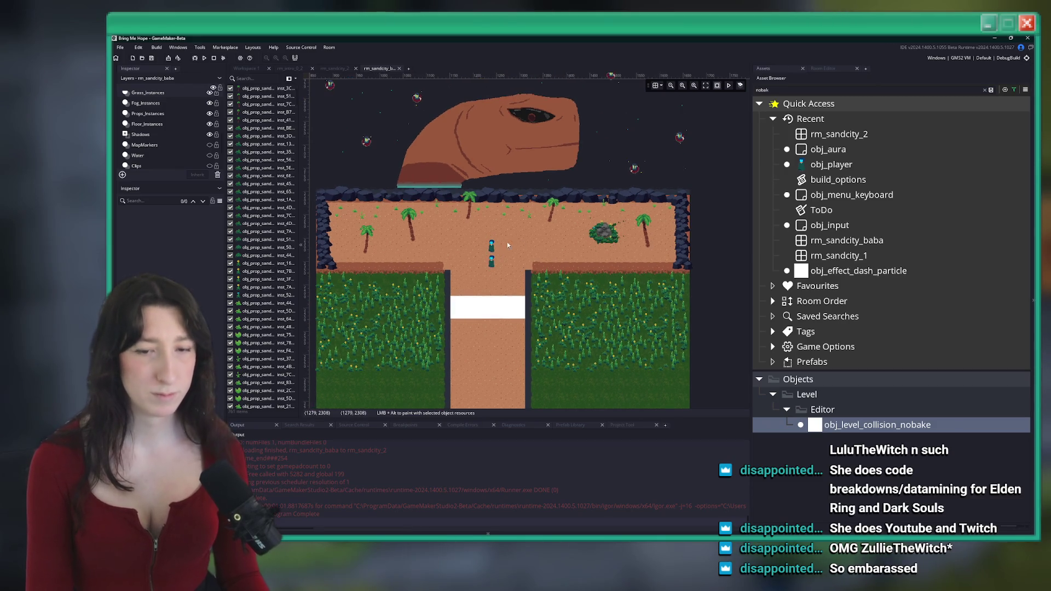
{"action": "scroll", "coordinate": [530, 255], "scroll_direction": "down", "scroll_amount": 4}
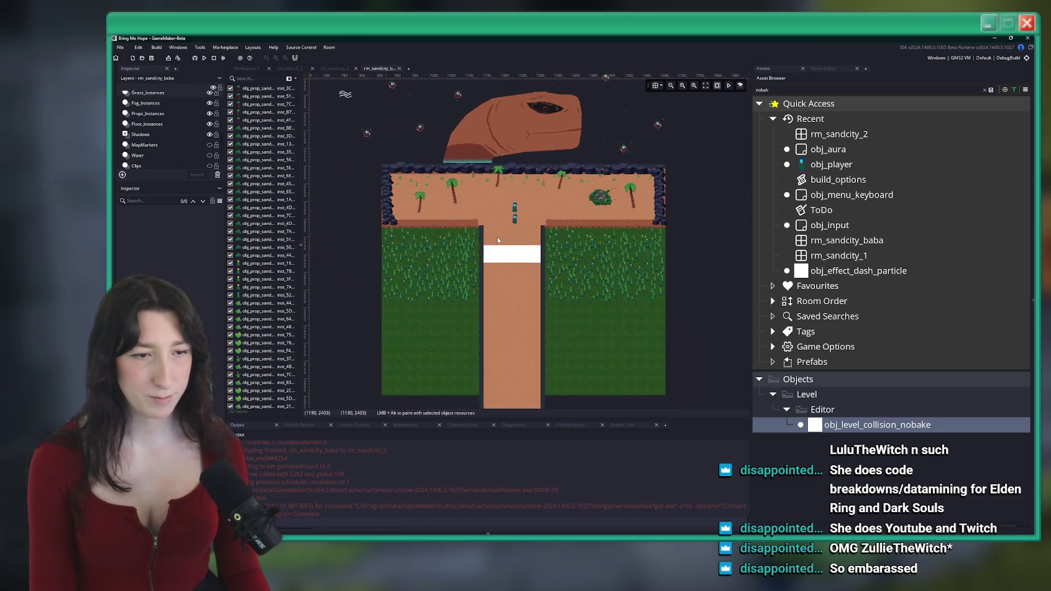
{"action": "scroll", "coordinate": [399, 267], "scroll_direction": "up", "scroll_amount": 1}
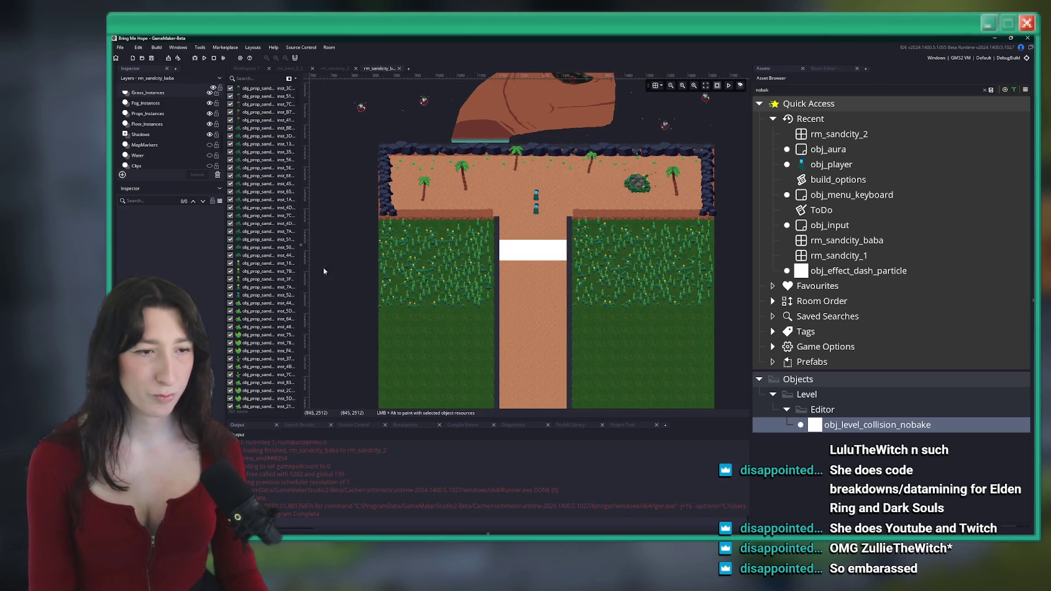
{"action": "scroll", "coordinate": [458, 235], "scroll_direction": "down", "scroll_amount": 1}
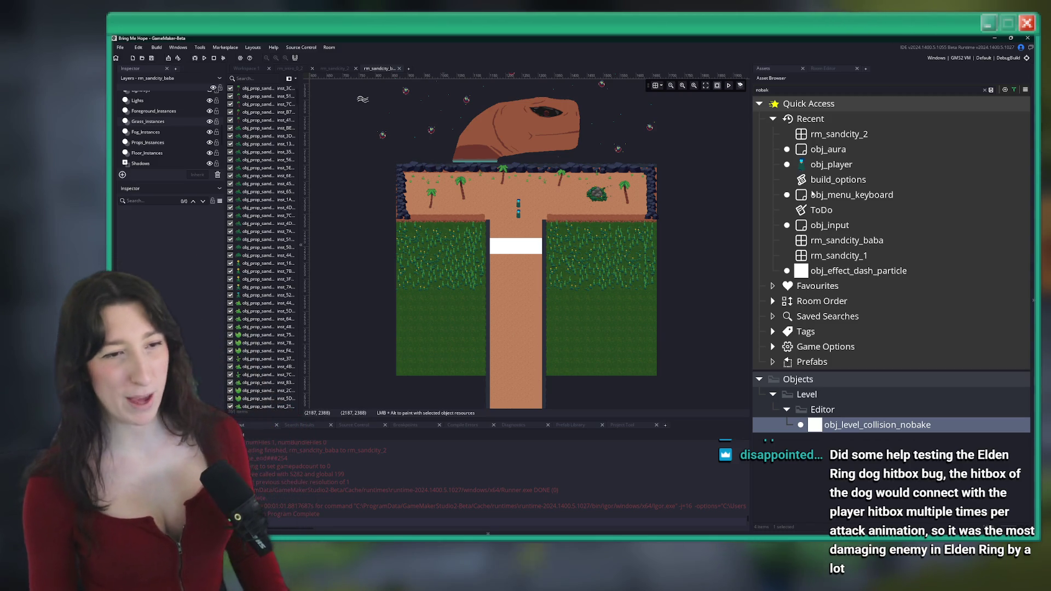
{"action": "scroll", "coordinate": [537, 165], "scroll_direction": "up", "scroll_amount": 3}
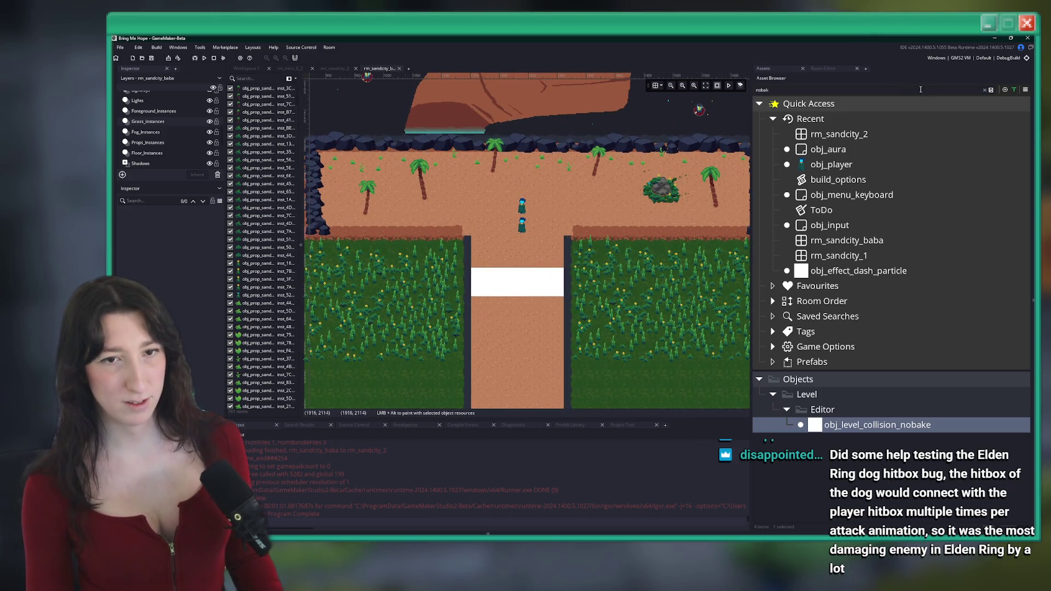
{"action": "left_click", "coordinate": [985, 91]}
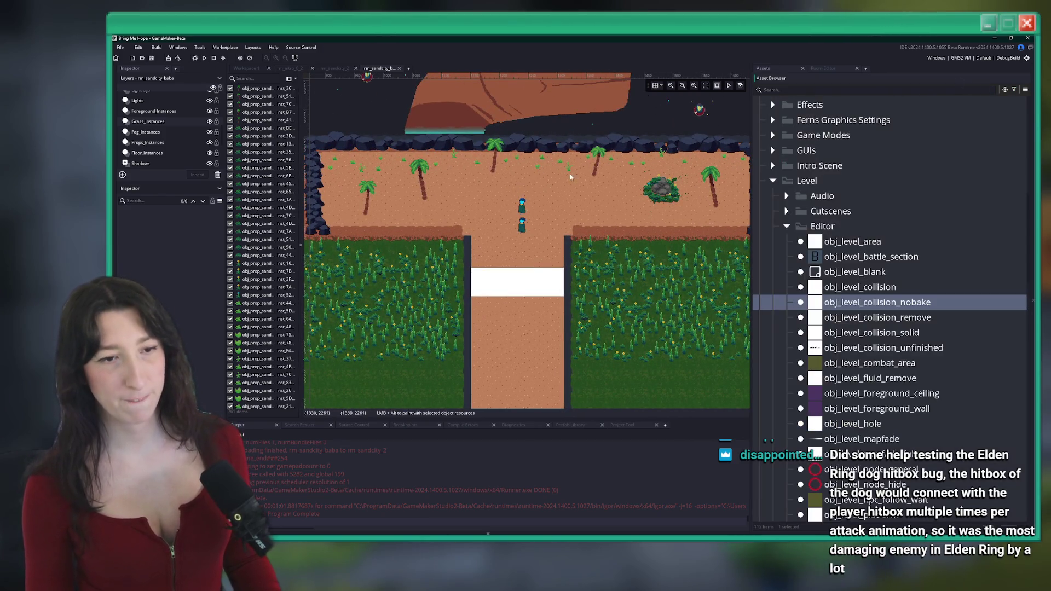
Step: Switch to the rm_sandcity_2 room and look it over
{"action": "scroll", "coordinate": [548, 219], "scroll_direction": "up", "scroll_amount": 3}
{"action": "left_click", "coordinate": [334, 68]}
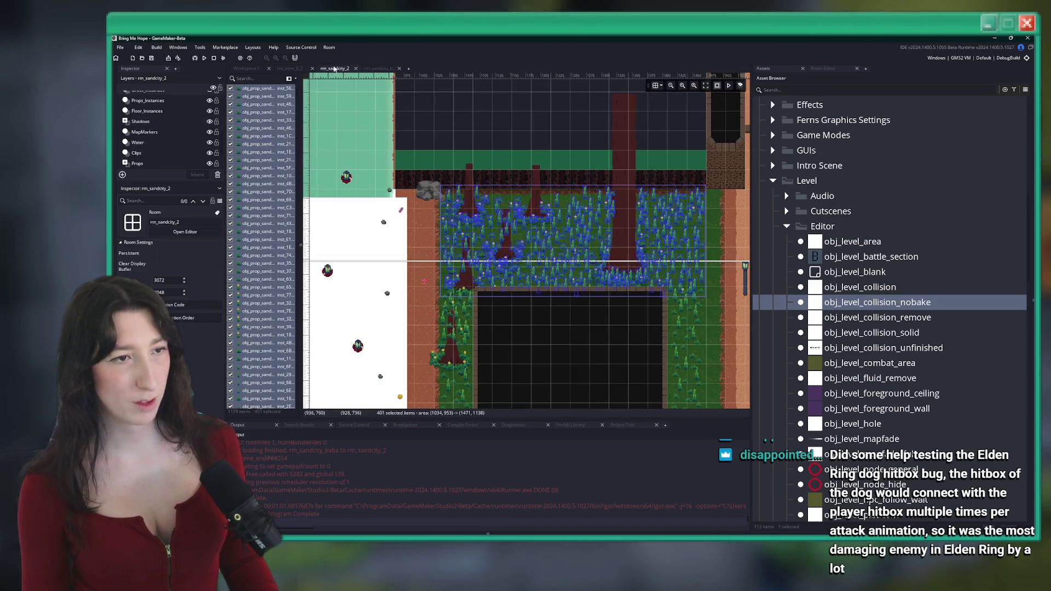
{"action": "scroll", "coordinate": [644, 234], "scroll_direction": "down", "scroll_amount": 5}
{"action": "scroll", "coordinate": [600, 192], "scroll_direction": "left", "scroll_amount": 8}
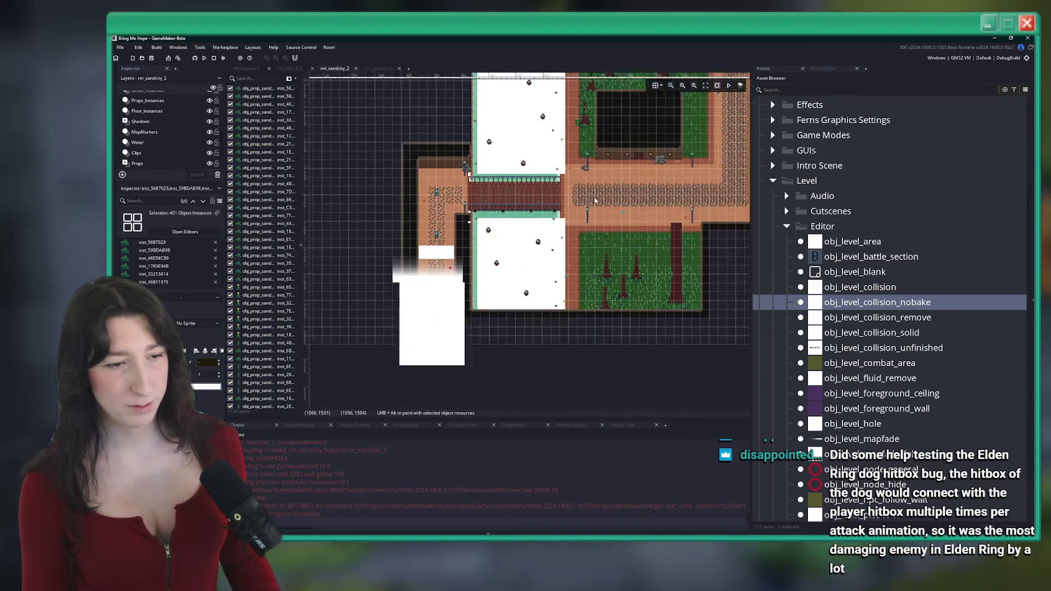
{"action": "scroll", "coordinate": [601, 192], "scroll_direction": "up", "scroll_amount": 3}
Step: Open rm_sandcity_1 via global search, inspect it, and return to rm_sandcity_baba
{"action": "key", "text": "ctrl+t"}
{"action": "type", "text": "sa"}
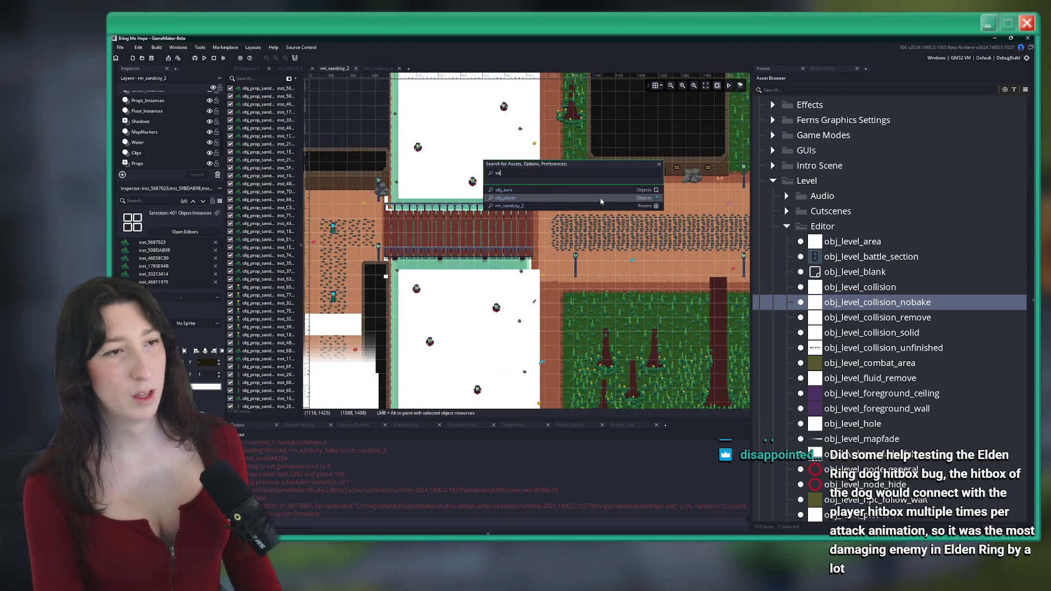
{"action": "type", "text": "ndoity_1"}
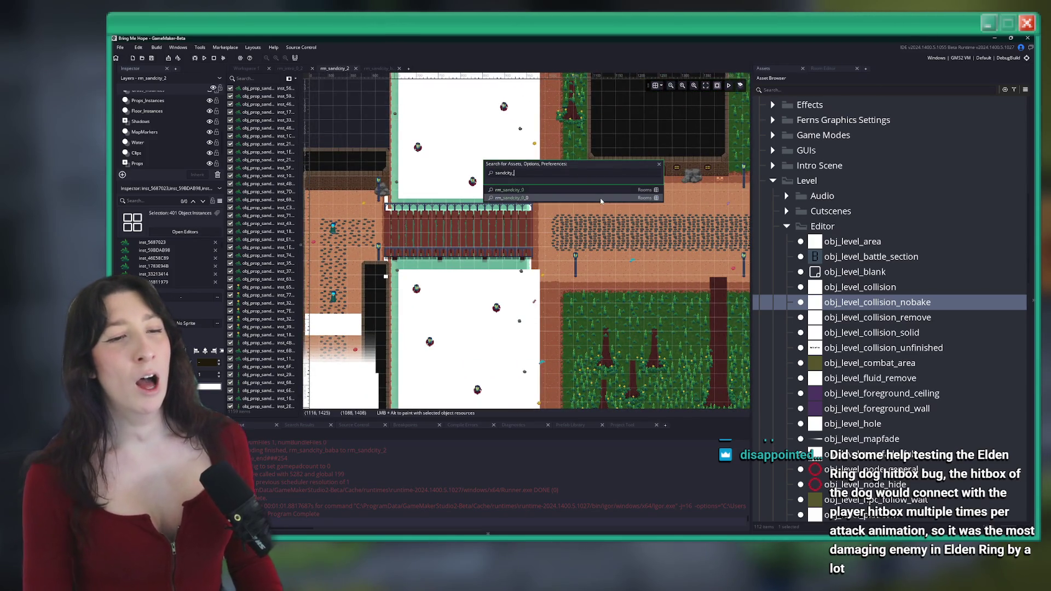
{"action": "key", "text": "Return"}
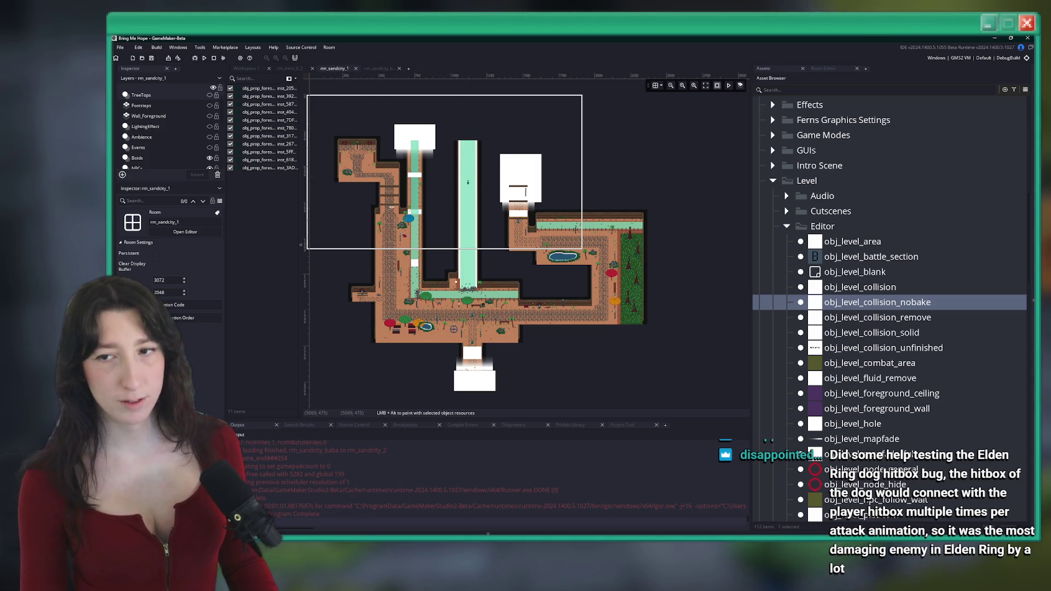
{"action": "scroll", "coordinate": [483, 335], "scroll_direction": "up", "scroll_amount": 10}
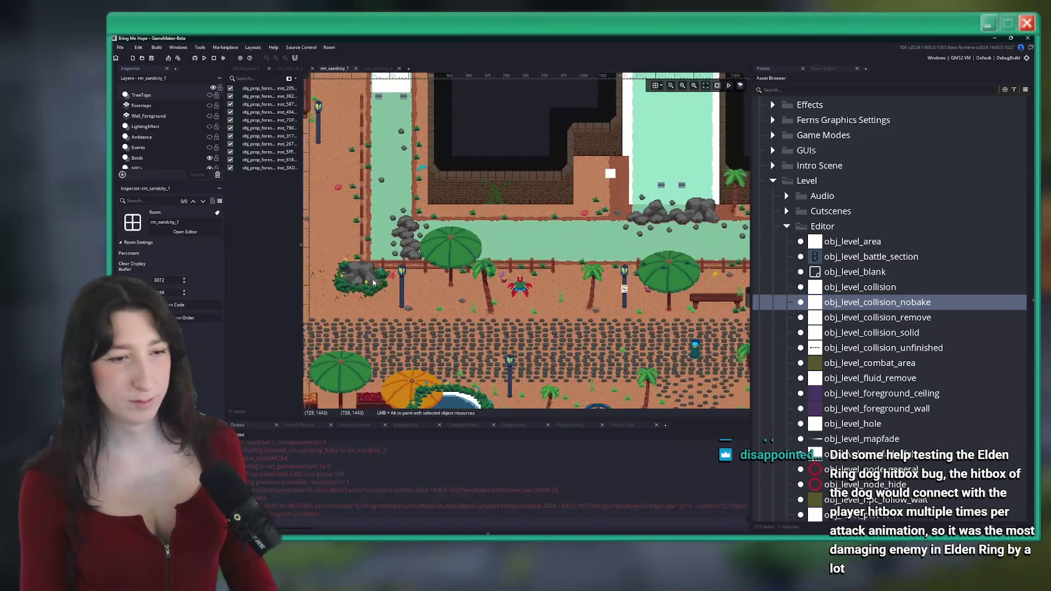
{"action": "scroll", "coordinate": [482, 335], "scroll_direction": "up", "scroll_amount": 5}
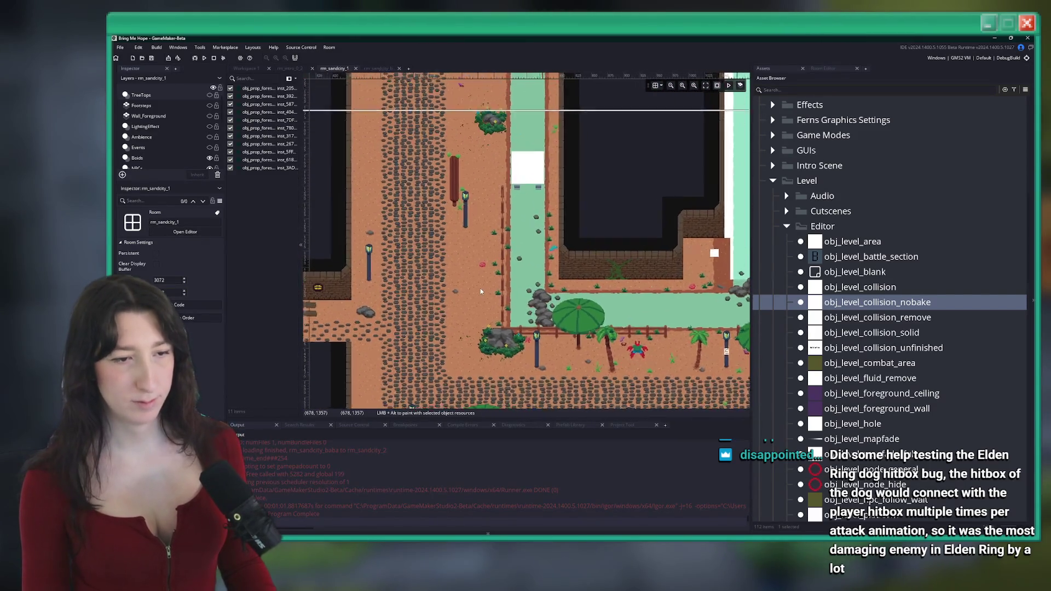
{"action": "left_click", "coordinate": [379, 68]}
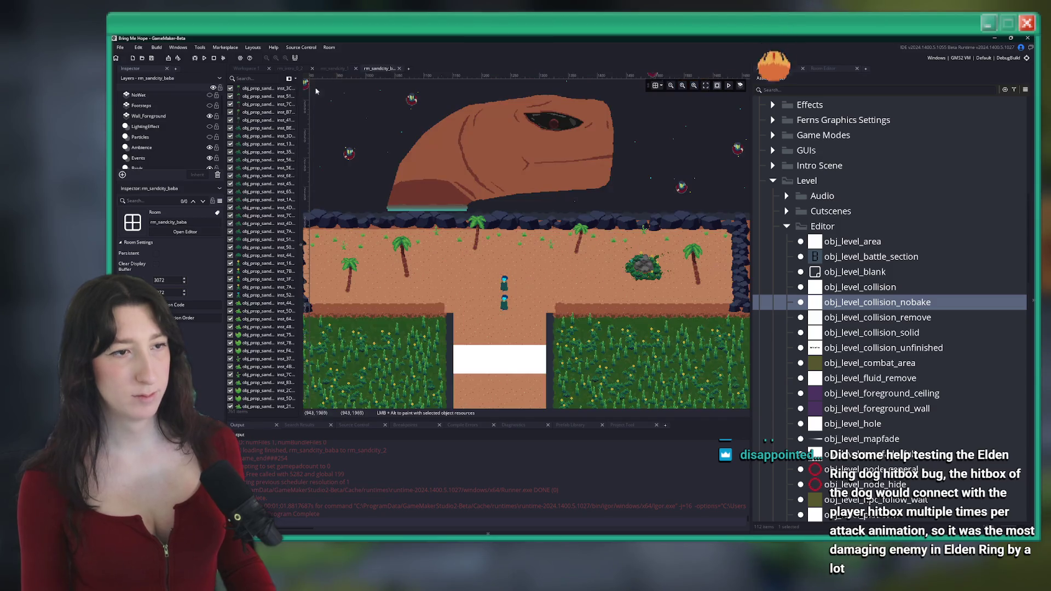
Step: On the Floor_Extra tile layer, choose a sand tile as the brush
{"action": "scroll", "coordinate": [167, 142], "scroll_direction": "down", "scroll_amount": 2}
{"action": "scroll", "coordinate": [354, 244], "scroll_direction": "up", "scroll_amount": 4}
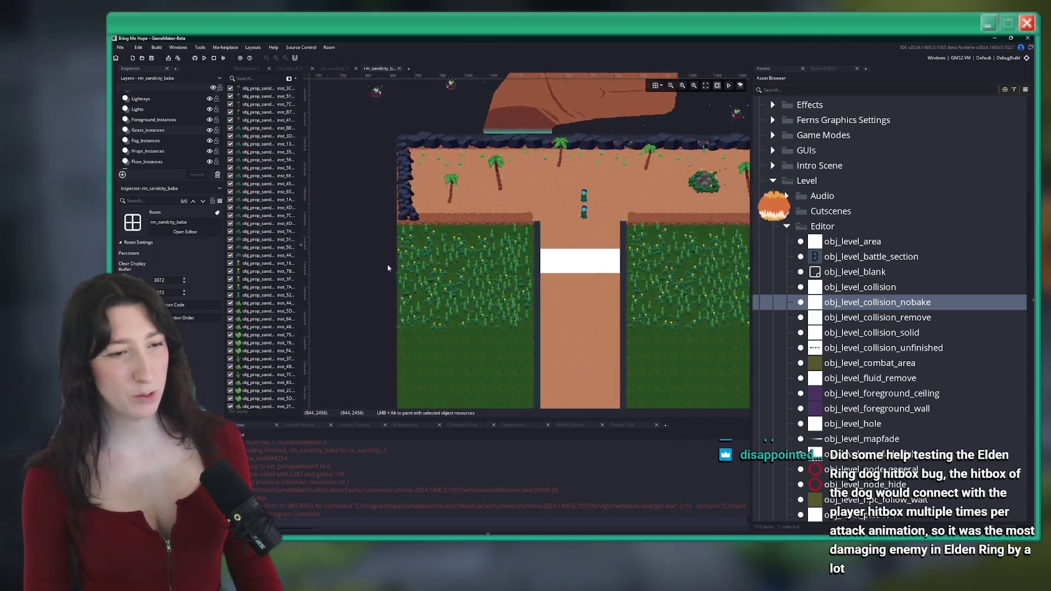
{"action": "scroll", "coordinate": [164, 137], "scroll_direction": "down", "scroll_amount": 3}
{"action": "left_click", "coordinate": [144, 153]}
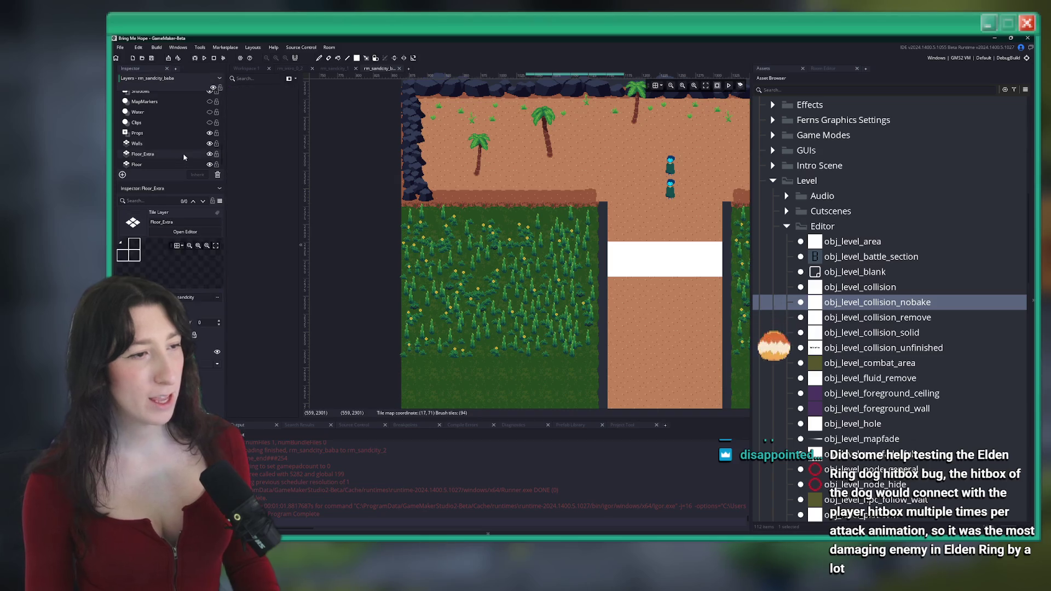
{"action": "left_click", "coordinate": [894, 416]}
{"action": "left_click", "coordinate": [846, 417]}
{"action": "left_click", "coordinate": [843, 392]}
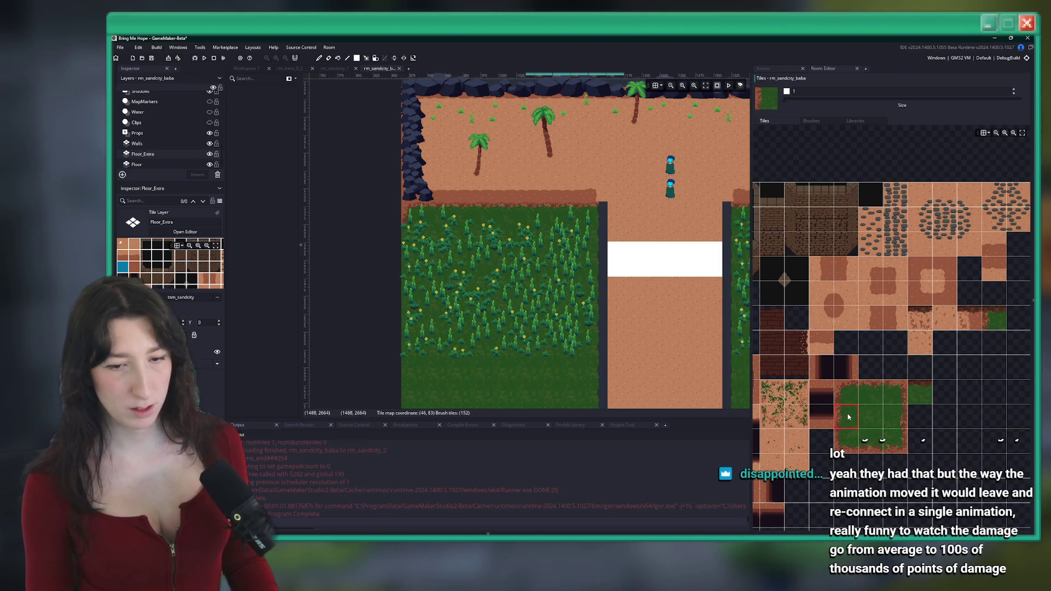
Step: Paint sand floor rectangles to the left and right of the walled area
{"action": "scroll", "coordinate": [413, 257], "scroll_direction": "down", "scroll_amount": 3}
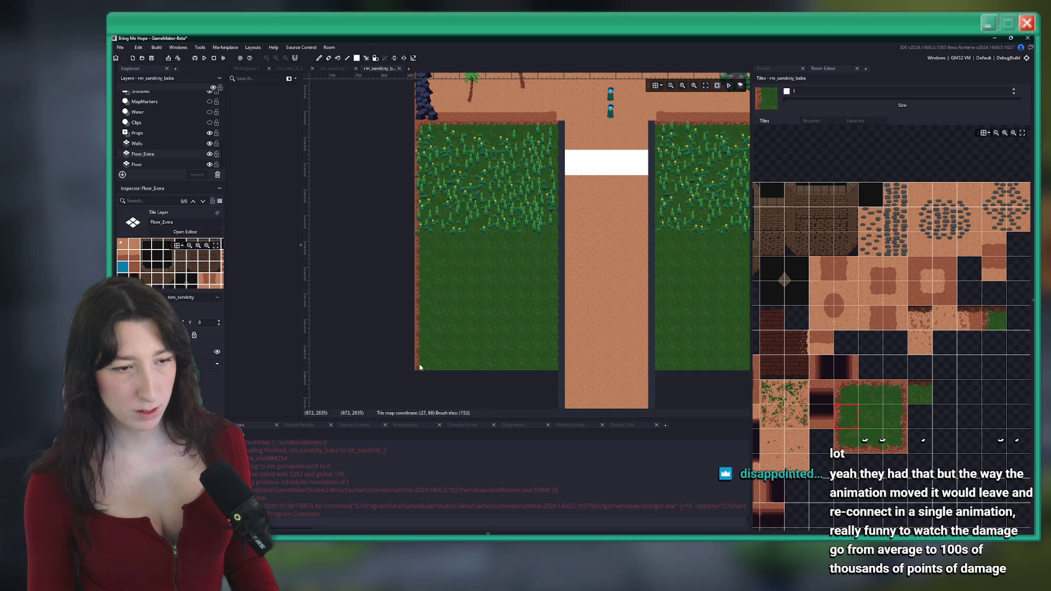
{"action": "scroll", "coordinate": [525, 241], "scroll_direction": "up", "scroll_amount": 3}
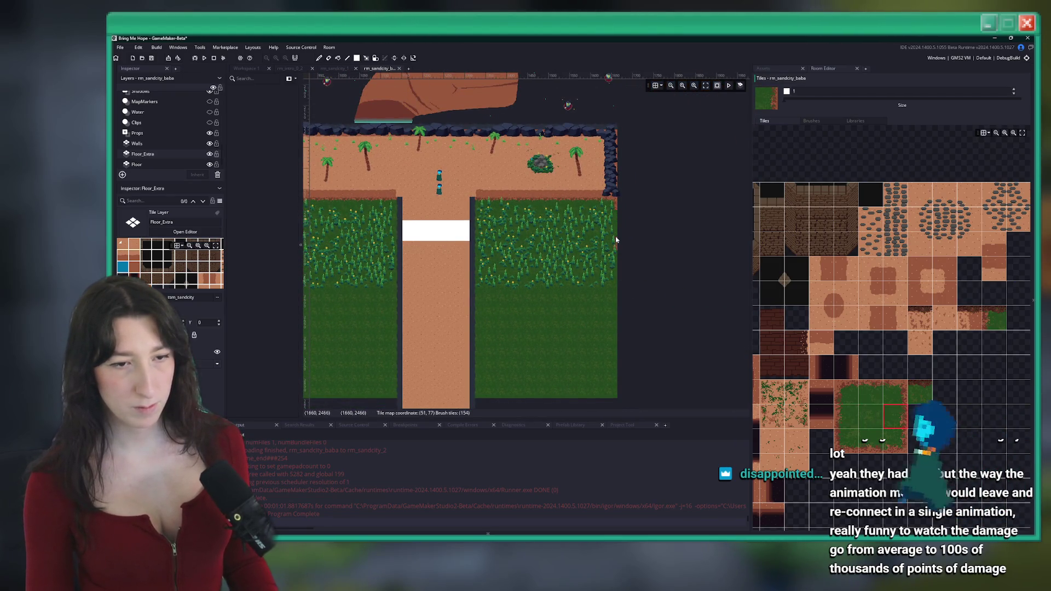
{"action": "scroll", "coordinate": [612, 307], "scroll_direction": "down", "scroll_amount": 1}
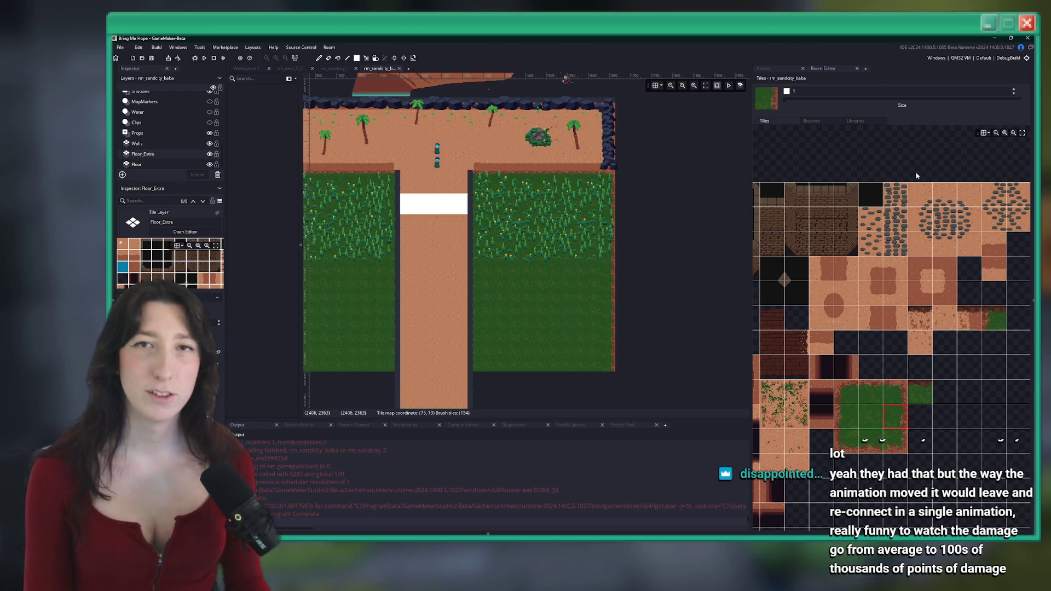
{"action": "mouse_move", "coordinate": [731, 248]}
{"action": "left_mouse_down"}
{"action": "mouse_move", "coordinate": [701, 200]}
{"action": "mouse_move", "coordinate": [757, 202]}
{"action": "left_mouse_up"}
{"action": "mouse_move", "coordinate": [761, 380]}
{"action": "left_mouse_down"}
{"action": "mouse_move", "coordinate": [869, 361]}
{"action": "mouse_move", "coordinate": [929, 336]}
{"action": "mouse_move", "coordinate": [797, 318]}
{"action": "left_mouse_up"}
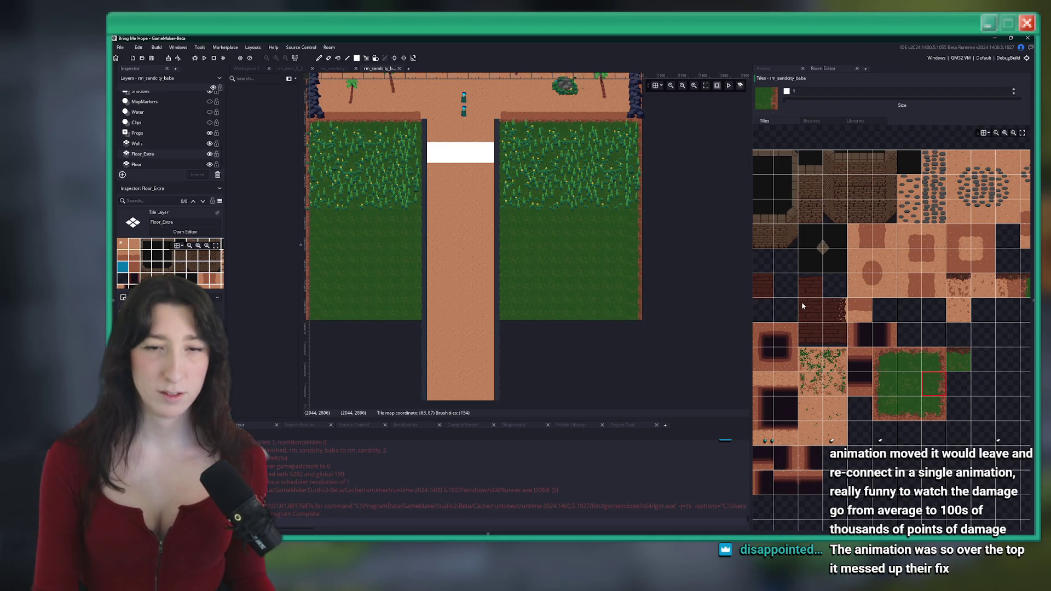
{"action": "left_click_drag", "start_coordinate": [802, 305], "coordinate": [750, 324]}
{"action": "scroll", "coordinate": [911, 261], "scroll_direction": "down", "scroll_amount": 2}
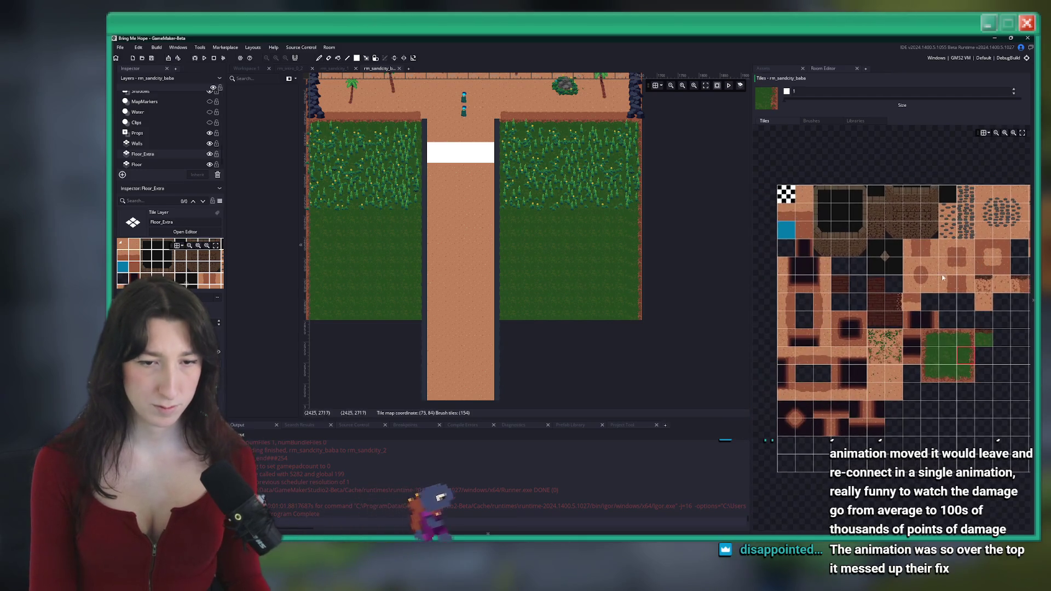
{"action": "left_click_drag", "start_coordinate": [496, 256], "coordinate": [595, 263]}
{"action": "scroll", "coordinate": [455, 127], "scroll_direction": "down", "scroll_amount": 1}
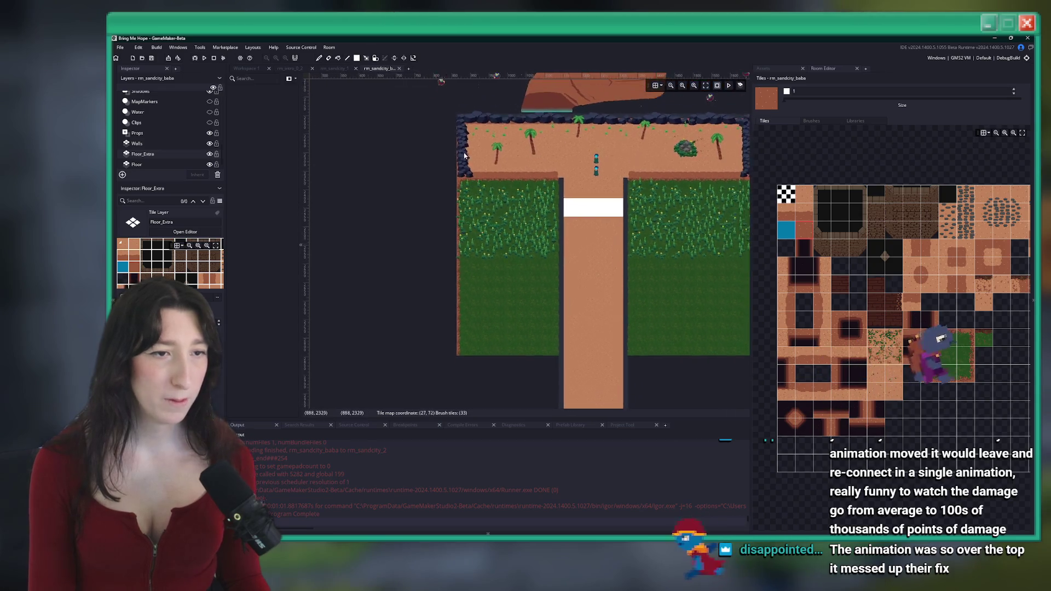
{"action": "left_click_drag", "start_coordinate": [454, 127], "coordinate": [369, 346]}
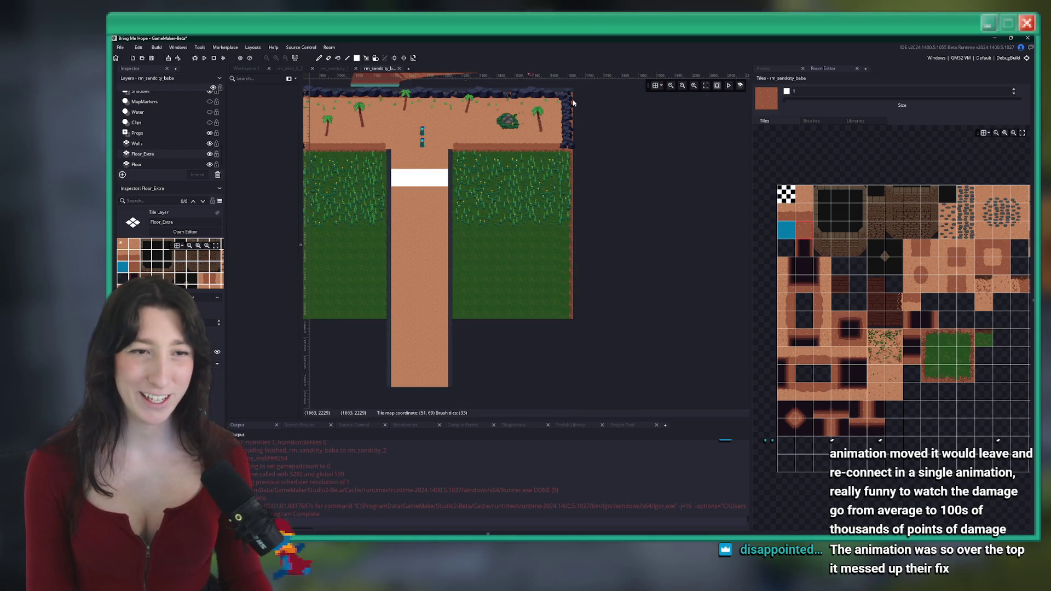
{"action": "left_click_drag", "start_coordinate": [580, 114], "coordinate": [651, 319]}
Step: Review the extended sand and select the Props layer
{"action": "scroll", "coordinate": [565, 345], "scroll_direction": "down", "scroll_amount": 1}
{"action": "scroll", "coordinate": [478, 298], "scroll_direction": "up", "scroll_amount": 1}
{"action": "scroll", "coordinate": [432, 161], "scroll_direction": "up", "scroll_amount": 2}
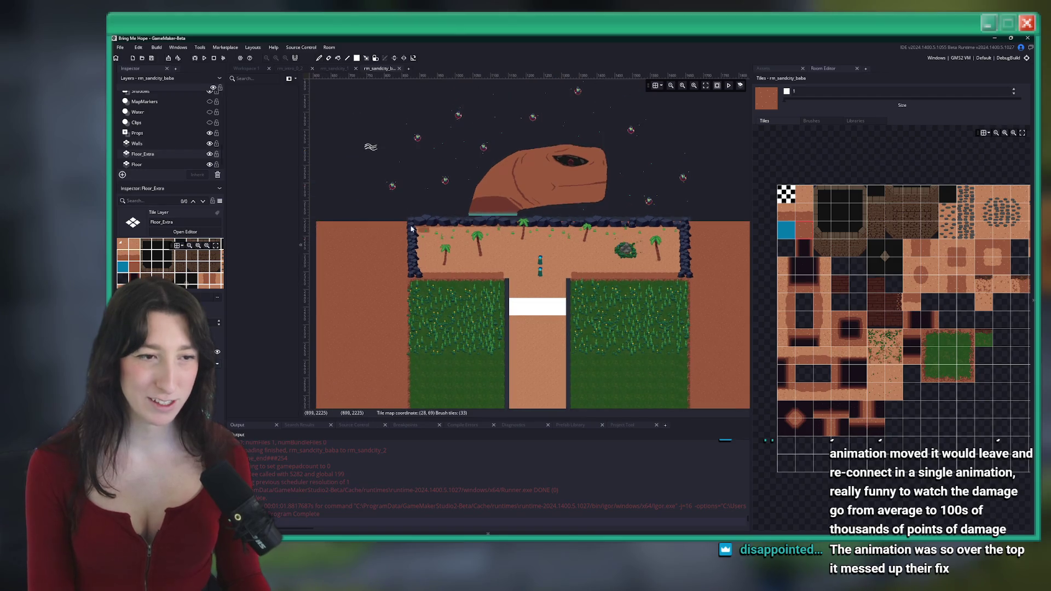
{"action": "scroll", "coordinate": [437, 159], "scroll_direction": "left", "scroll_amount": 2}
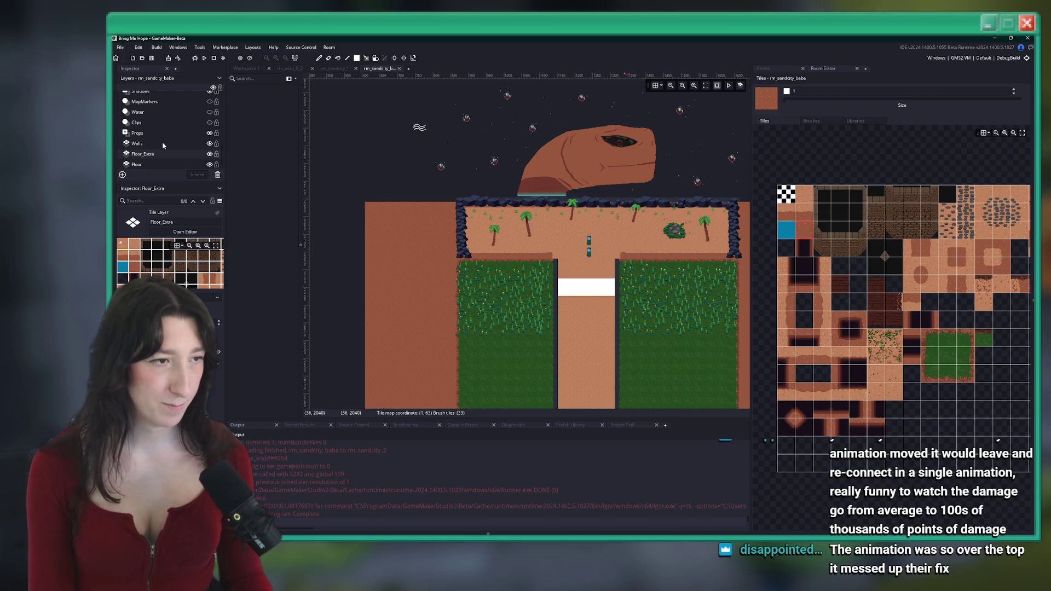
{"action": "scroll", "coordinate": [162, 145], "scroll_direction": "up", "scroll_amount": 1}
{"action": "left_click", "coordinate": [140, 162]}
{"action": "scroll", "coordinate": [148, 156], "scroll_direction": "down", "scroll_amount": 1}
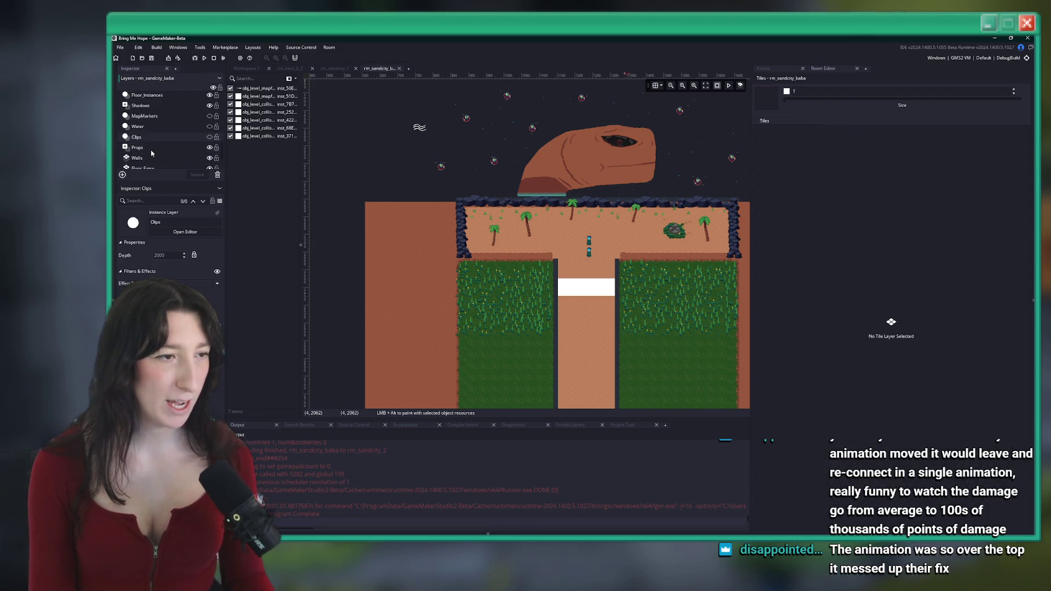
Step: Search the asset list for shell sprites and pick a seashell prop
{"action": "left_click", "coordinate": [766, 68]}
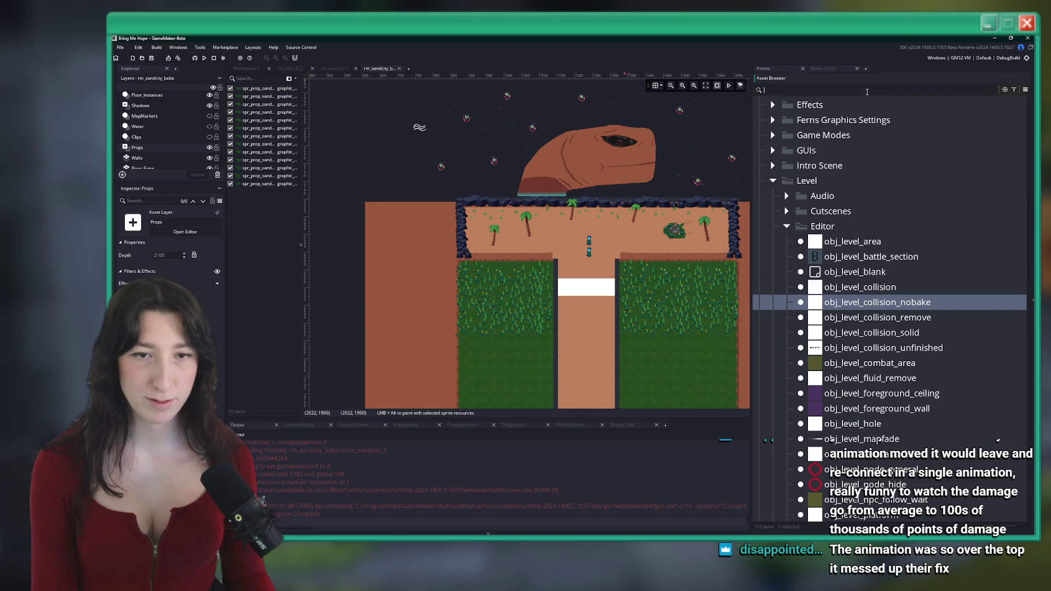
{"action": "type", "text": "sashe"}
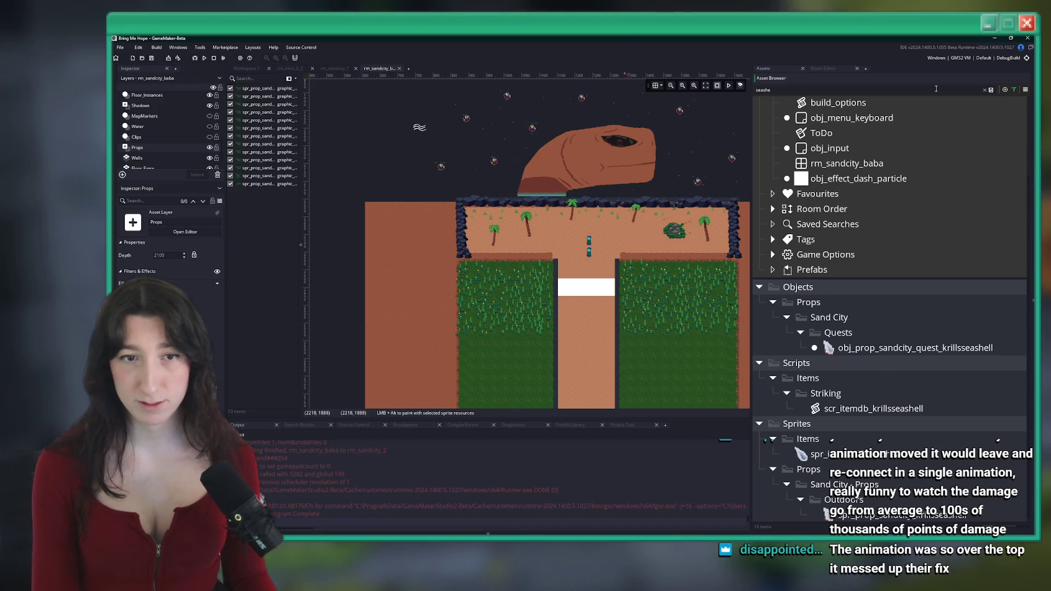
{"action": "type", "text": "she"}
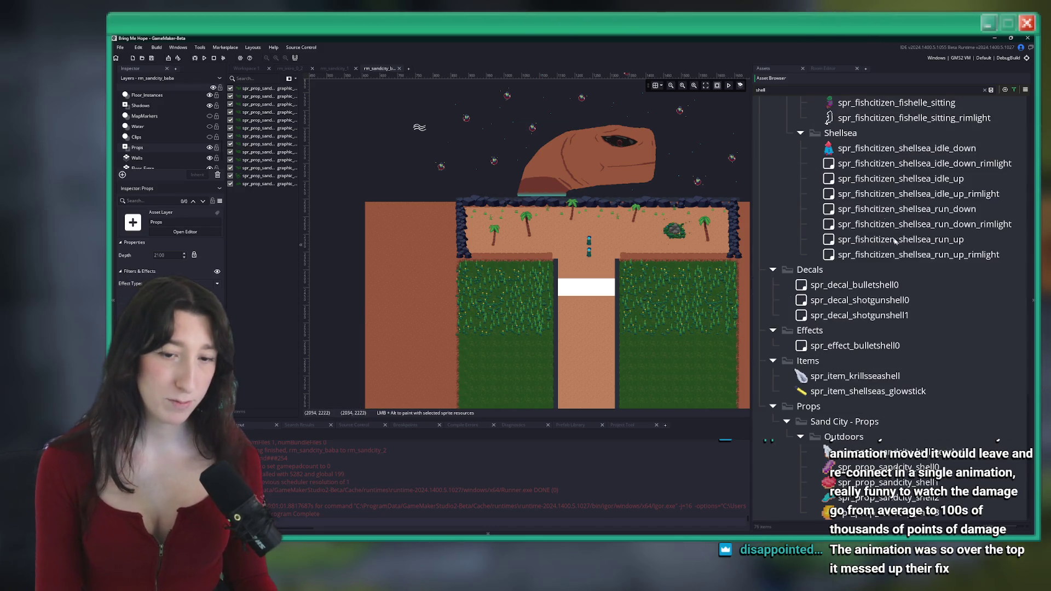
{"action": "left_click", "coordinate": [875, 482]}
{"action": "scroll", "coordinate": [460, 273], "scroll_direction": "up", "scroll_amount": 2}
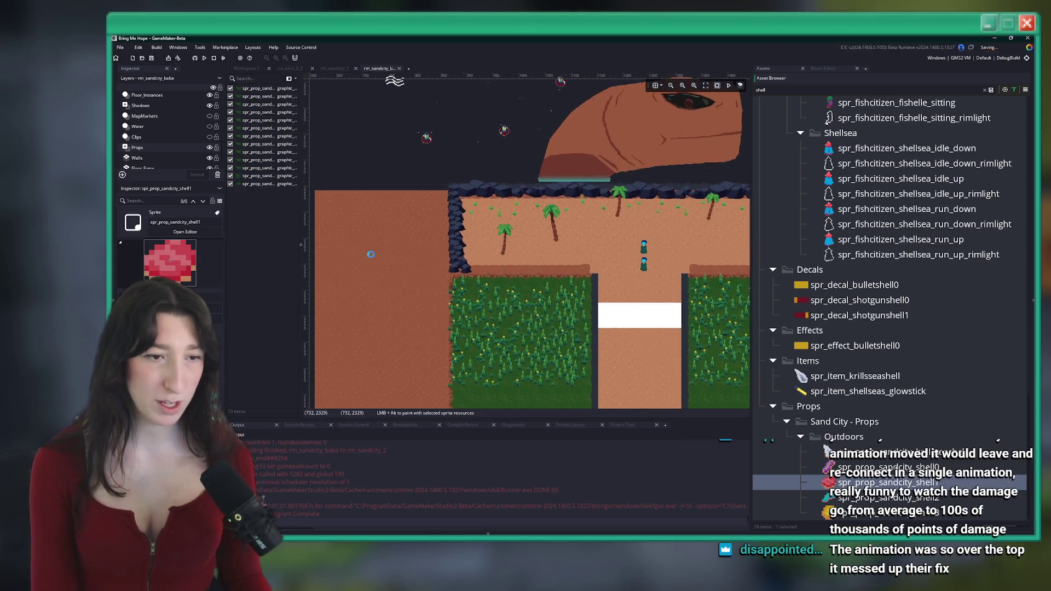
{"action": "left_click", "coordinate": [871, 454]}
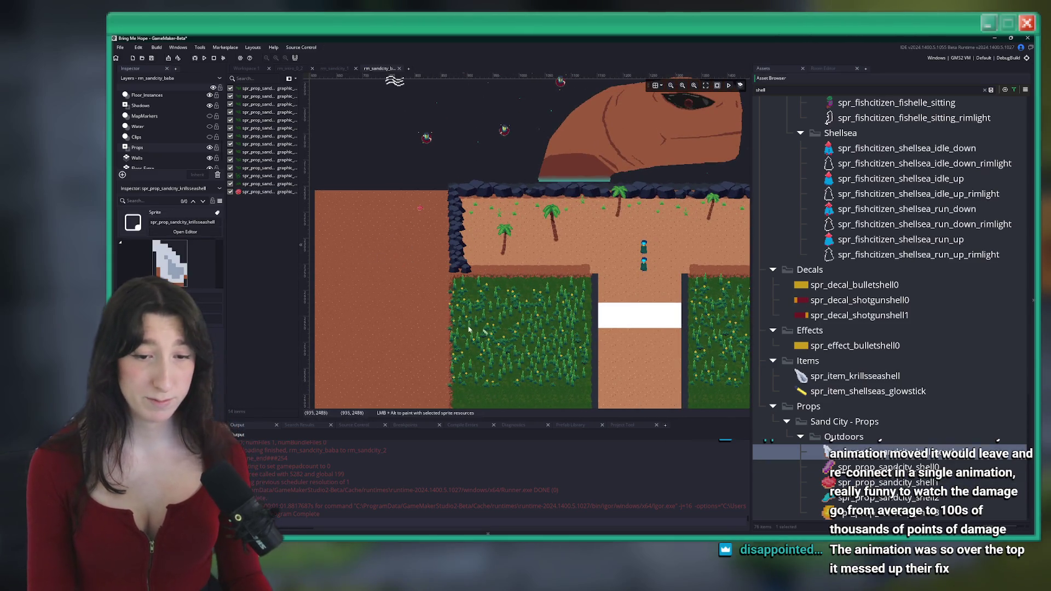
Step: Place a teal spr_prop_sandcity_shell2 seashell on the right-hand sand
{"action": "left_click_drag", "start_coordinate": [393, 296], "coordinate": [402, 197]}
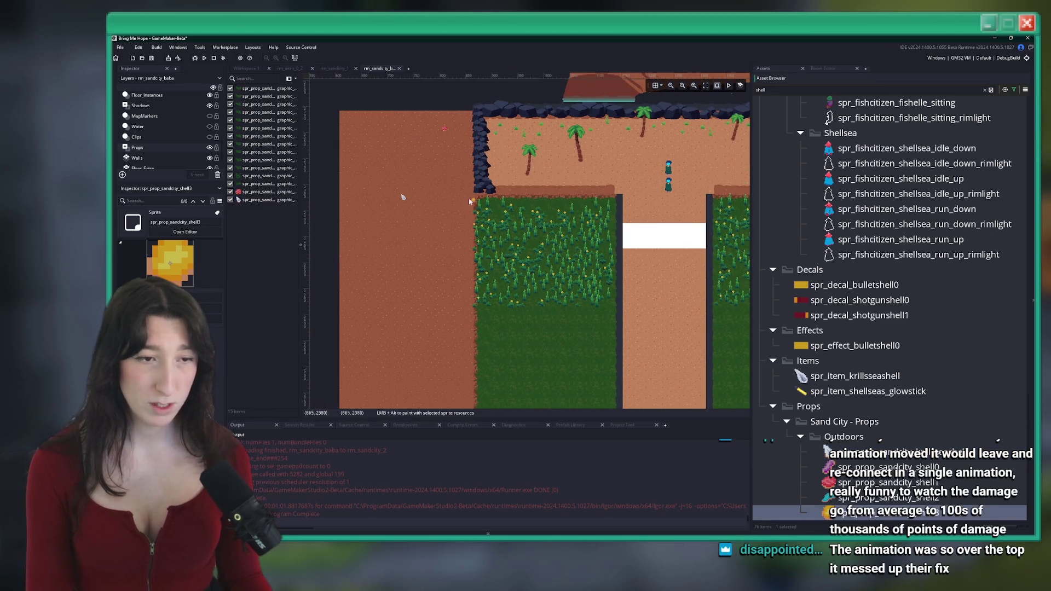
{"action": "left_click_drag", "start_coordinate": [446, 266], "coordinate": [403, 271]}
{"action": "left_click", "coordinate": [886, 497]}
{"action": "left_click_drag", "start_coordinate": [689, 298], "coordinate": [435, 288]}
{"action": "left_click", "coordinate": [624, 137]}
Step: Pick further shell sprites (shell3, krillsseashell, shell1) for the left sand area
{"action": "left_click", "coordinate": [841, 468]}
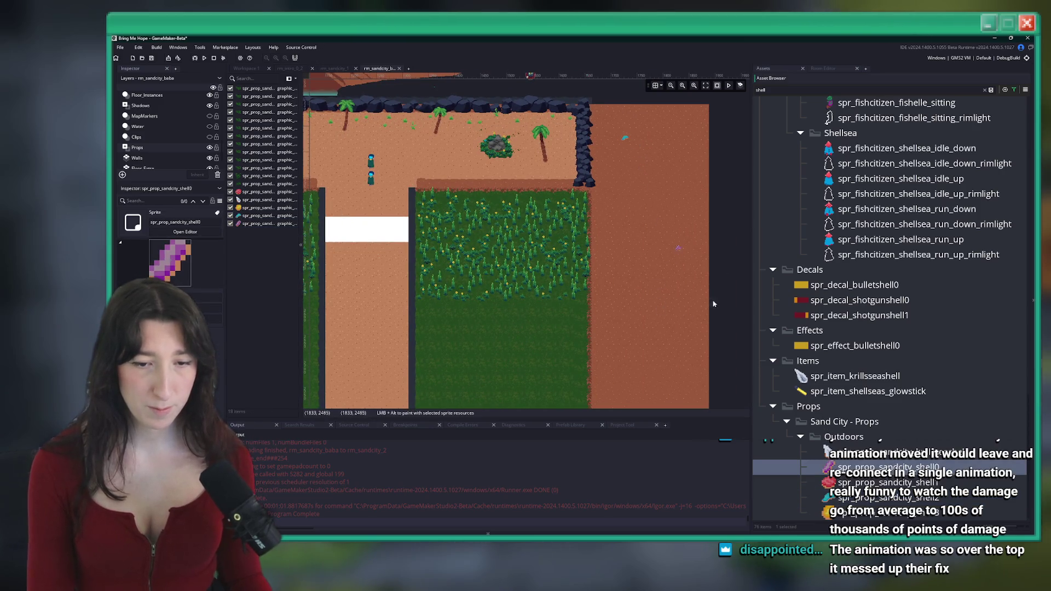
{"action": "left_click", "coordinate": [864, 522]}
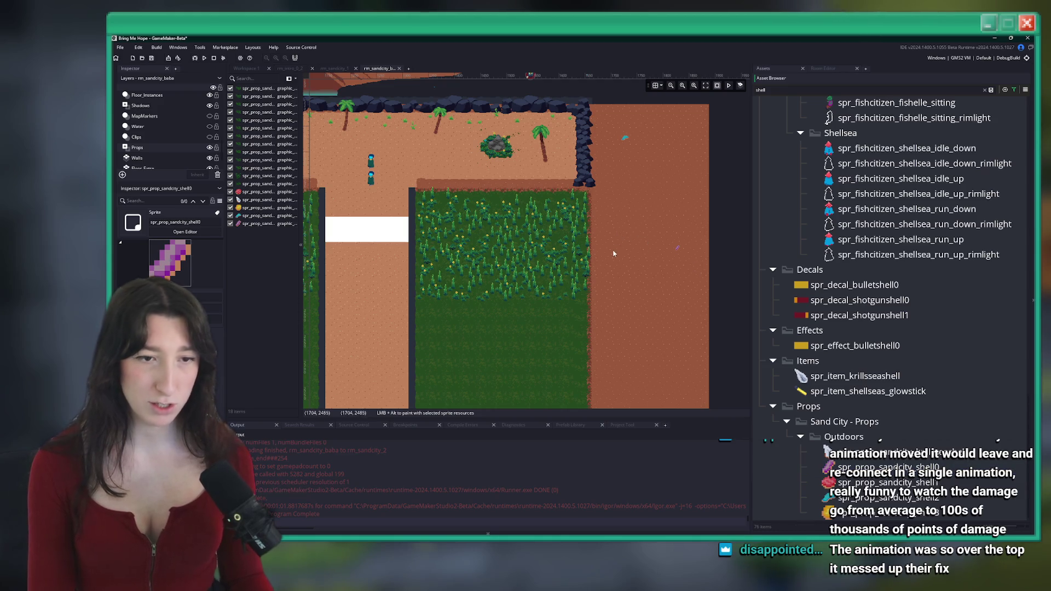
{"action": "left_click", "coordinate": [837, 515]}
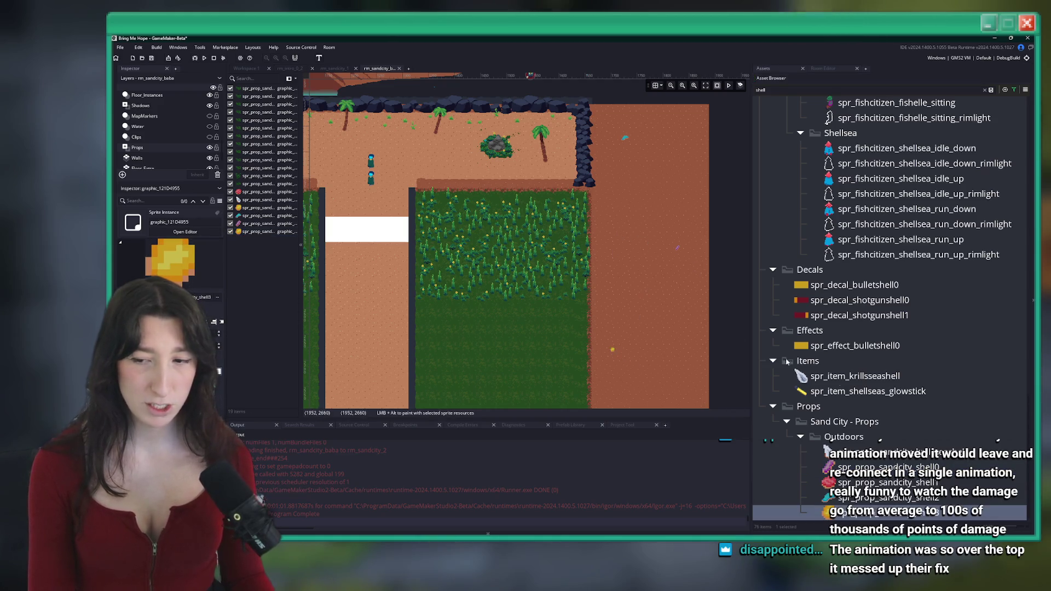
{"action": "left_click", "coordinate": [843, 452]}
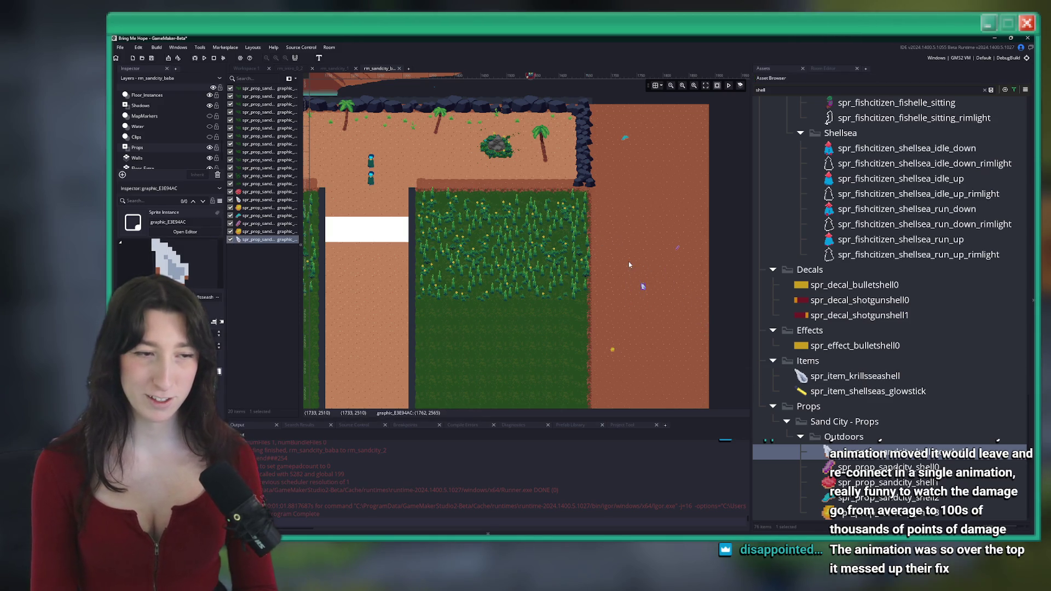
{"action": "scroll", "coordinate": [628, 261], "scroll_direction": "left", "scroll_amount": 5}
{"action": "left_click_drag", "start_coordinate": [373, 247], "coordinate": [317, 217]}
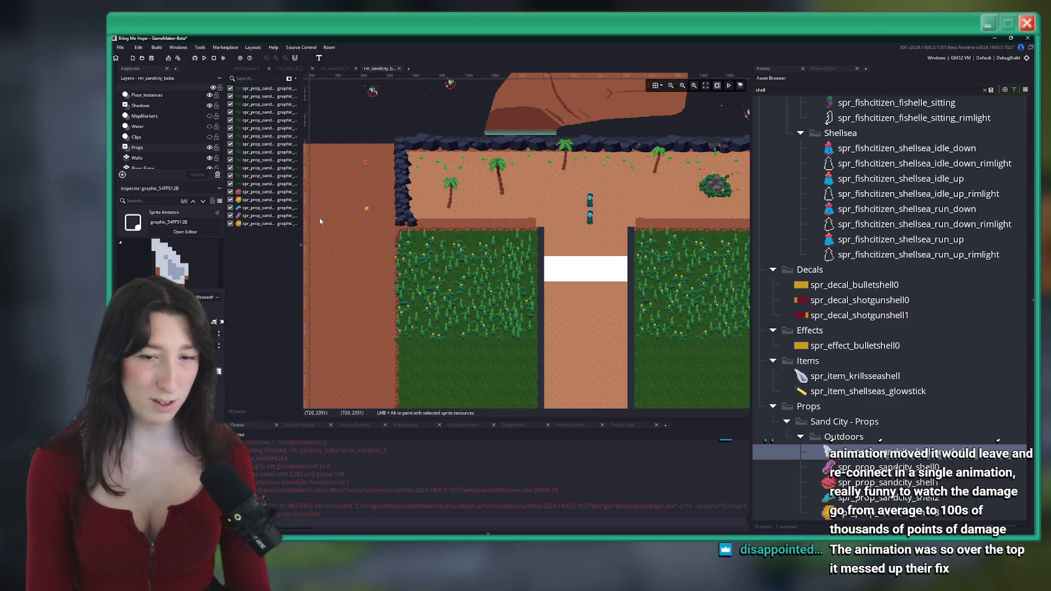
{"action": "left_click", "coordinate": [928, 482]}
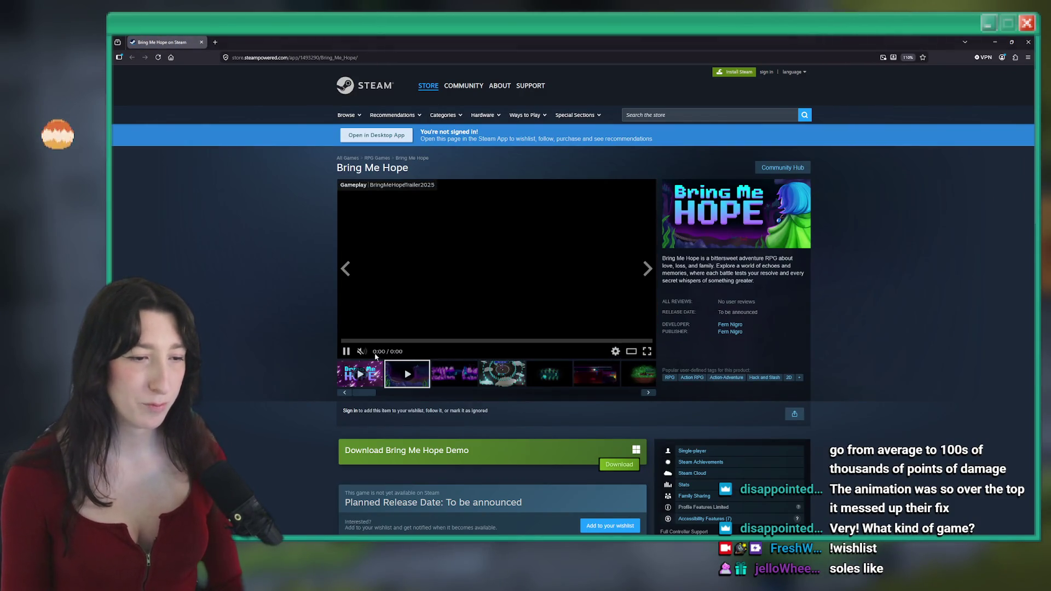
Step: Unmute the Bring Me Hope trailer at low volume and play it fullscreen
{"action": "left_click_drag", "start_coordinate": [372, 353], "coordinate": [384, 353]}
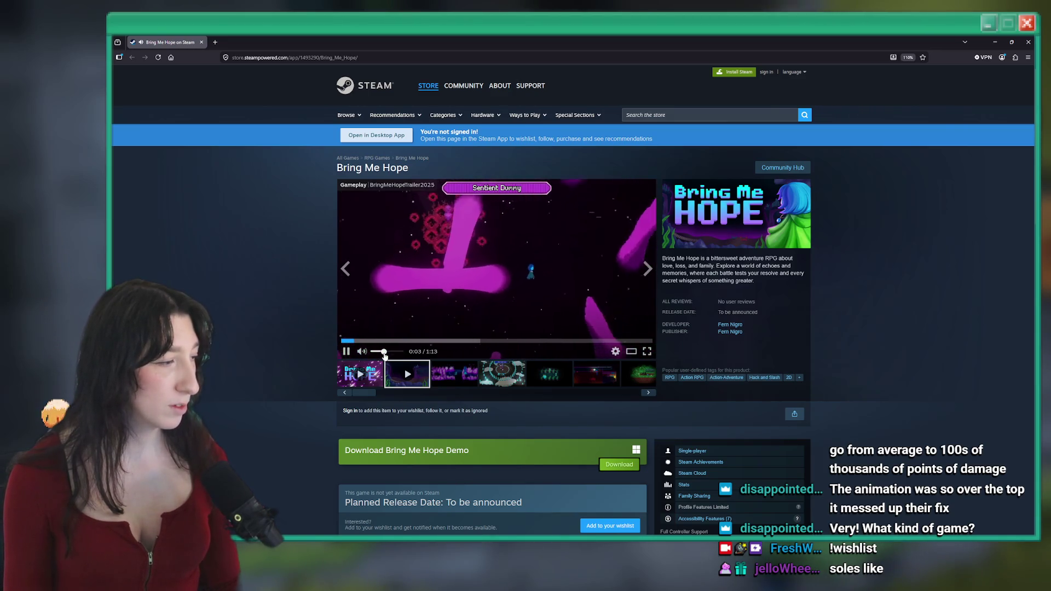
{"action": "left_click", "coordinate": [647, 352]}
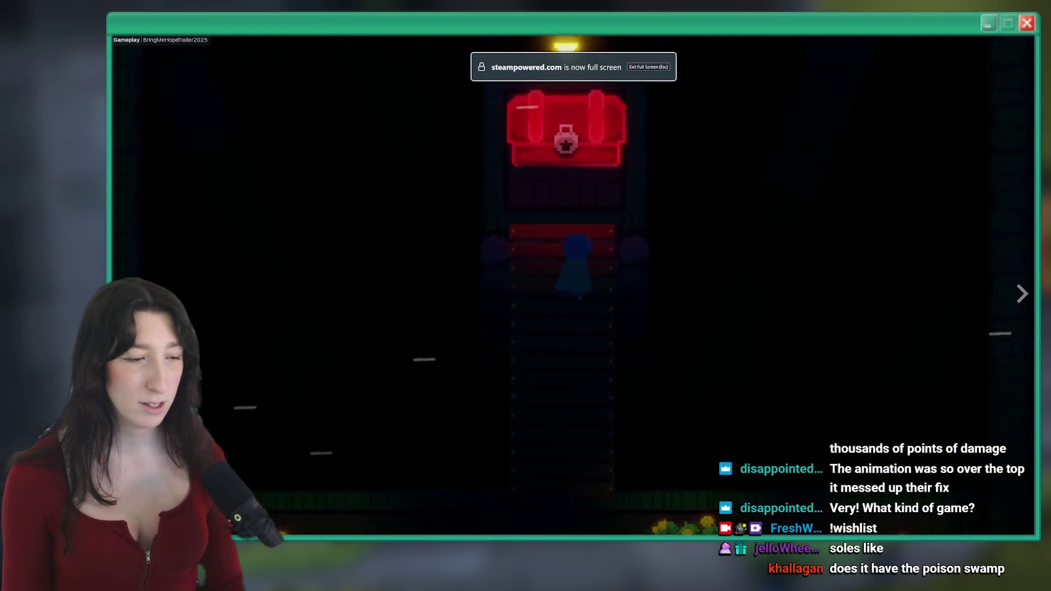
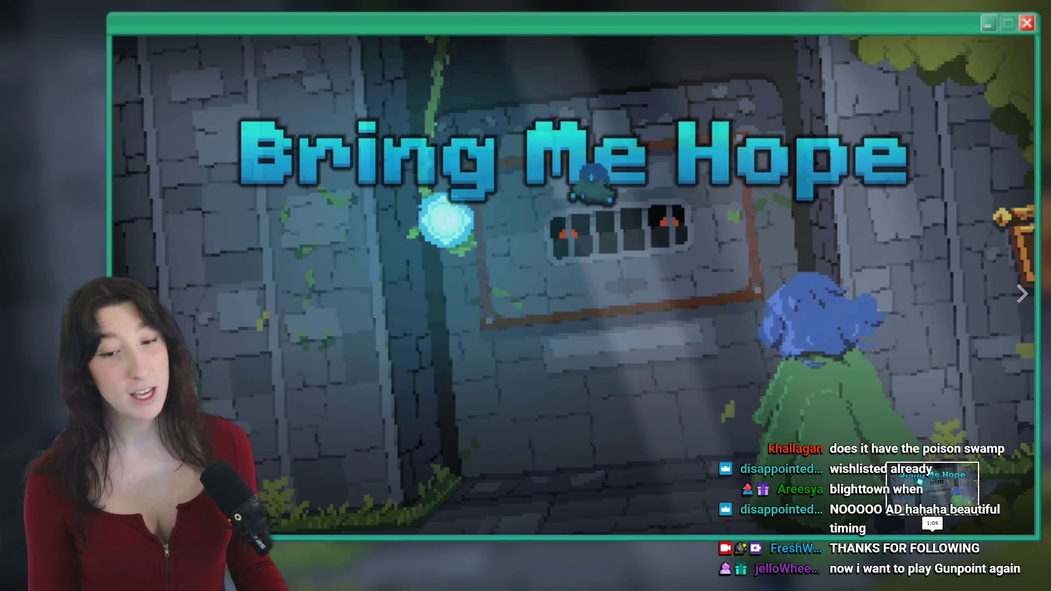
Step: Exit the fullscreen Bring Me Hope trailer and let the ad play out
{"action": "key", "text": "Escape"}
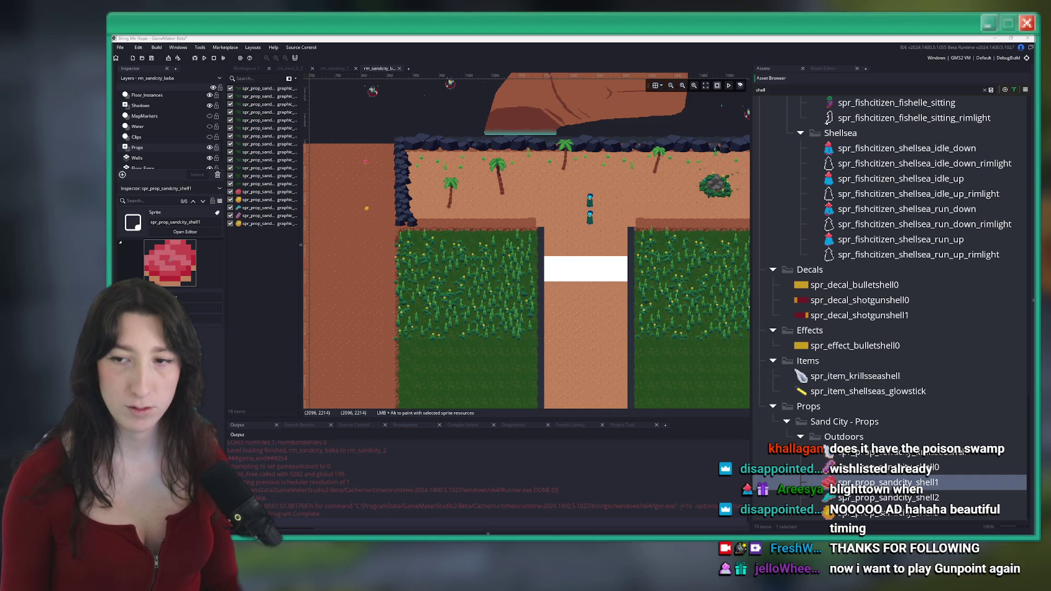
Step: Pan rm_sandcity_baba toward the grass fields and preview the shell3 and shell2 sprites
{"action": "scroll", "coordinate": [557, 229], "scroll_direction": "down", "scroll_amount": 4}
{"action": "scroll", "coordinate": [491, 226], "scroll_direction": "up", "scroll_amount": 2}
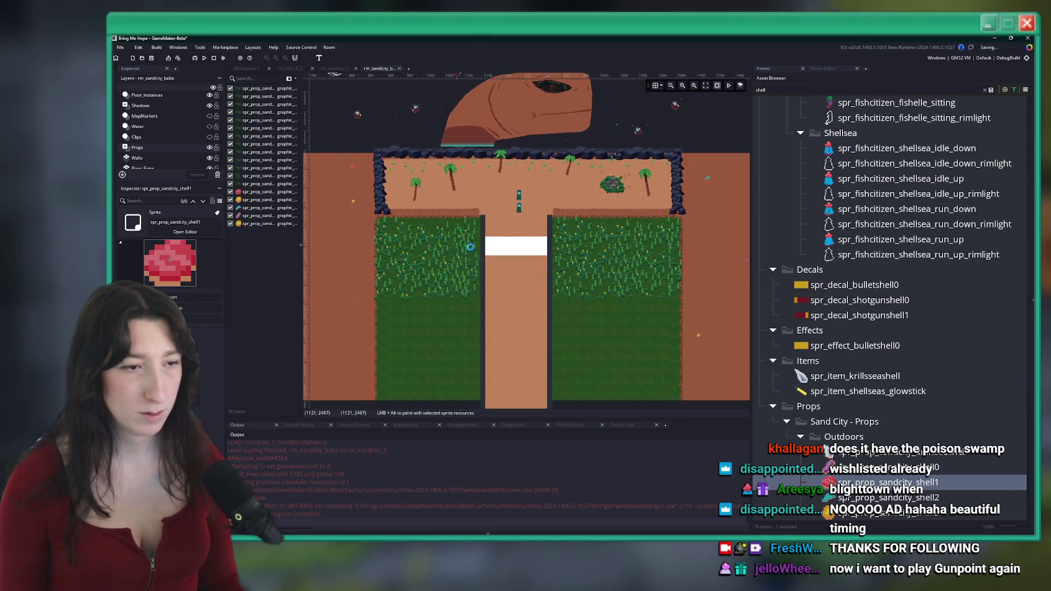
{"action": "scroll", "coordinate": [423, 170], "scroll_direction": "up", "scroll_amount": 1}
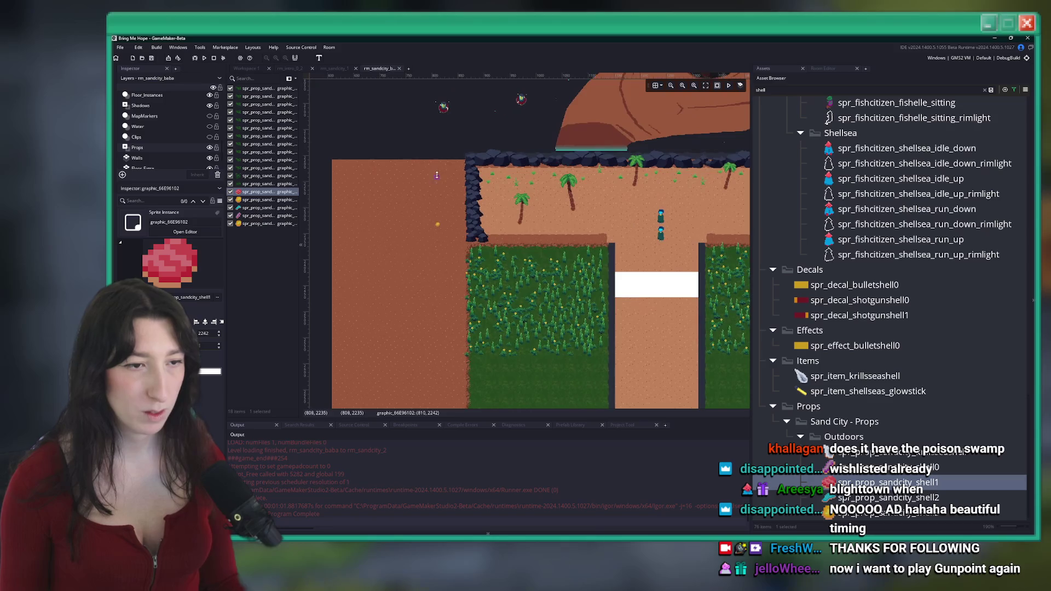
{"action": "left_click_drag", "start_coordinate": [527, 352], "coordinate": [468, 274]}
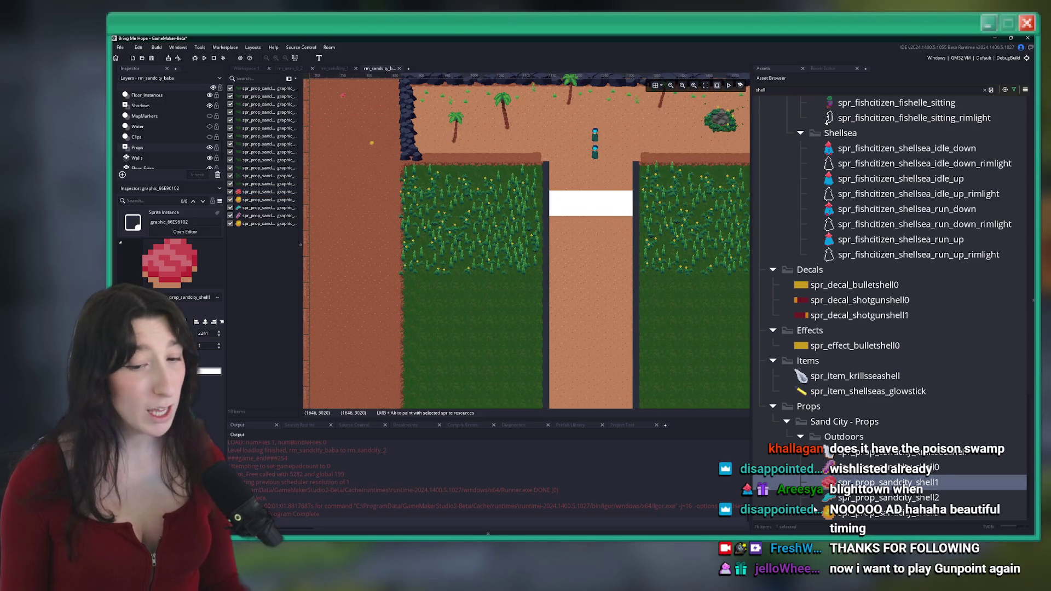
{"action": "left_click", "coordinate": [886, 512]}
{"action": "left_click", "coordinate": [827, 498]}
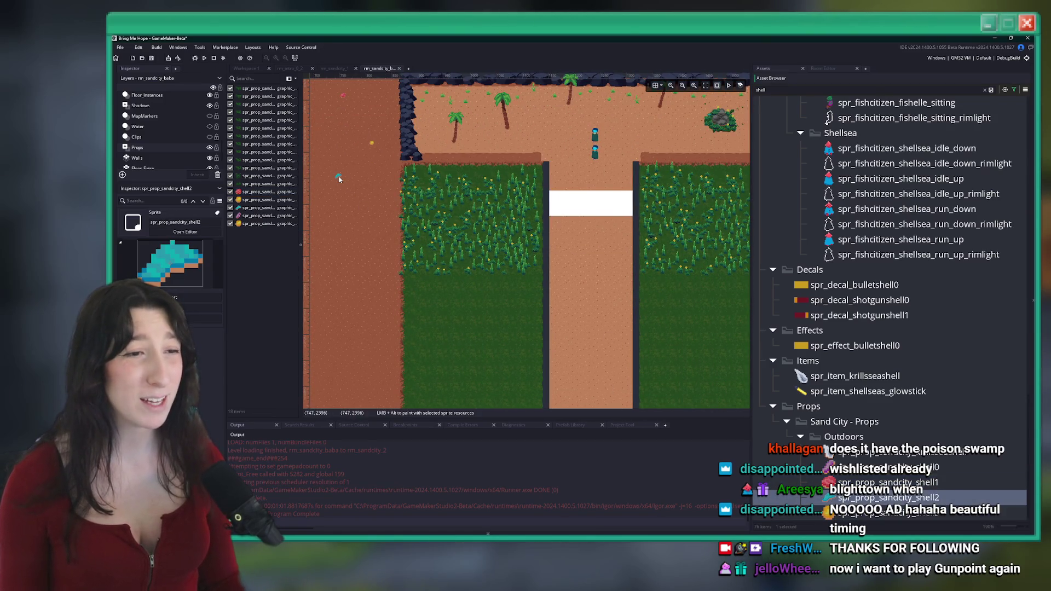
Step: Select the shell instance on the right sand, then switch to the rm_sandcity_1 room
{"action": "scroll", "coordinate": [405, 275], "scroll_direction": "down", "scroll_amount": 2}
{"action": "scroll", "coordinate": [600, 205], "scroll_direction": "up", "scroll_amount": 3}
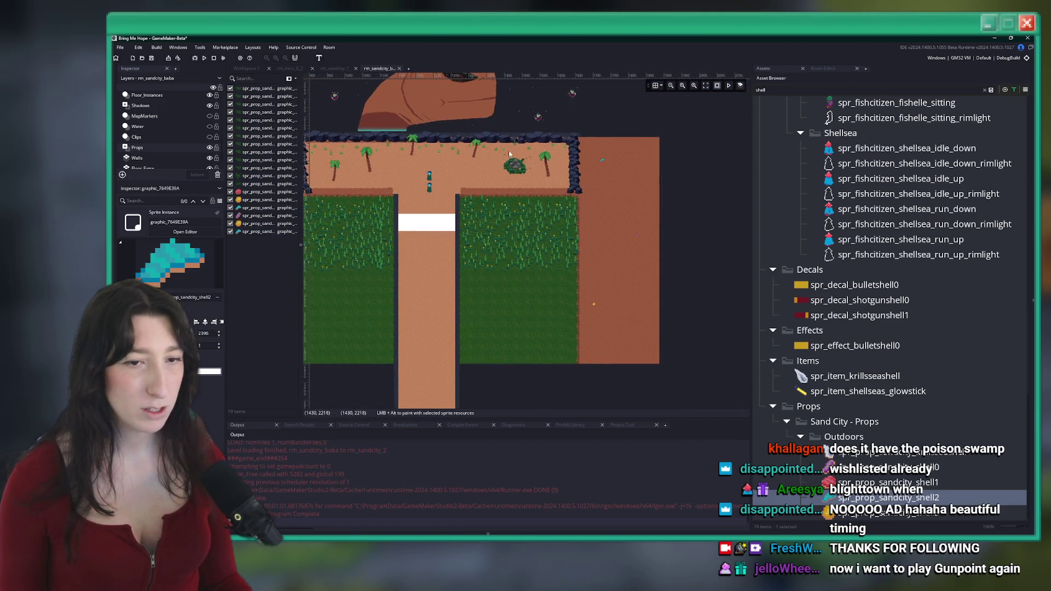
{"action": "scroll", "coordinate": [599, 205], "scroll_direction": "down", "scroll_amount": 2}
{"action": "scroll", "coordinate": [630, 344], "scroll_direction": "up", "scroll_amount": 2}
{"action": "left_click", "coordinate": [613, 317]}
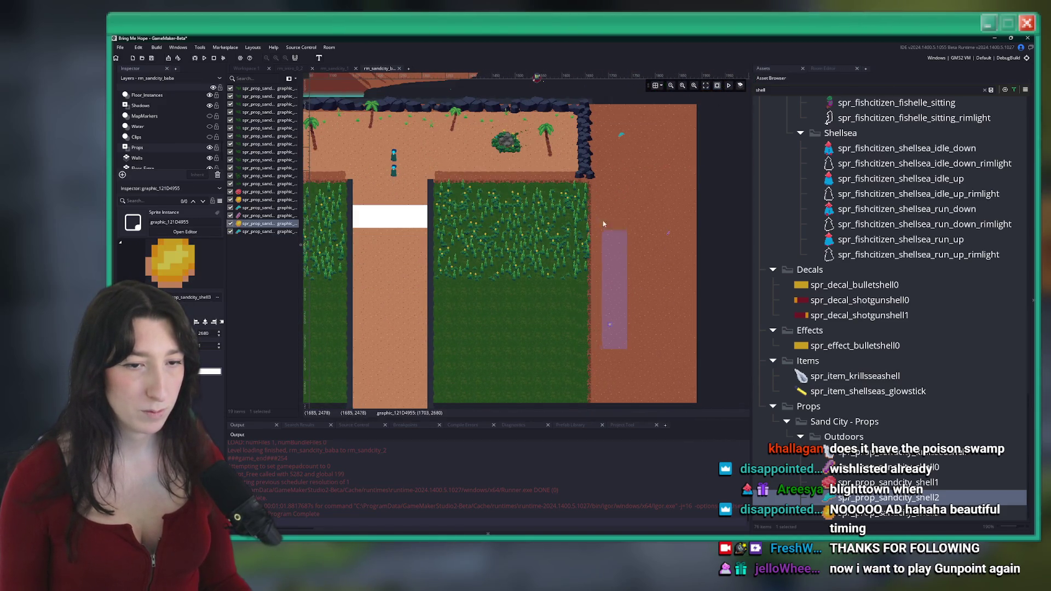
{"action": "scroll", "coordinate": [606, 302], "scroll_direction": "down", "scroll_amount": 2}
{"action": "scroll", "coordinate": [486, 227], "scroll_direction": "up", "scroll_amount": 2}
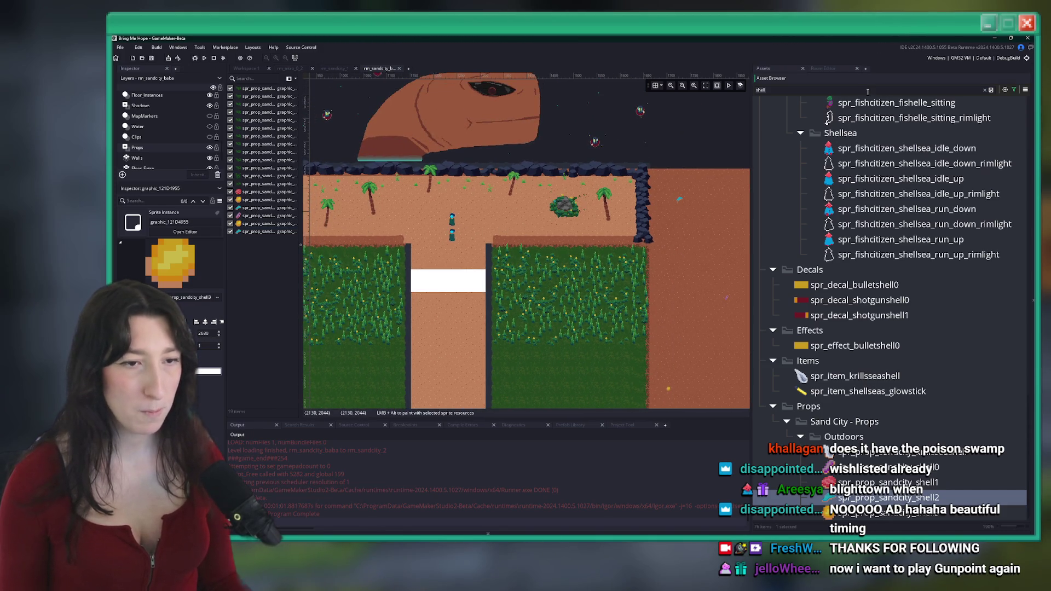
{"action": "left_click", "coordinate": [343, 68]}
Step: Flip through rm_intro_0_2 and rm_sandcity_1, then return to rm_sandcity_baba
{"action": "left_click", "coordinate": [296, 68]}
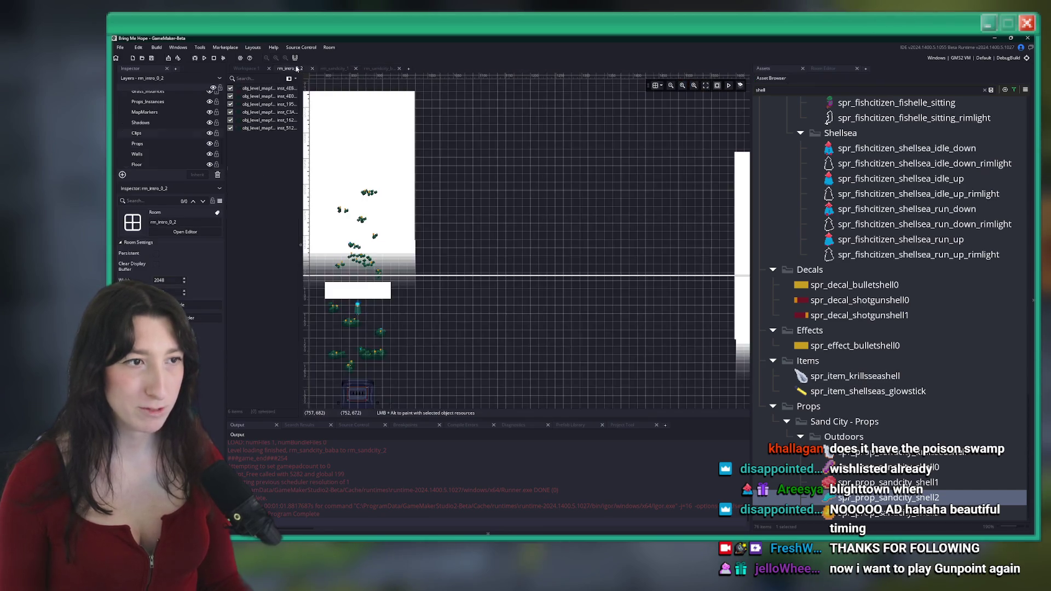
{"action": "left_click", "coordinate": [335, 69]}
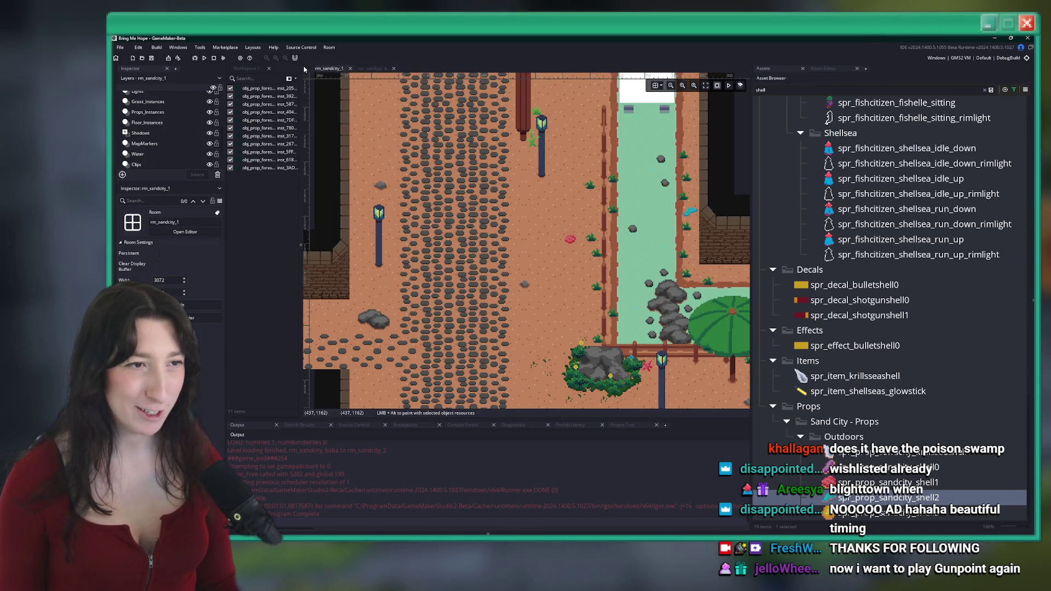
{"action": "scroll", "coordinate": [454, 195], "scroll_direction": "down", "scroll_amount": 5}
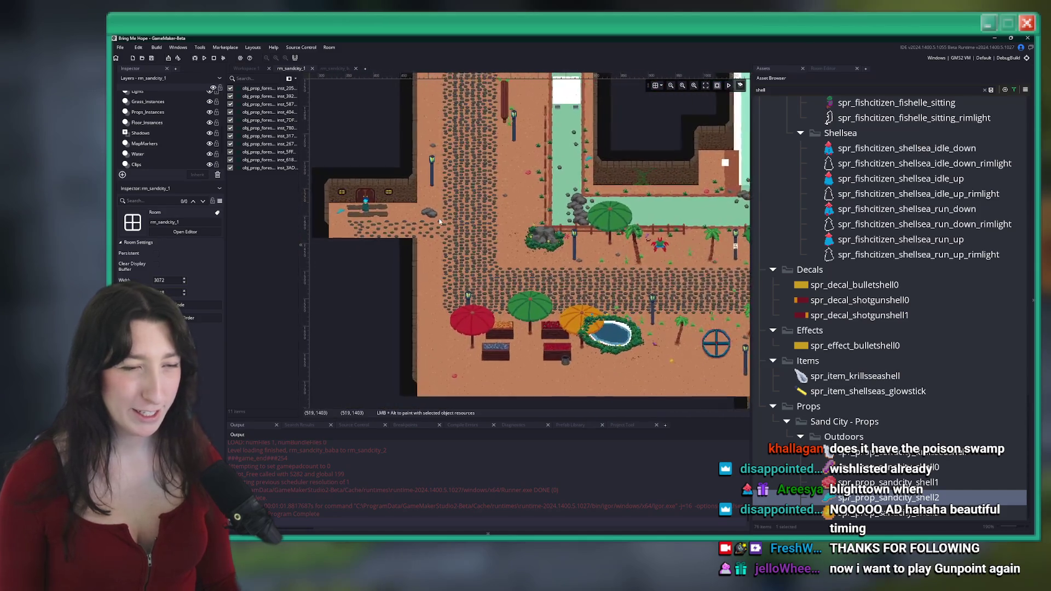
{"action": "scroll", "coordinate": [439, 221], "scroll_direction": "up", "scroll_amount": 3}
{"action": "left_click", "coordinate": [331, 70]}
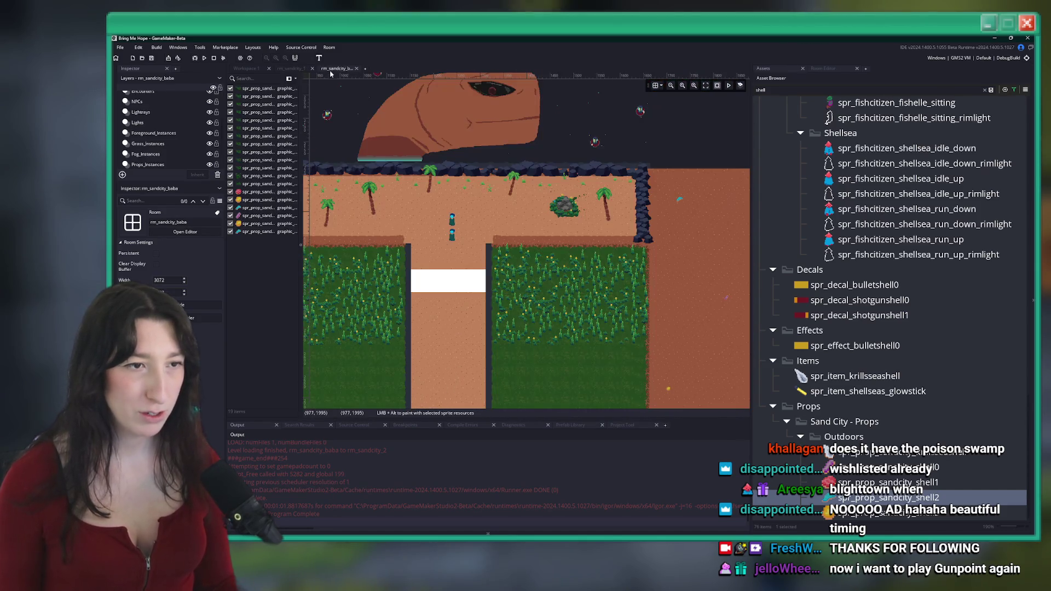
Step: Clear the shell filter, expand Sand City Outdoors props and select floorrock1
{"action": "left_click", "coordinate": [855, 440]}
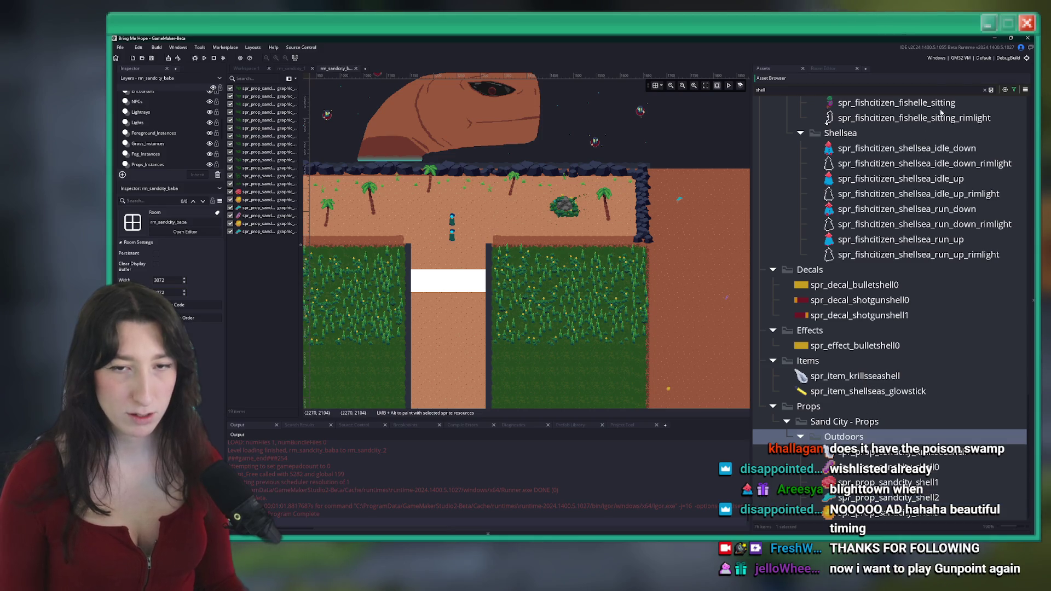
{"action": "left_click", "coordinate": [983, 91]}
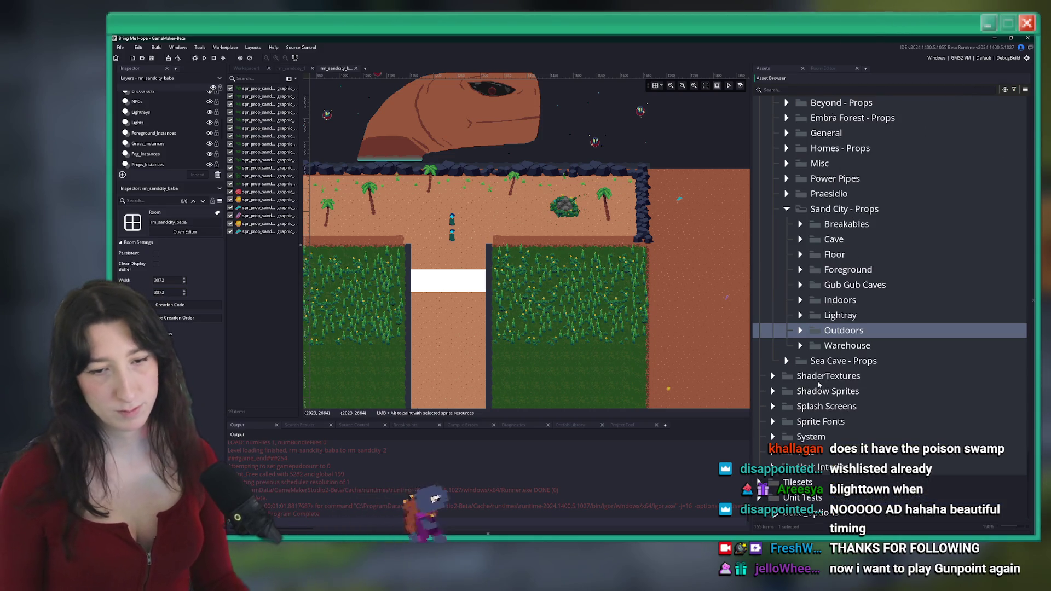
{"action": "left_click", "coordinate": [801, 331]}
{"action": "scroll", "coordinate": [811, 337], "scroll_direction": "down", "scroll_amount": 10}
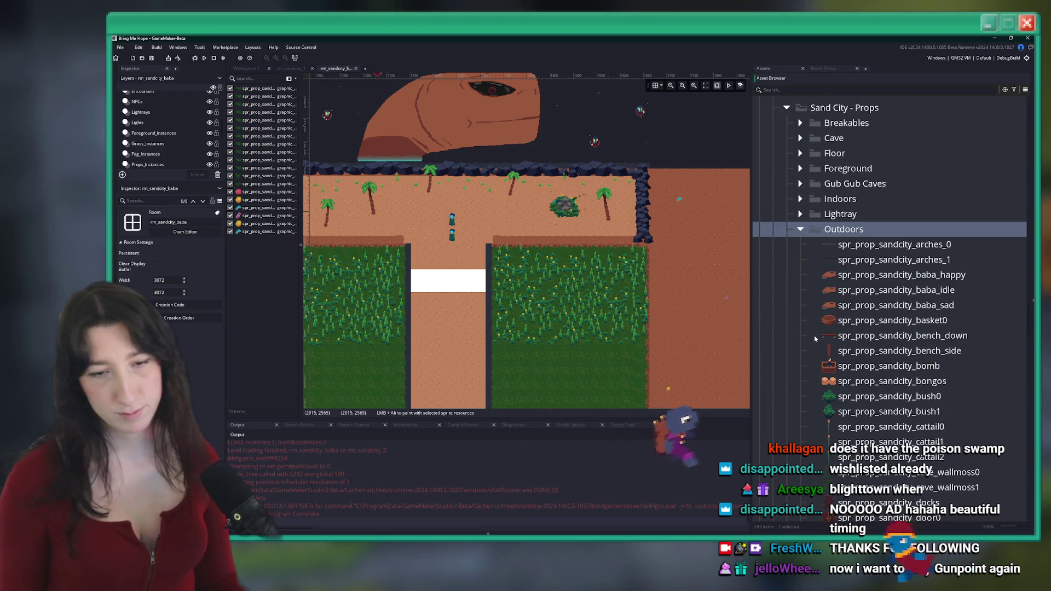
{"action": "scroll", "coordinate": [858, 326], "scroll_direction": "down", "scroll_amount": 9}
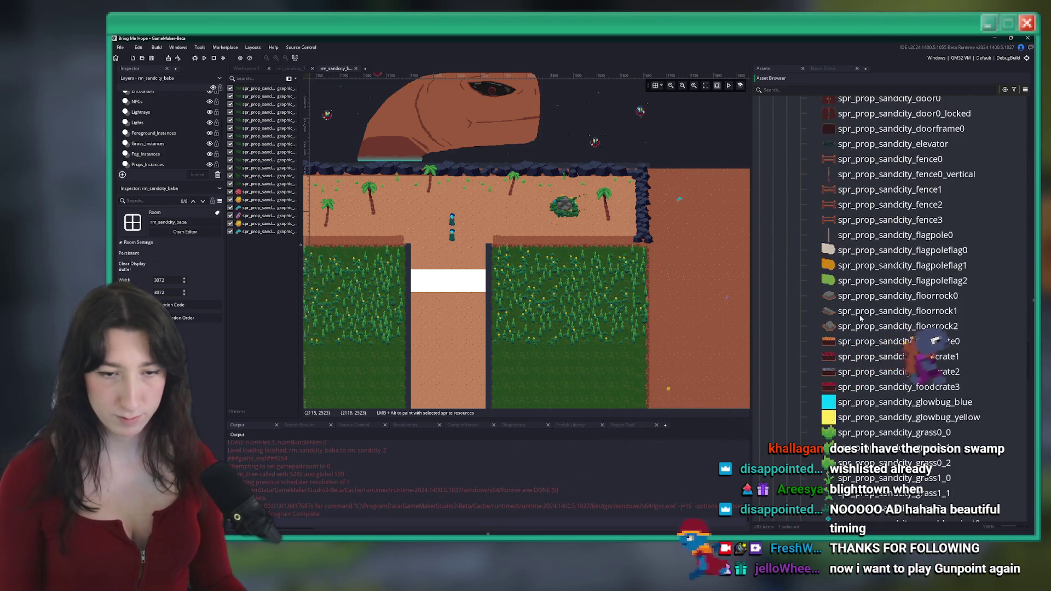
{"action": "left_click", "coordinate": [763, 180]}
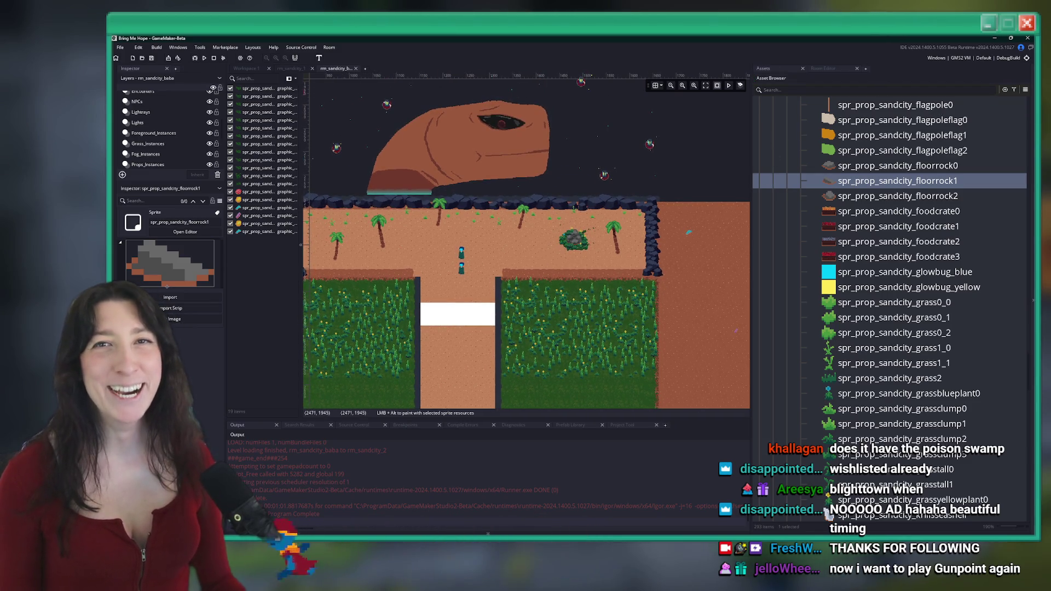
Step: Place floorrock1 and floorrock2 on the right sand, floorrock0 and floorrock2 on the left sand
{"action": "scroll", "coordinate": [175, 131], "scroll_direction": "down", "scroll_amount": 3}
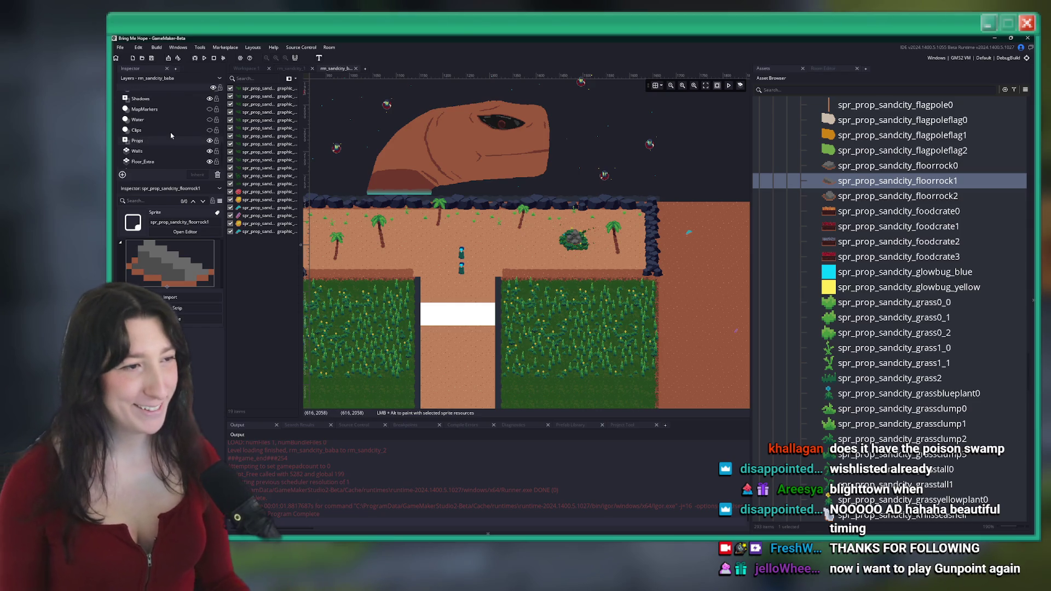
{"action": "scroll", "coordinate": [547, 229], "scroll_direction": "up", "scroll_amount": 3}
{"action": "left_click", "coordinate": [603, 222], "text": "alt"}
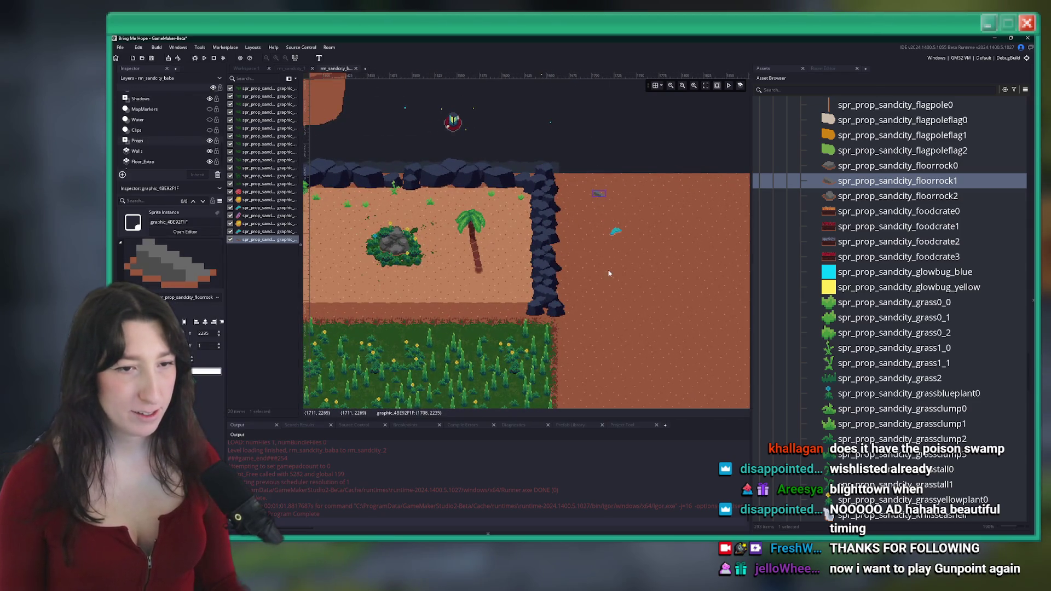
{"action": "left_click", "coordinate": [894, 197]}
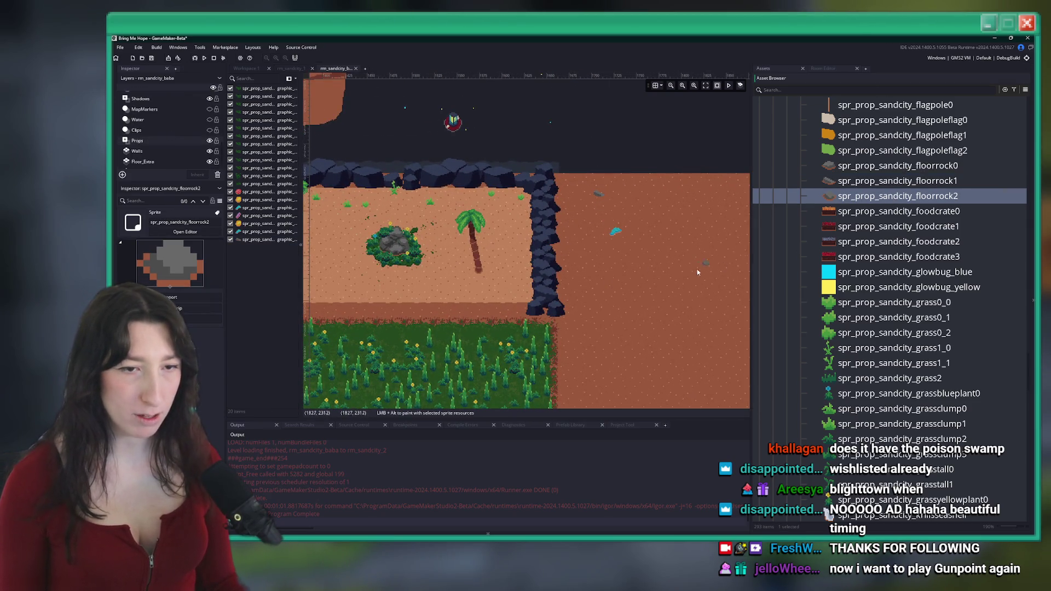
{"action": "left_click", "coordinate": [597, 348], "text": "alt"}
{"action": "scroll", "coordinate": [602, 340], "scroll_direction": "down", "scroll_amount": 3}
{"action": "left_click", "coordinate": [887, 167]}
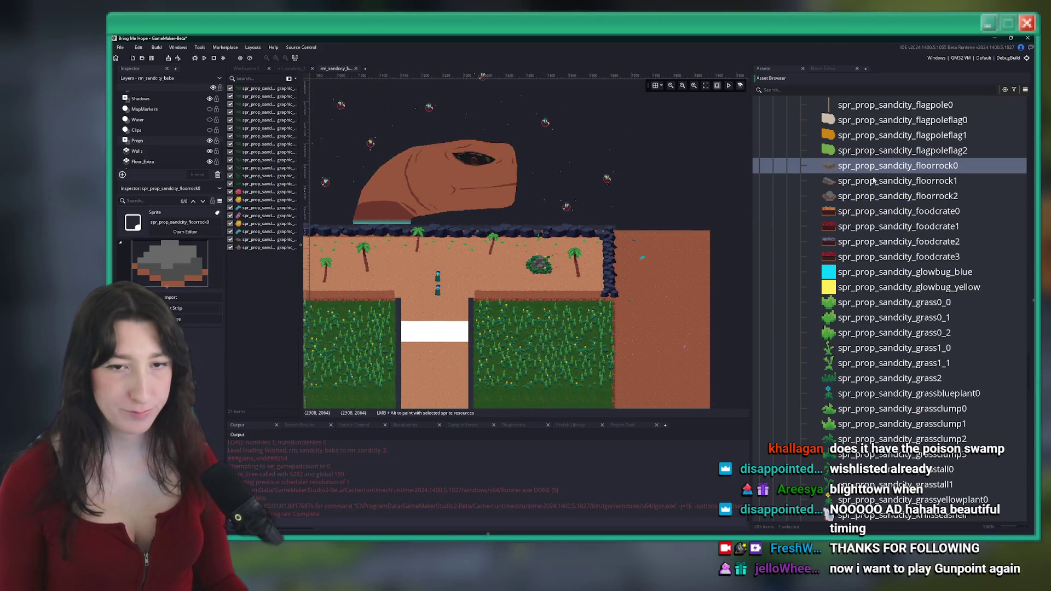
{"action": "scroll", "coordinate": [454, 230], "scroll_direction": "up", "scroll_amount": 3}
{"action": "left_click", "coordinate": [456, 218], "text": "alt"}
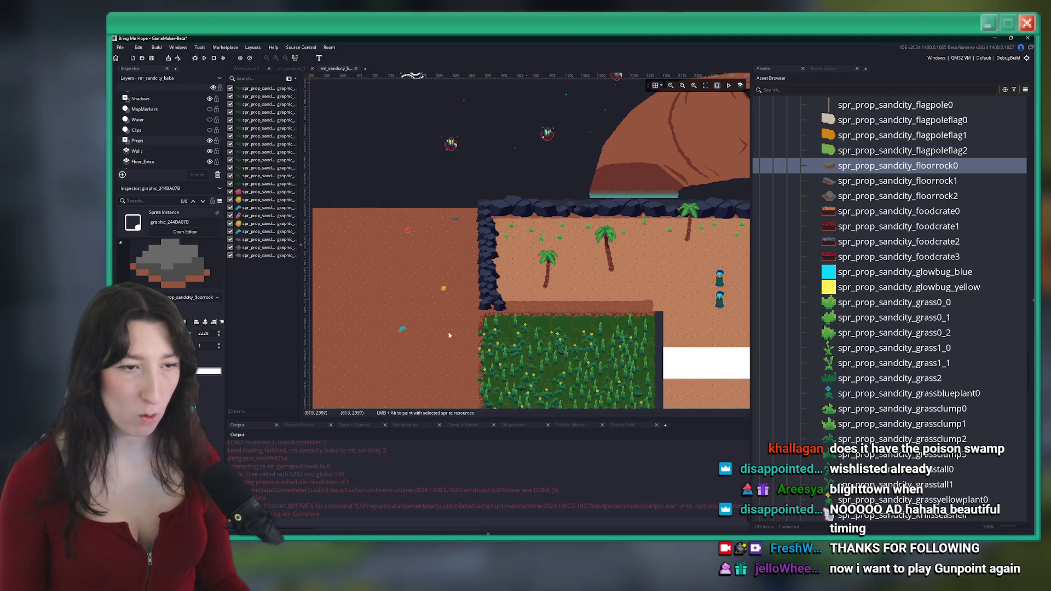
{"action": "left_click", "coordinate": [812, 196]}
{"action": "left_click", "coordinate": [451, 325], "text": "alt"}
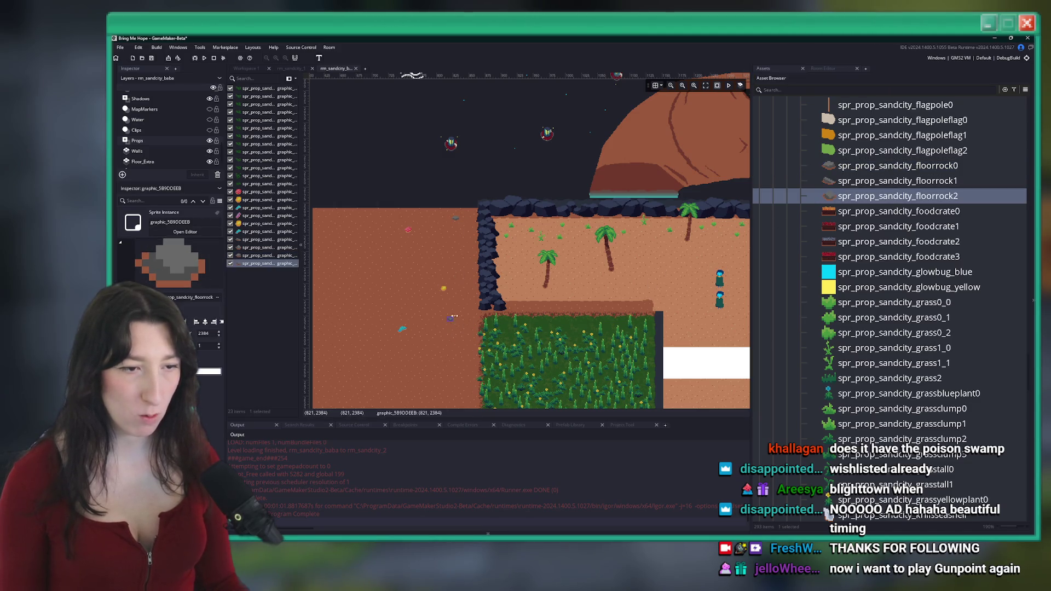
Step: Place a floorrock1 and a floorrock0 rock in the plaza
{"action": "scroll", "coordinate": [415, 273], "scroll_direction": "right", "scroll_amount": 3}
{"action": "left_click", "coordinate": [833, 167]}
{"action": "left_click", "coordinate": [833, 181]}
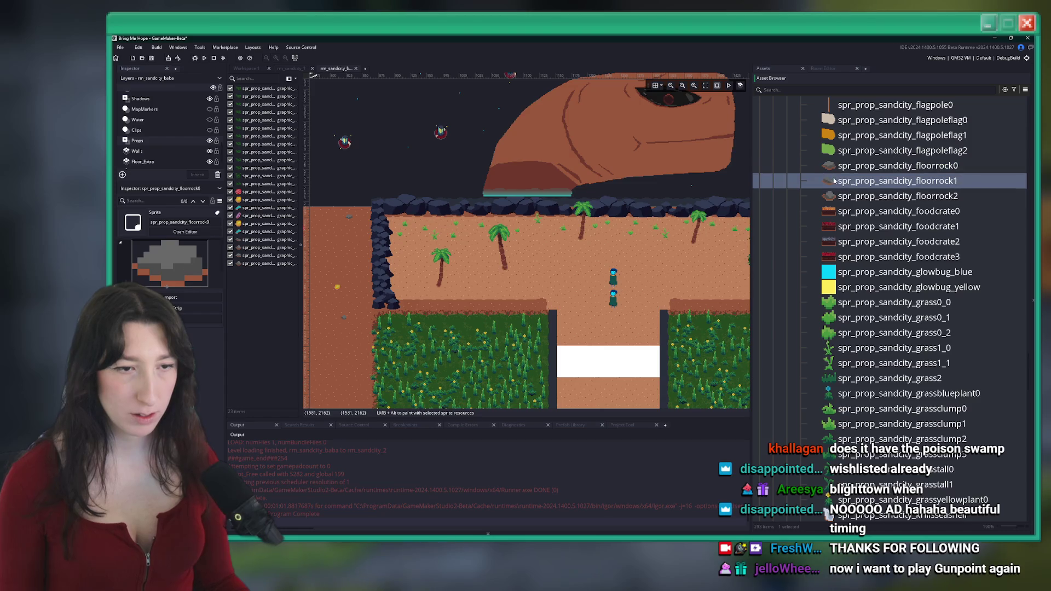
{"action": "scroll", "coordinate": [542, 219], "scroll_direction": "up", "scroll_amount": 3}
{"action": "left_click", "coordinate": [536, 229], "text": "alt"}
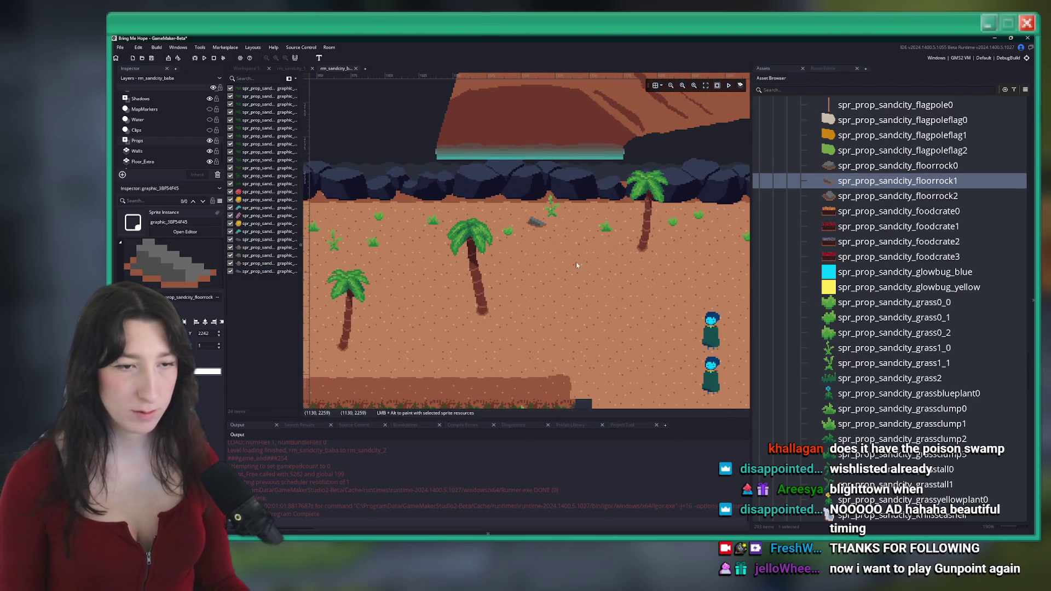
{"action": "scroll", "coordinate": [563, 253], "scroll_direction": "down", "scroll_amount": 4}
{"action": "left_click", "coordinate": [841, 167]}
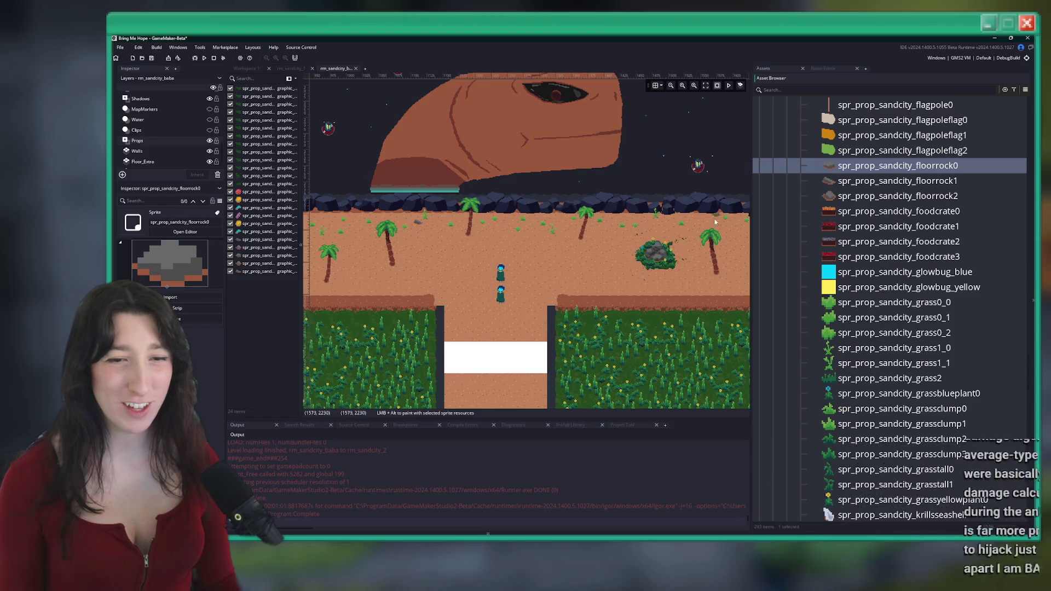
{"action": "left_click", "coordinate": [735, 257], "text": "alt"}
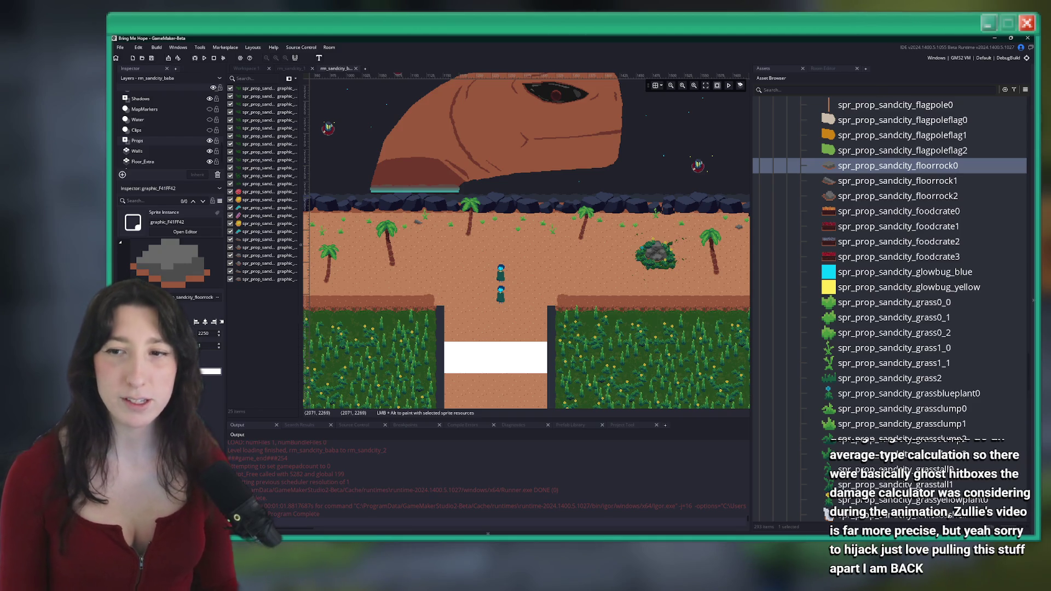
Step: Place floorrock2 by the plaza's left wall, floorrock1 on the sand, floorrock0 on the path
{"action": "left_click", "coordinate": [830, 194]}
{"action": "scroll", "coordinate": [414, 217], "scroll_direction": "left", "scroll_amount": 3}
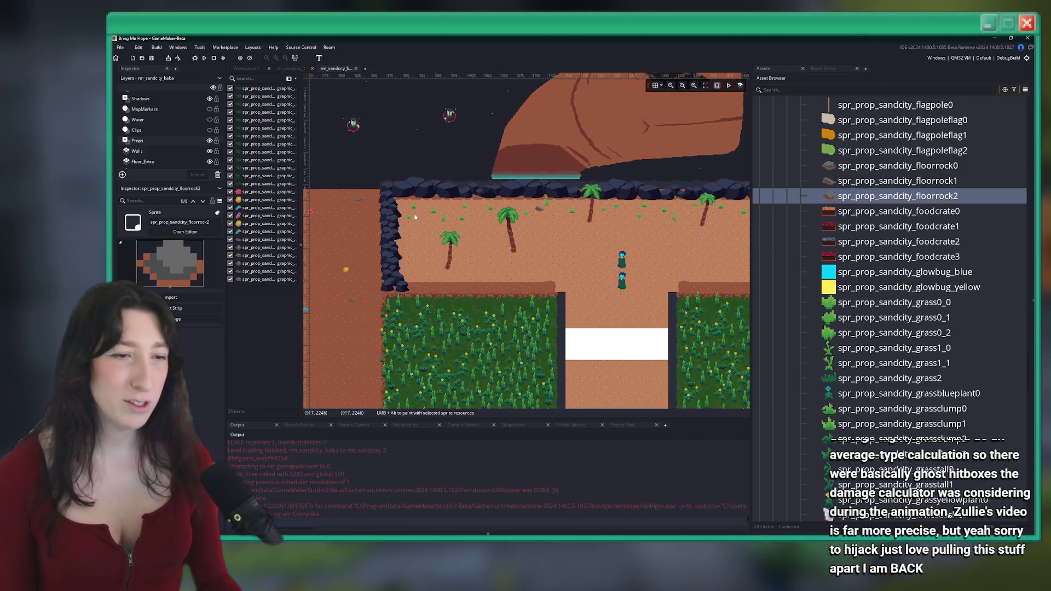
{"action": "left_click", "coordinate": [421, 279], "text": "alt"}
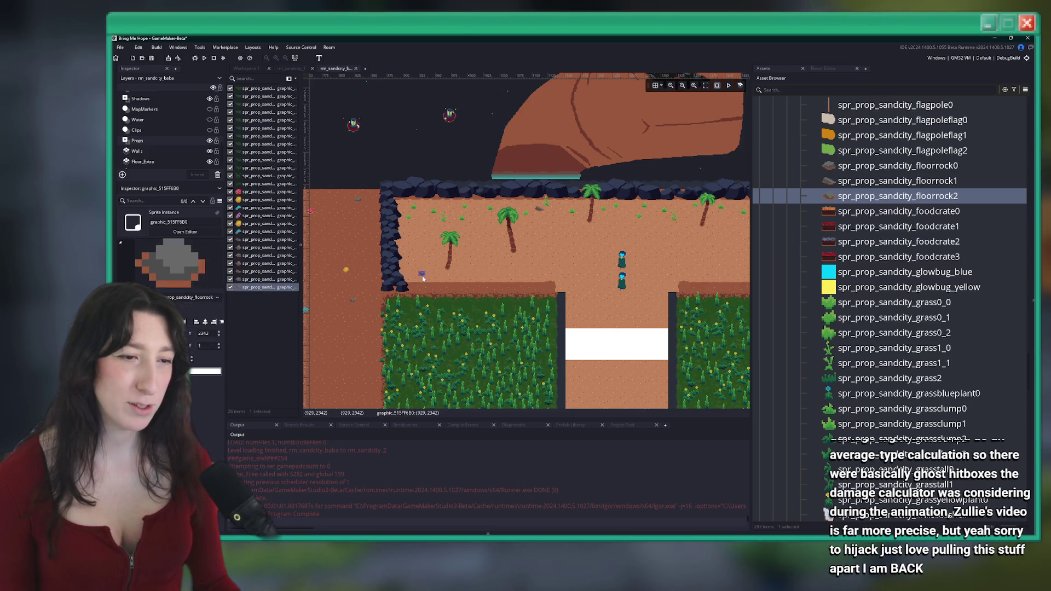
{"action": "scroll", "coordinate": [536, 262], "scroll_direction": "right", "scroll_amount": 3}
{"action": "left_click", "coordinate": [852, 180]}
{"action": "scroll", "coordinate": [668, 252], "scroll_direction": "up", "scroll_amount": 3}
{"action": "left_click", "coordinate": [669, 265], "text": "alt"}
{"action": "scroll", "coordinate": [584, 270], "scroll_direction": "down", "scroll_amount": 5}
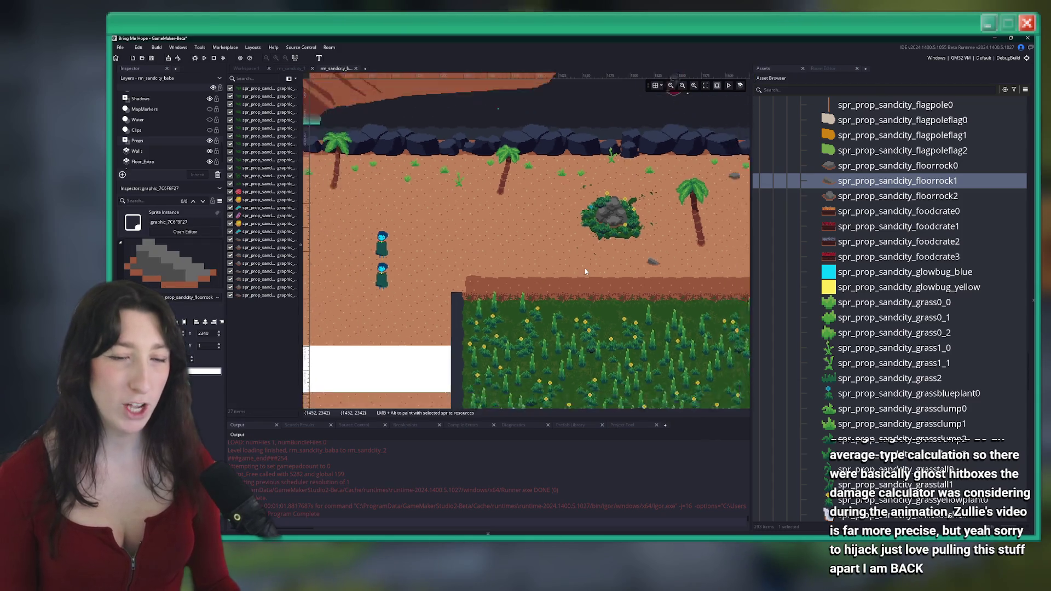
{"action": "scroll", "coordinate": [553, 242], "scroll_direction": "up", "scroll_amount": 2}
{"action": "left_click", "coordinate": [897, 165]}
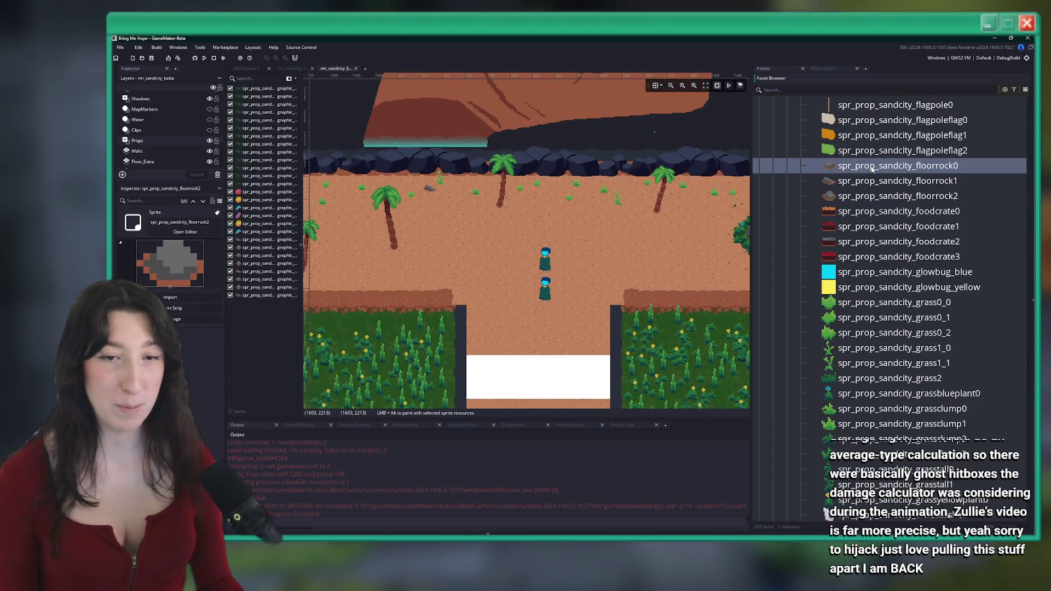
{"action": "scroll", "coordinate": [533, 282], "scroll_direction": "up", "scroll_amount": 3}
{"action": "left_click", "coordinate": [537, 298], "text": "alt"}
Step: Add a floorrock2 rock on the sand, undoing a second one placed on the path
{"action": "scroll", "coordinate": [558, 311], "scroll_direction": "down", "scroll_amount": 1}
{"action": "key", "text": "Down"}
{"action": "key", "text": "Down"}
{"action": "left_click", "coordinate": [589, 328], "text": "alt"}
{"action": "scroll", "coordinate": [566, 277], "scroll_direction": "down", "scroll_amount": 3}
{"action": "scroll", "coordinate": [512, 303], "scroll_direction": "up", "scroll_amount": 2}
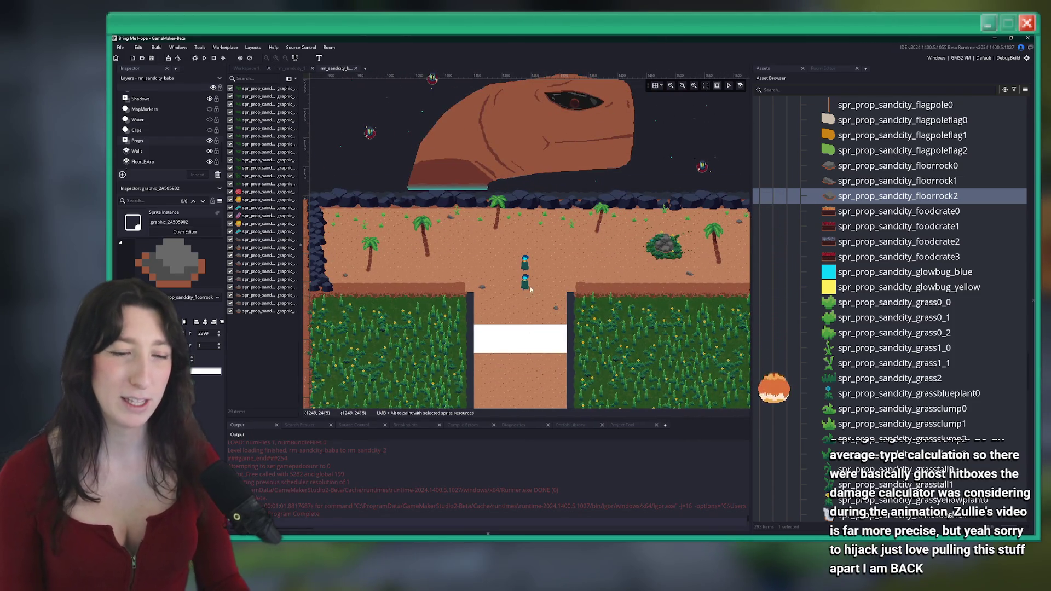
{"action": "scroll", "coordinate": [530, 304], "scroll_direction": "down", "scroll_amount": 2}
{"action": "left_click", "coordinate": [491, 335], "text": "alt"}
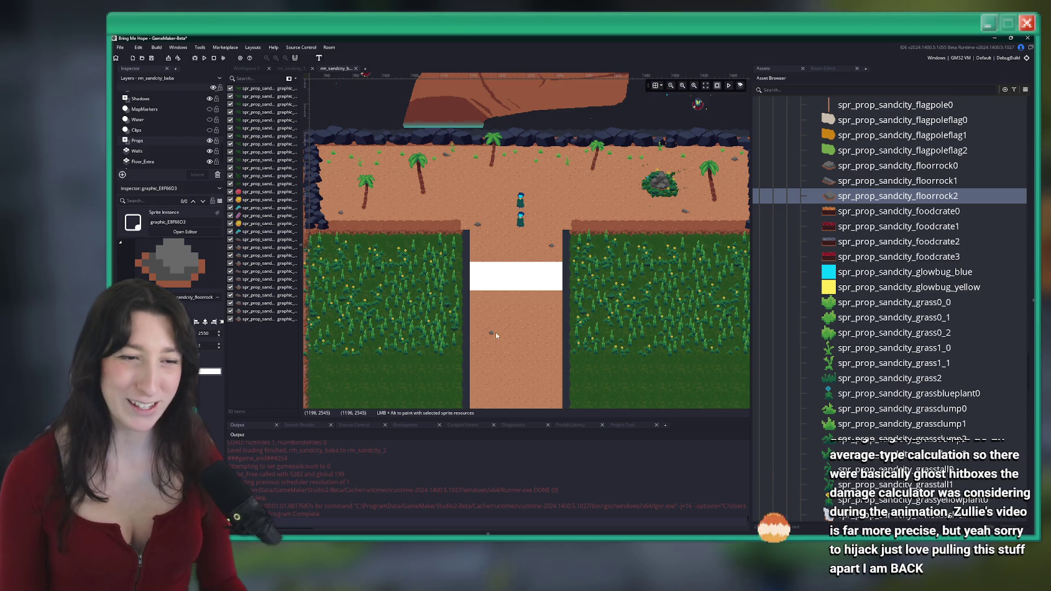
{"action": "key", "text": "ctrl+z"}
Step: Undo a stray floorrock0 beside the path and place floorrock1 below the white strip
{"action": "left_click", "coordinate": [837, 165]}
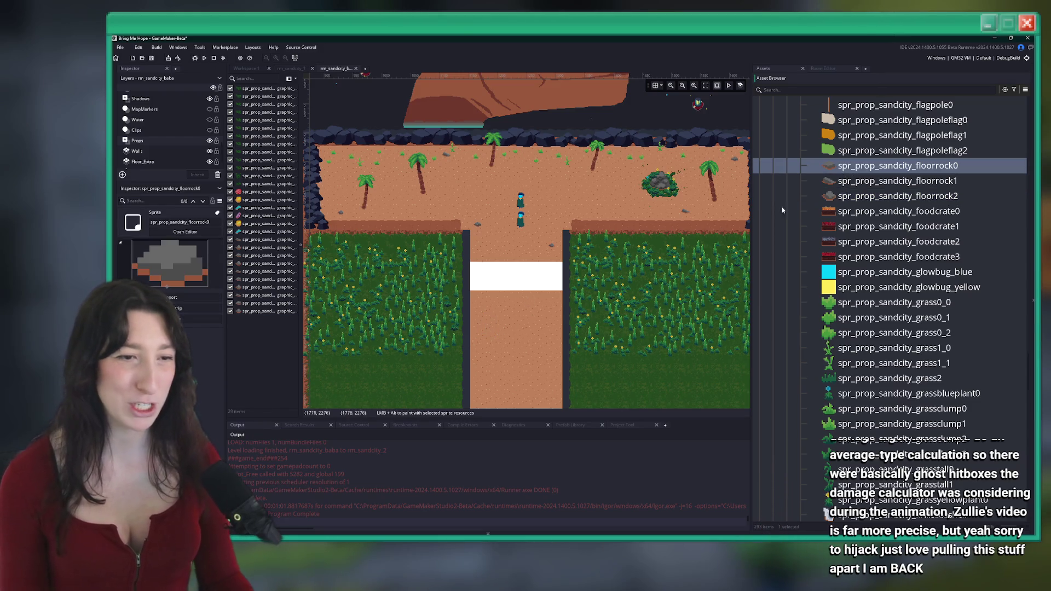
{"action": "scroll", "coordinate": [477, 339], "scroll_direction": "up", "scroll_amount": 2}
{"action": "left_click", "coordinate": [514, 342], "text": "alt"}
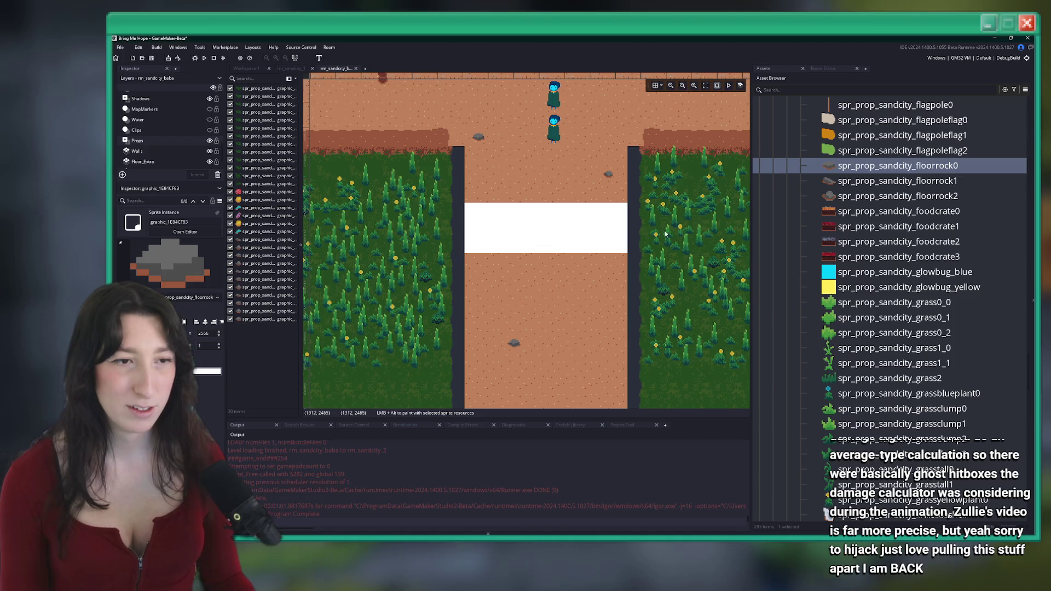
{"action": "key", "text": "ctrl+z"}
{"action": "key", "text": "Down"}
{"action": "left_click", "coordinate": [497, 326], "text": "alt"}
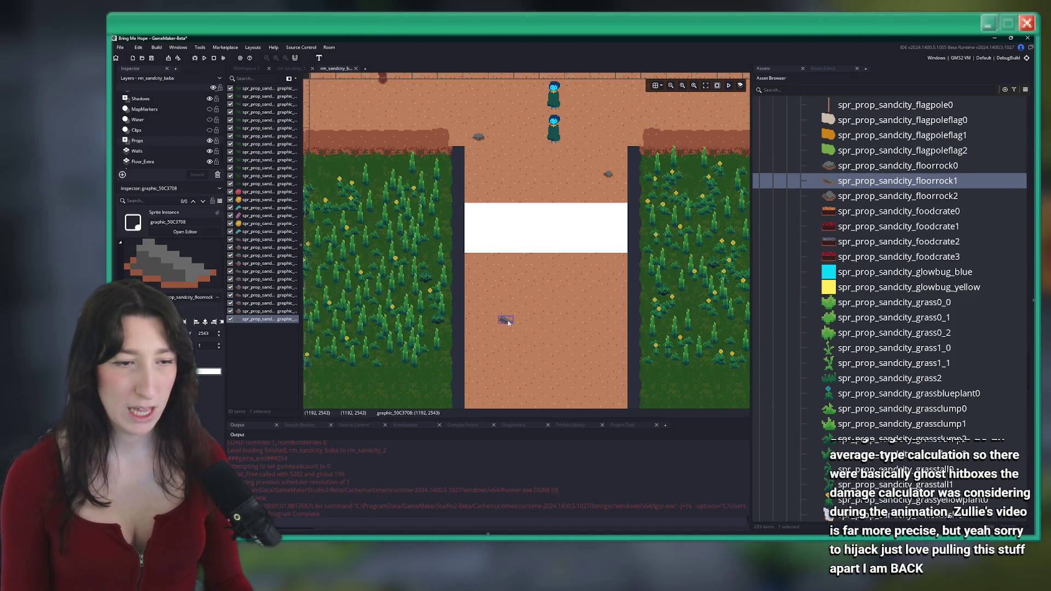
{"action": "scroll", "coordinate": [516, 301], "scroll_direction": "down", "scroll_amount": 3}
{"action": "scroll", "coordinate": [534, 228], "scroll_direction": "up", "scroll_amount": 2}
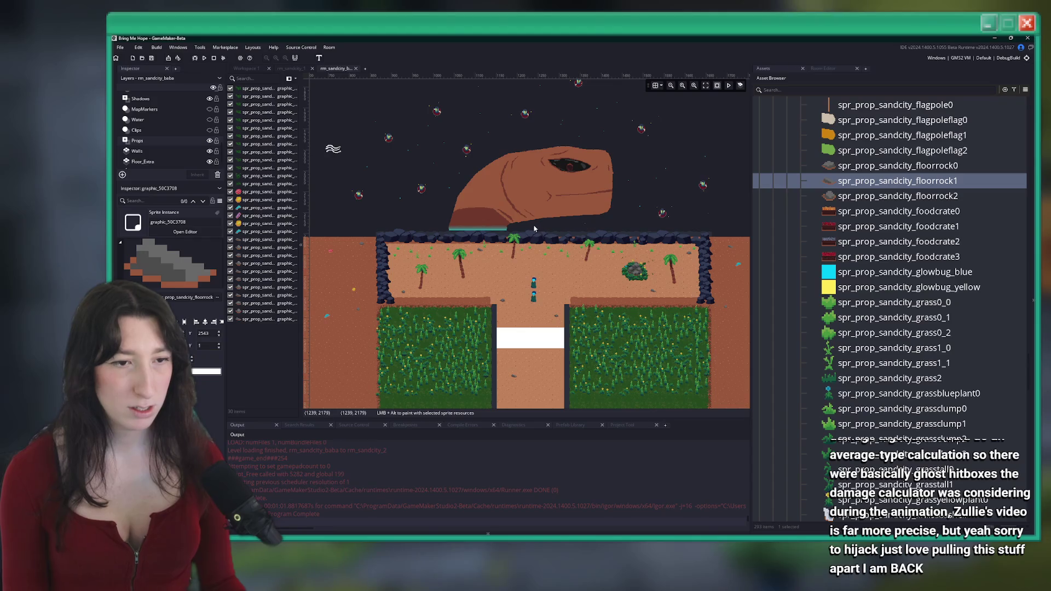
{"action": "scroll", "coordinate": [857, 271], "scroll_direction": "up", "scroll_amount": 1}
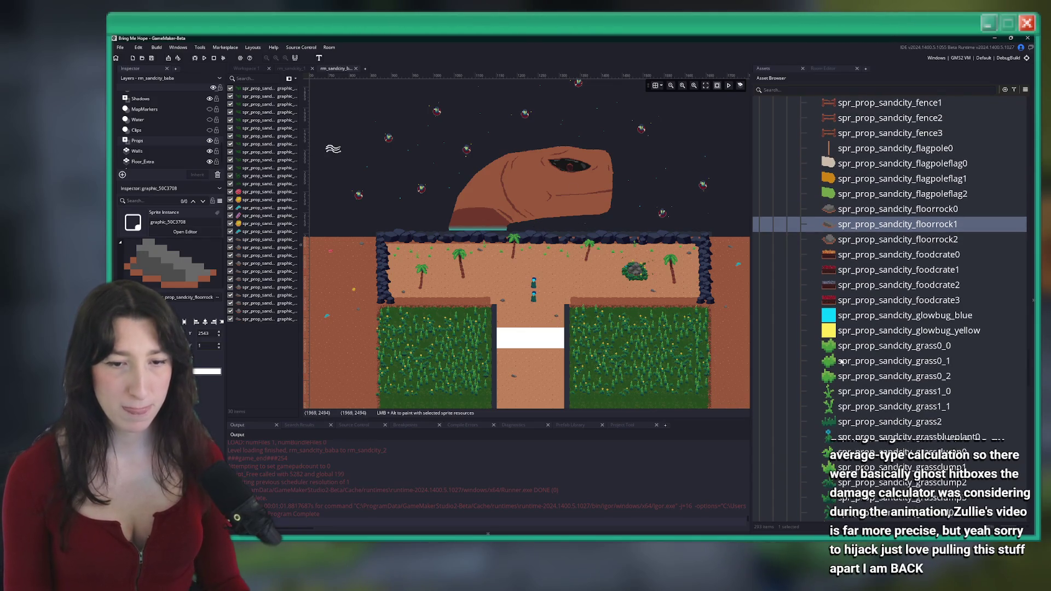
{"action": "left_click", "coordinate": [290, 69]}
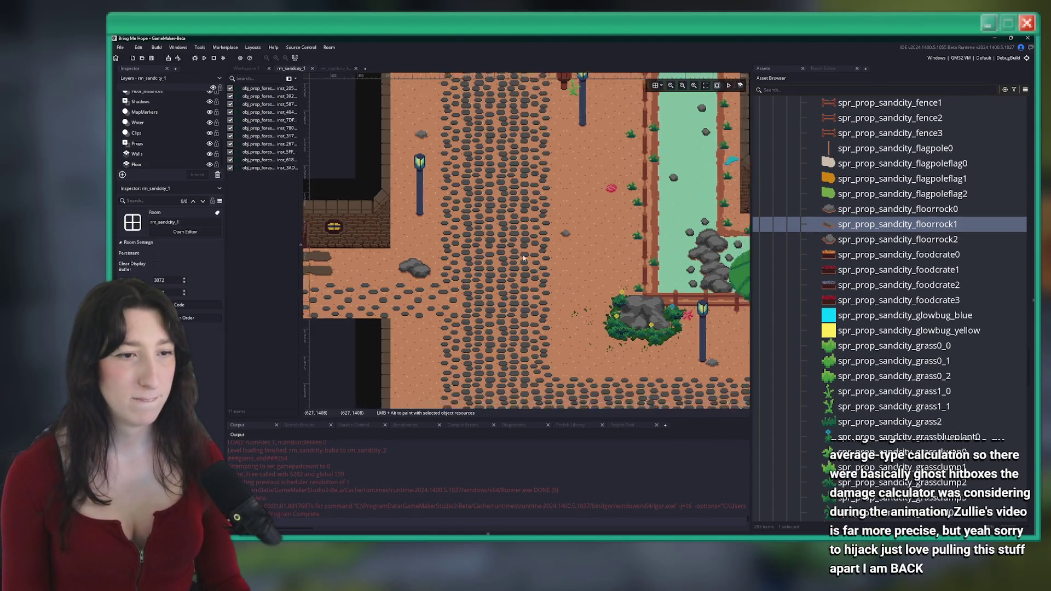
{"action": "scroll", "coordinate": [454, 214], "scroll_direction": "down", "scroll_amount": 5}
{"action": "scroll", "coordinate": [468, 174], "scroll_direction": "up", "scroll_amount": 10}
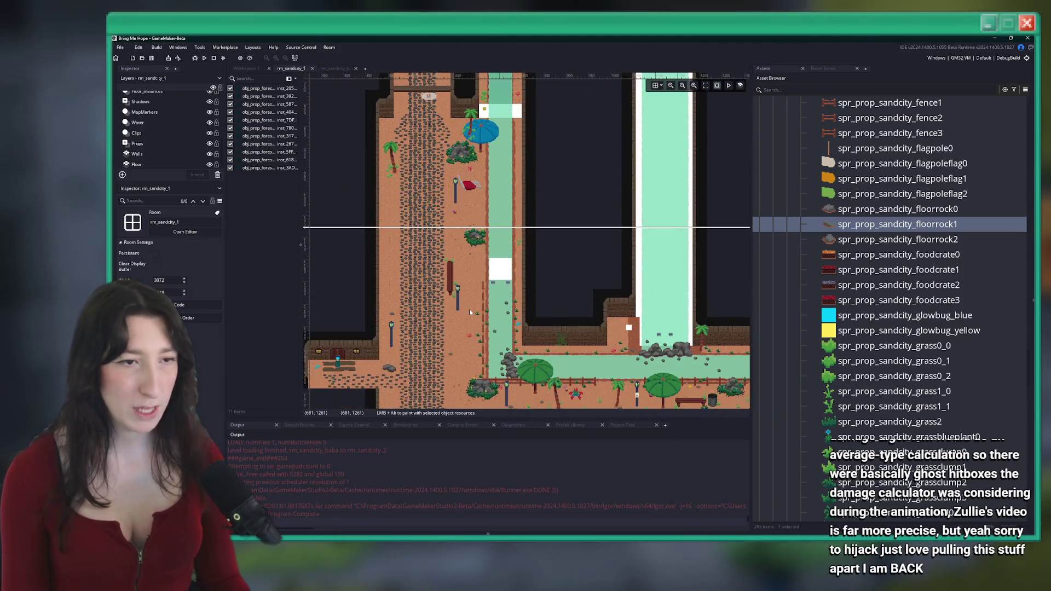
{"action": "scroll", "coordinate": [539, 300], "scroll_direction": "down", "scroll_amount": 3}
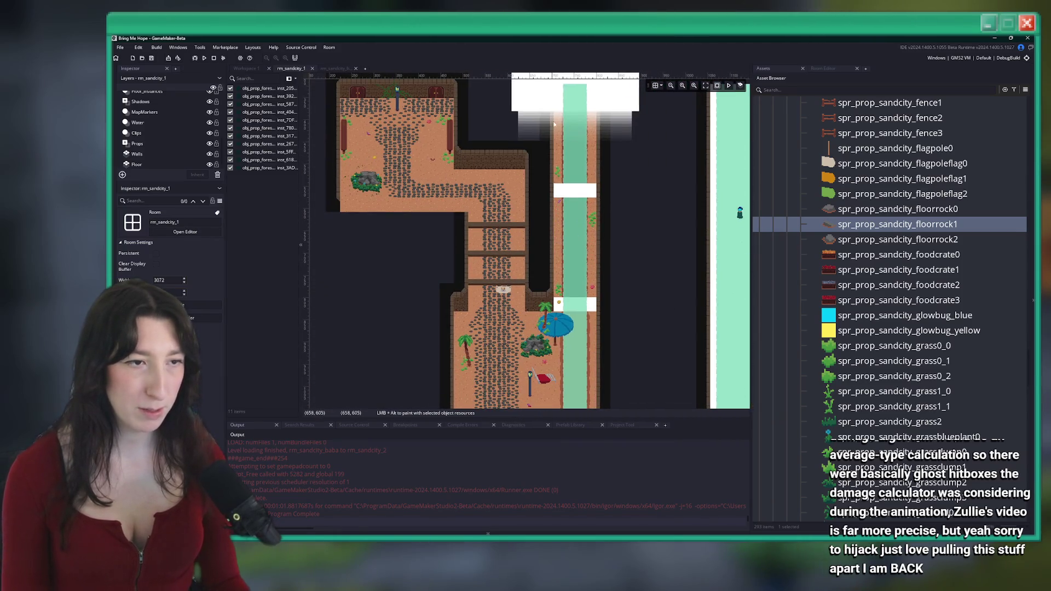
{"action": "scroll", "coordinate": [168, 109], "scroll_direction": "up", "scroll_amount": 3}
{"action": "left_click", "coordinate": [158, 125]}
{"action": "scroll", "coordinate": [405, 97], "scroll_direction": "up", "scroll_amount": 2}
{"action": "left_click", "coordinate": [405, 97]}
{"action": "left_click", "coordinate": [336, 69]}
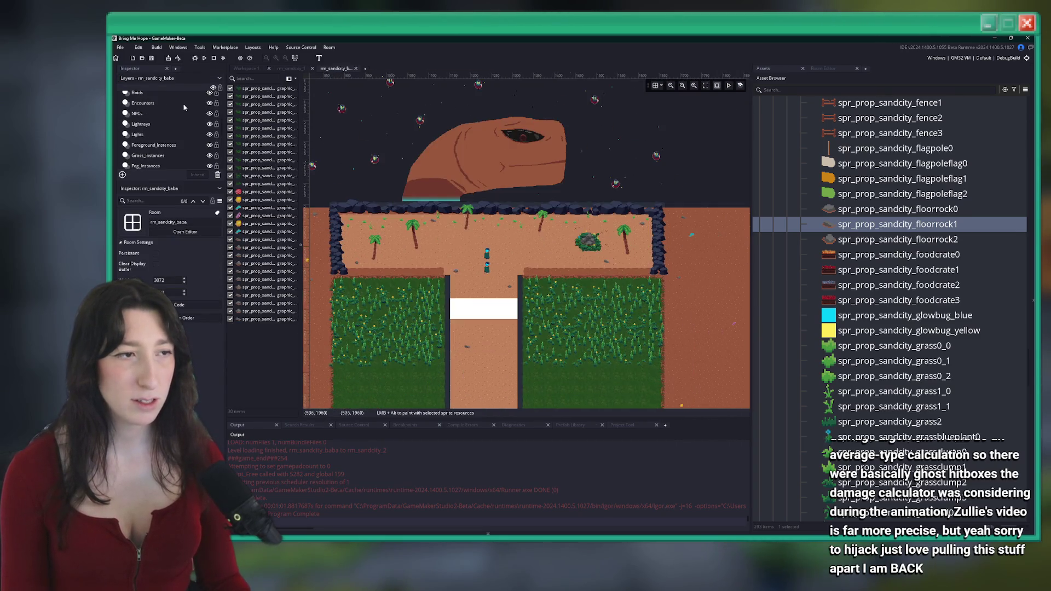
Step: Select the lamppost instance in the baba room, move it beside the figures, then delete it
{"action": "scroll", "coordinate": [142, 157], "scroll_direction": "down", "scroll_amount": 3}
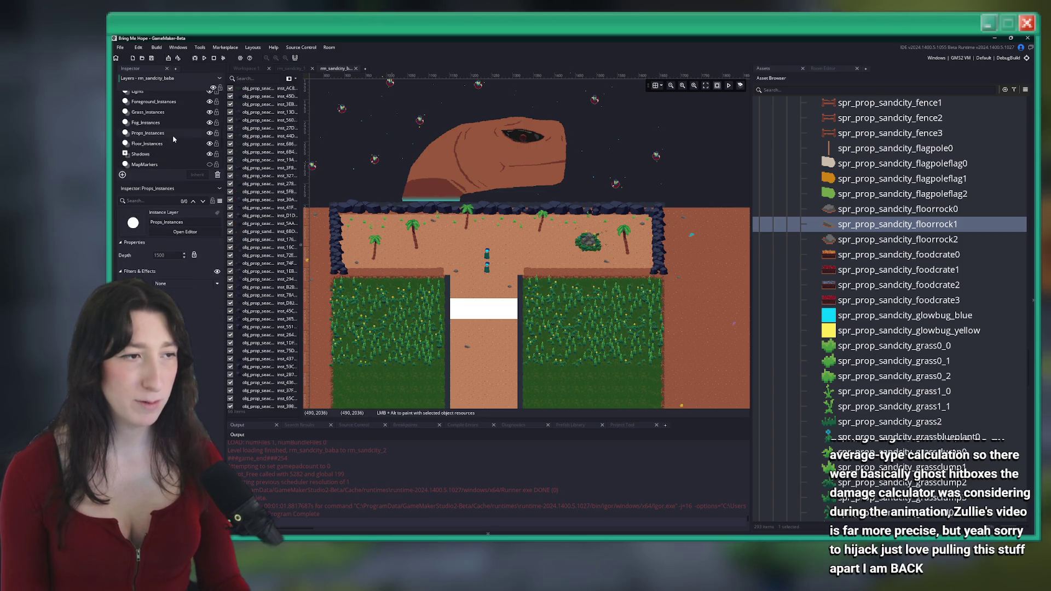
{"action": "scroll", "coordinate": [422, 248], "scroll_direction": "up", "scroll_amount": 2}
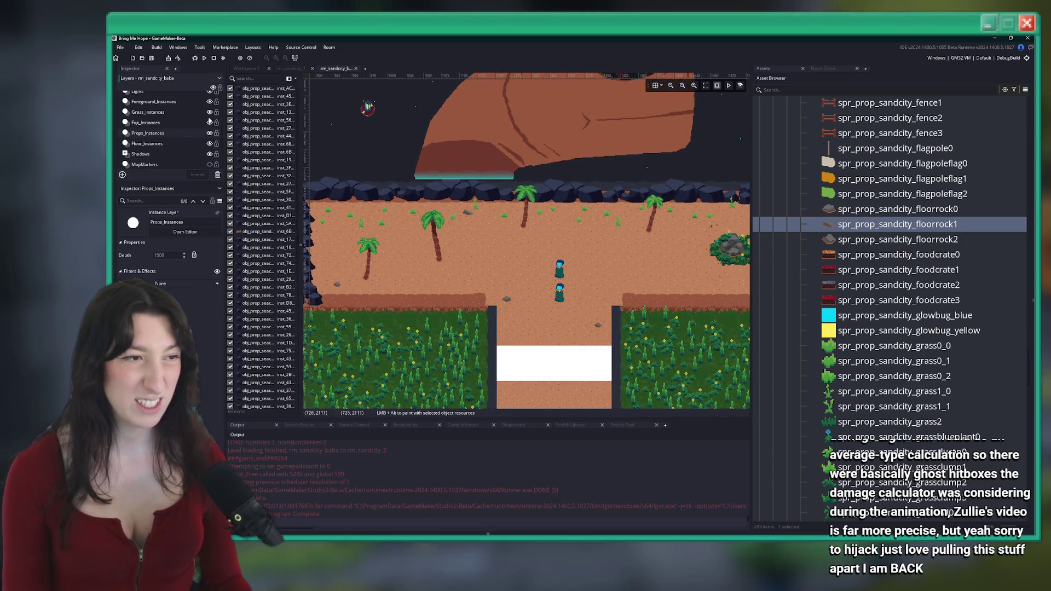
{"action": "left_click", "coordinate": [398, 198]}
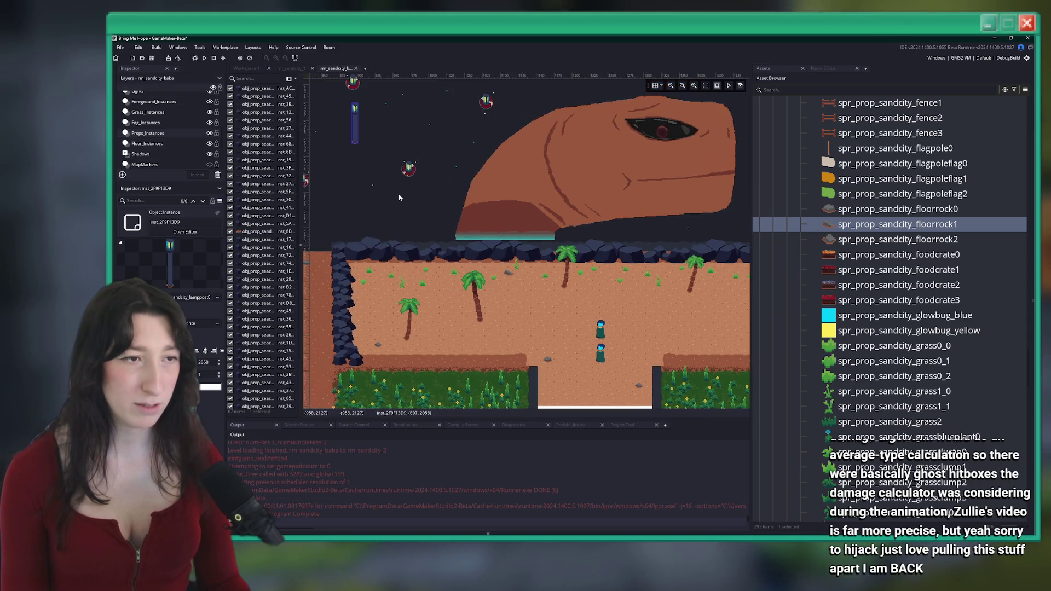
{"action": "mouse_move", "coordinate": [357, 131]}
{"action": "left_mouse_down"}
{"action": "mouse_move", "coordinate": [436, 279]}
{"action": "mouse_move", "coordinate": [547, 322]}
{"action": "mouse_move", "coordinate": [536, 293]}
{"action": "left_mouse_up"}
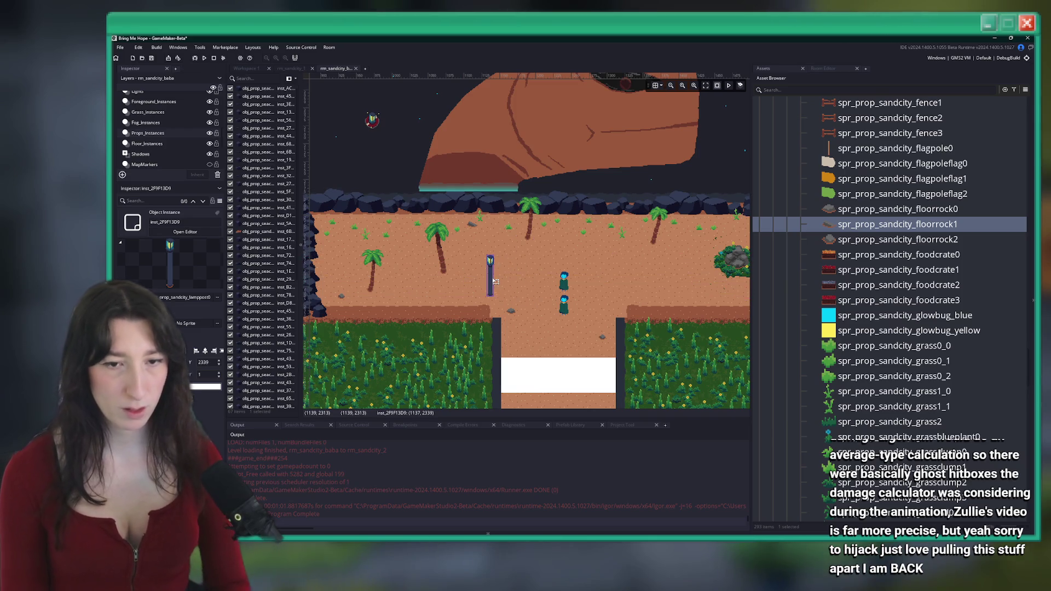
{"action": "key", "text": "Delete"}
Step: Save and build the game with F5, then select the Clips layer
{"action": "key", "text": "F5"}
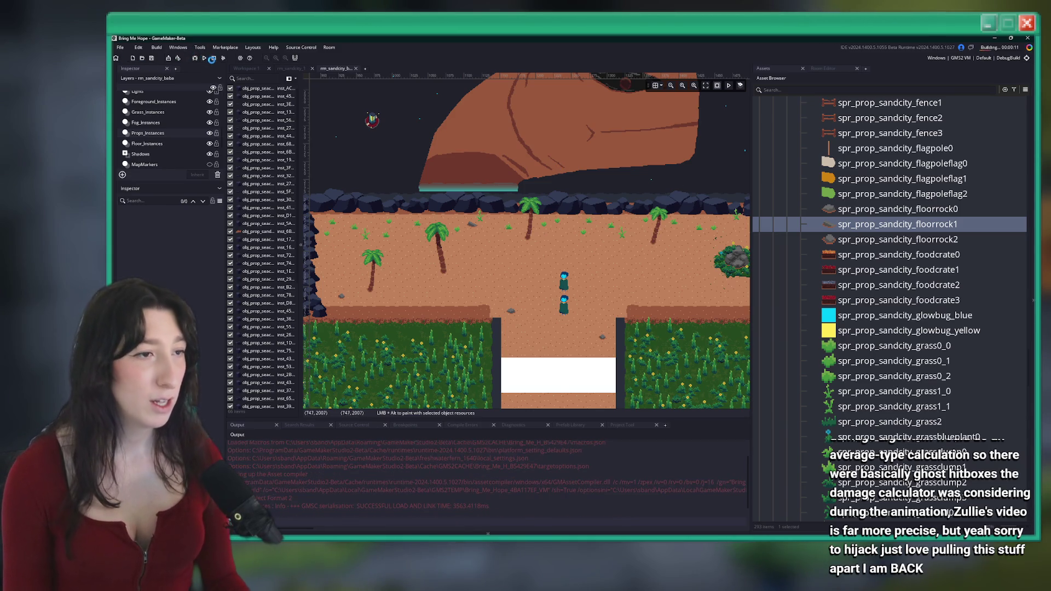
{"action": "scroll", "coordinate": [159, 159], "scroll_direction": "down", "scroll_amount": 2}
{"action": "left_click", "coordinate": [172, 132]}
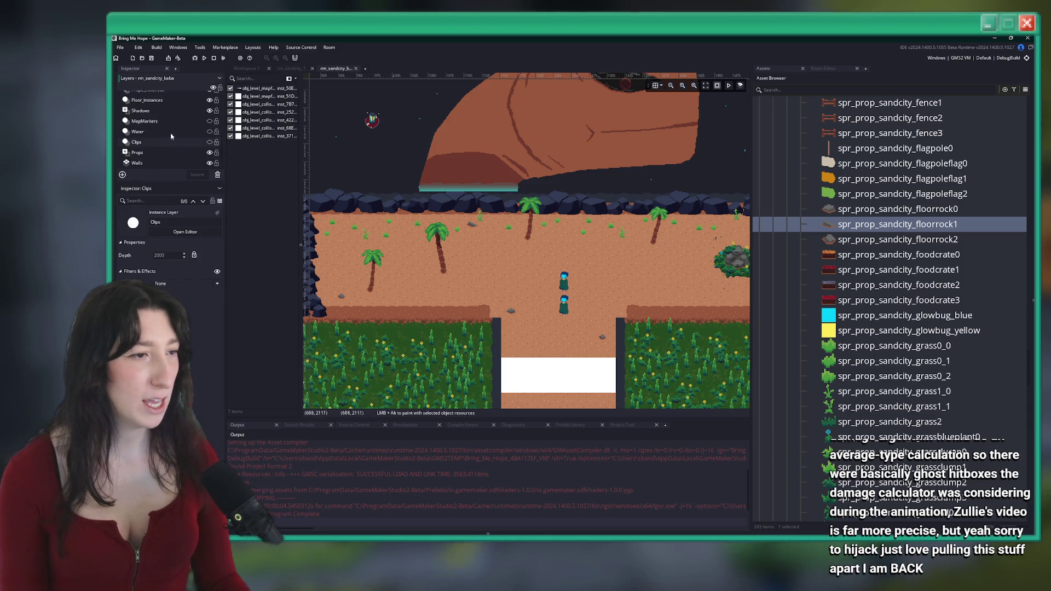
Step: Show the MapMarkers layer and select the camera zone marker
{"action": "left_click", "coordinate": [209, 121]}
{"action": "left_click", "coordinate": [257, 88]}
{"action": "scroll", "coordinate": [367, 111], "scroll_direction": "down", "scroll_amount": 2}
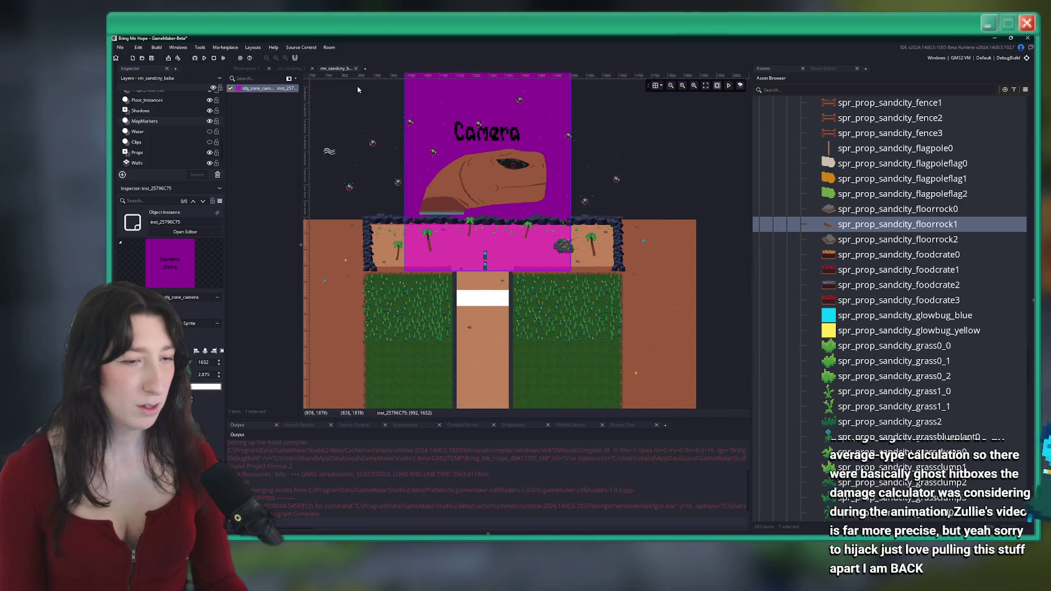
{"action": "left_click", "coordinate": [257, 71]}
Step: Open the quest_sandcity script and add a blank line after line 623
{"action": "key", "text": "ctrl+t"}
{"action": "type", "text": "quest_"}
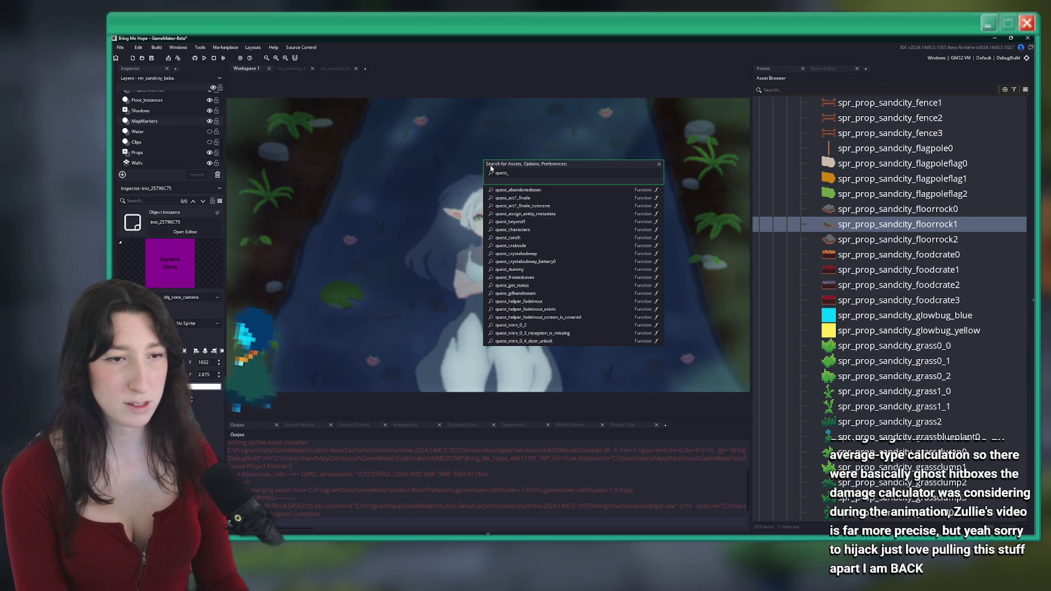
{"action": "type", "text": "sandci"}
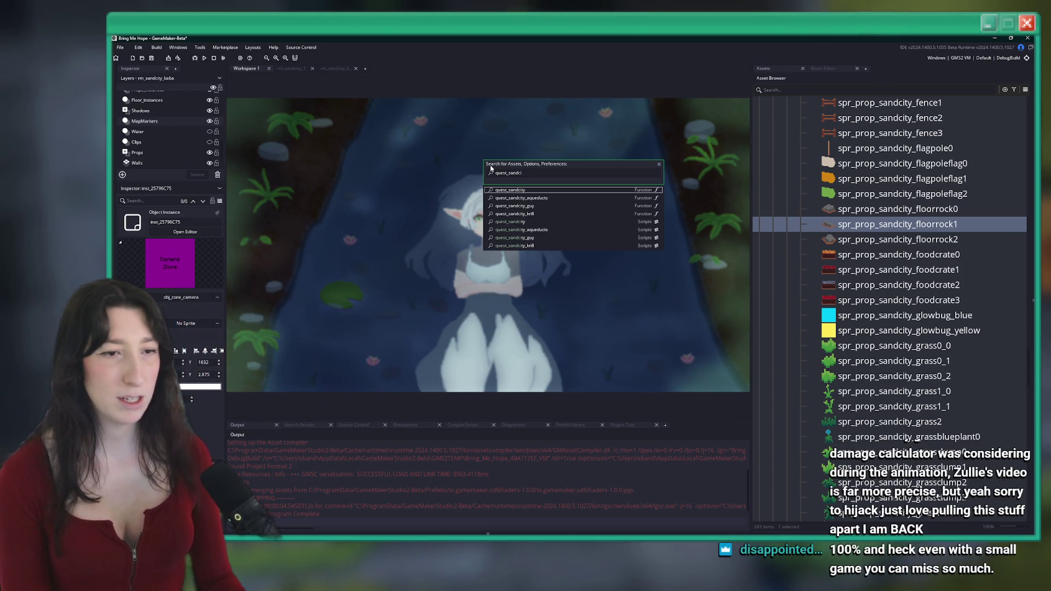
{"action": "key", "text": "Return"}
{"action": "scroll", "coordinate": [502, 159], "scroll_direction": "down", "scroll_amount": 20}
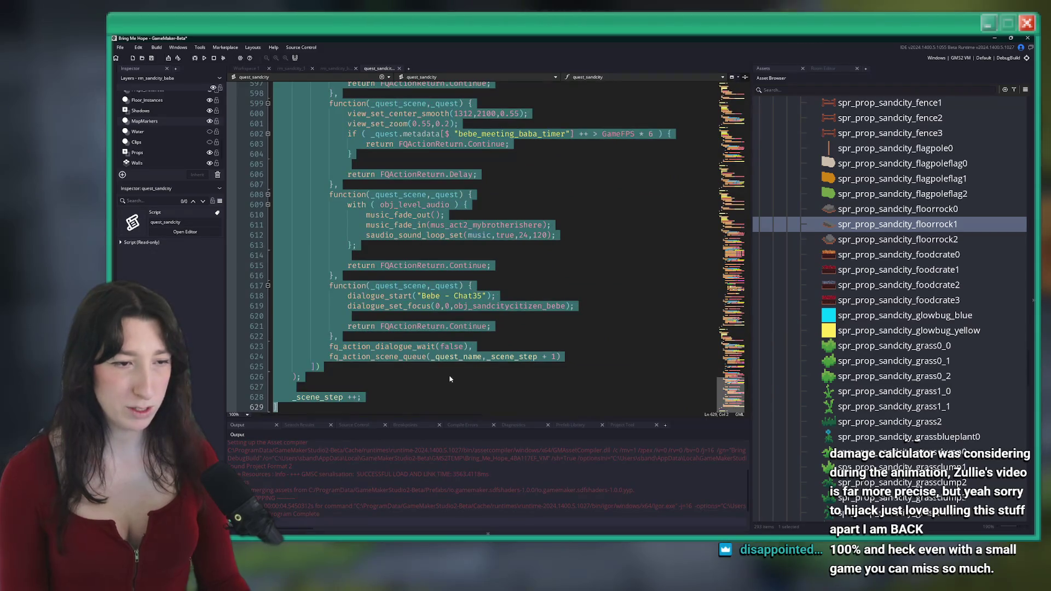
{"action": "left_click", "coordinate": [426, 235]}
{"action": "left_click", "coordinate": [552, 329]}
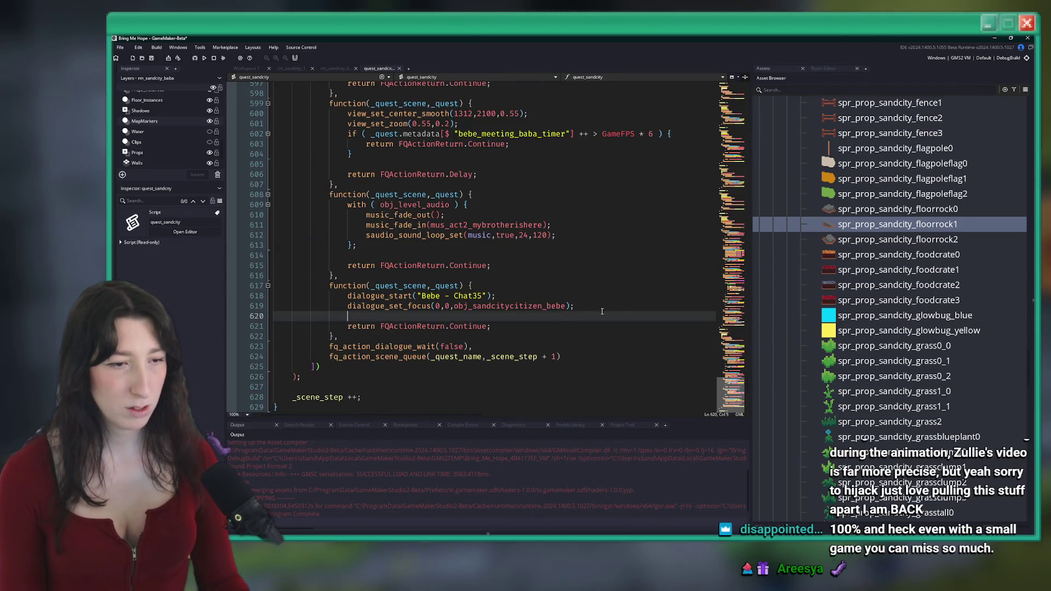
{"action": "left_click", "coordinate": [555, 345]}
{"action": "key", "text": "Return"}
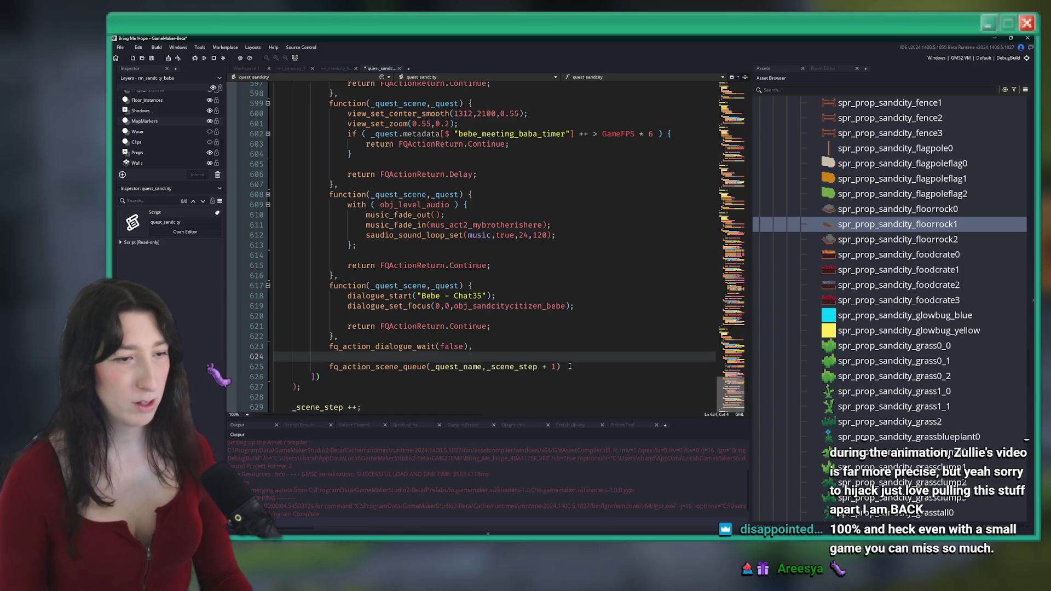
Step: Duplicate the dialogue step function onto line 624 and strip out its dialogue lines
{"action": "left_click_drag", "start_coordinate": [471, 339], "coordinate": [340, 288]}
{"action": "key", "text": "ctrl+c"}
{"action": "left_click", "coordinate": [347, 356]}
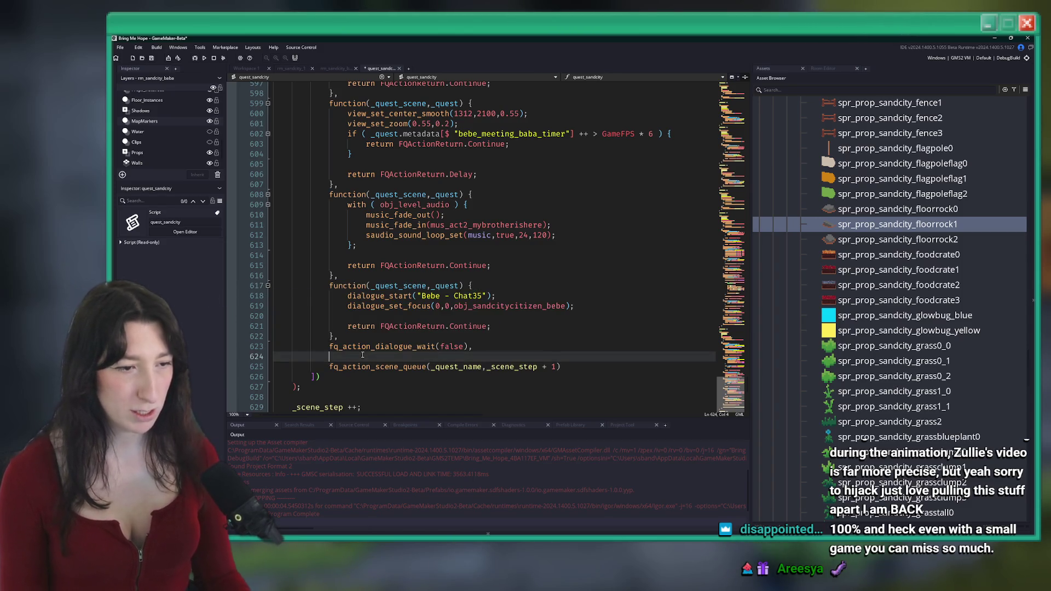
{"action": "key", "text": "ctrl+v"}
{"action": "left_click_drag", "start_coordinate": [573, 255], "coordinate": [509, 255]}
{"action": "left_click", "coordinate": [347, 246], "text": "shift"}
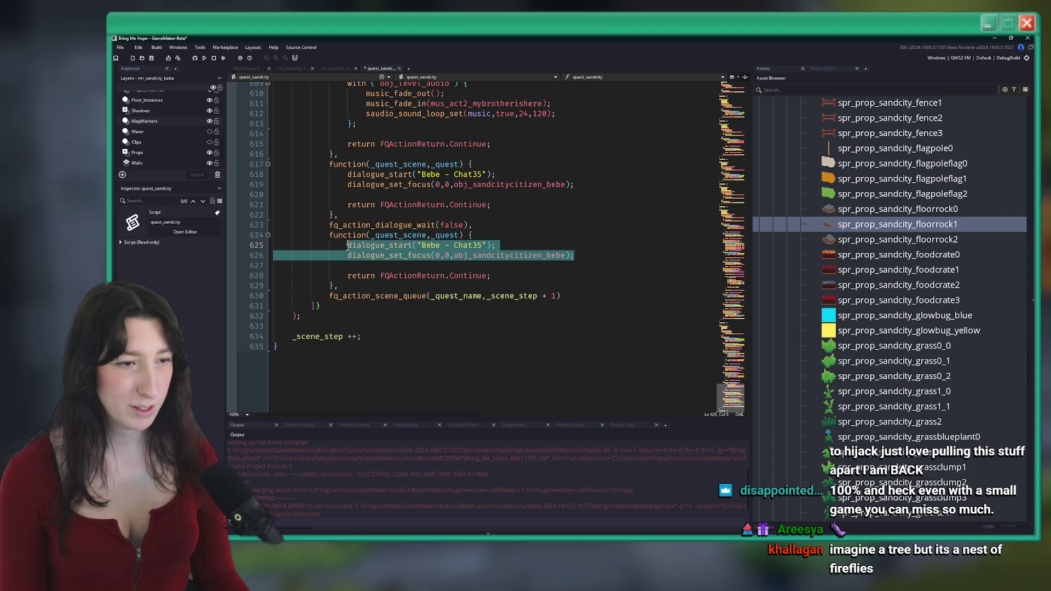
{"action": "key", "text": "BackSpace"}
Step: Write with (obj_zone_camera) { x += 9999; } in the new step, then rebuild with F5
{"action": "type", "text": "with ( obj_zone_camera ) "}
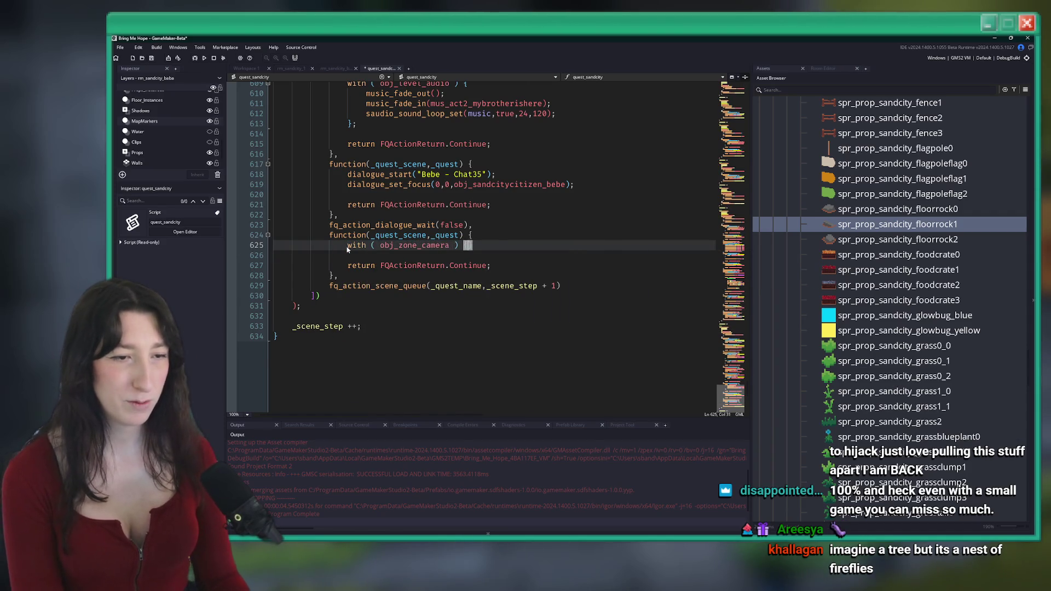
{"action": "type", "text": "{"}
{"action": "key", "text": "Return"}
{"action": "key", "text": "BackSpace"}
{"action": "key", "text": "Insert"}
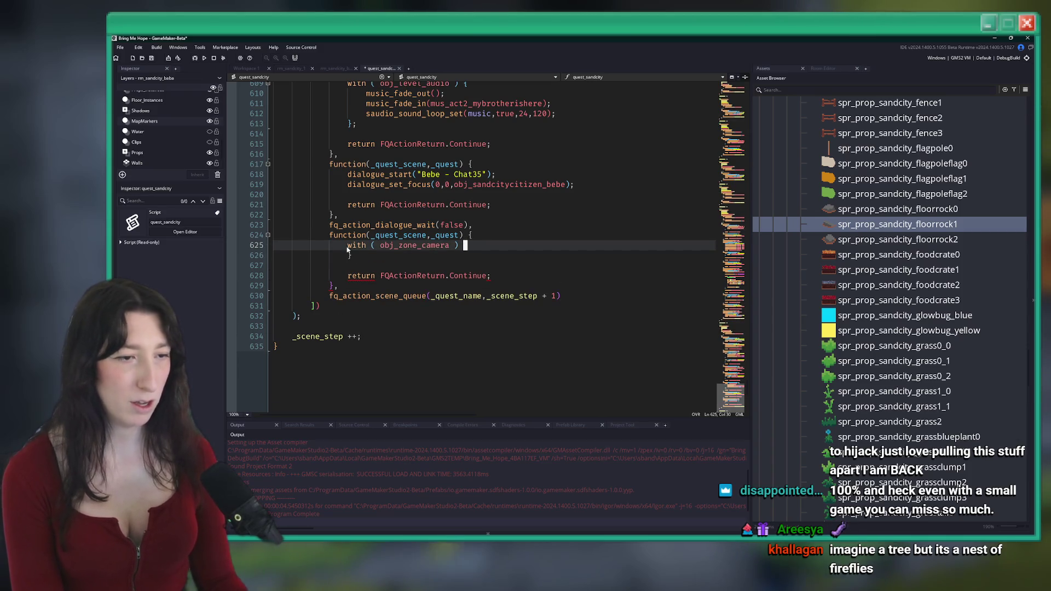
{"action": "type", "text": "{"}
{"action": "key", "text": "Return"}
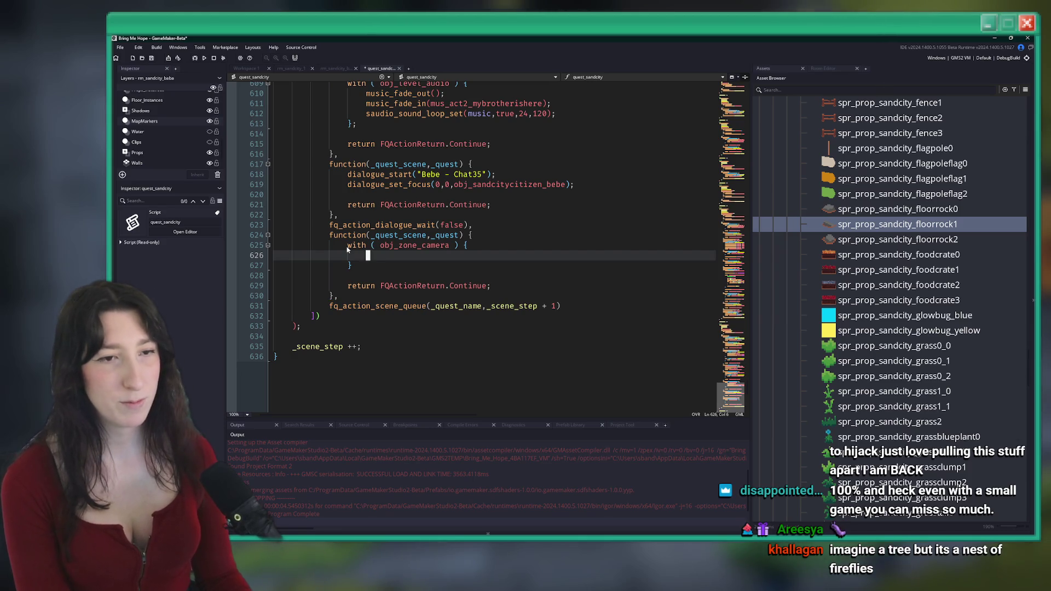
{"action": "type", "text": "x += 9999;"}
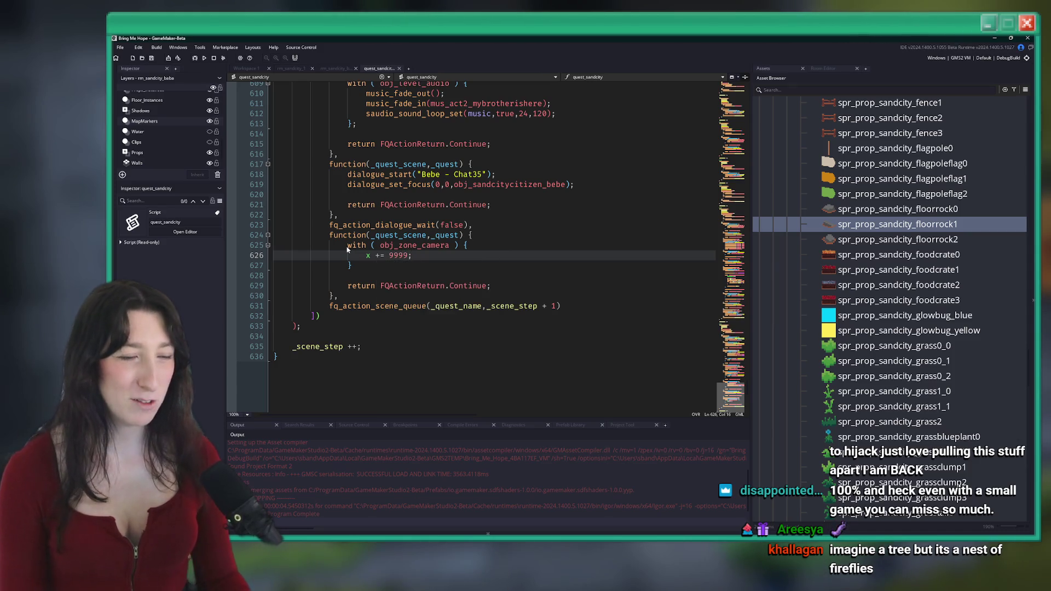
{"action": "key", "text": "F5"}
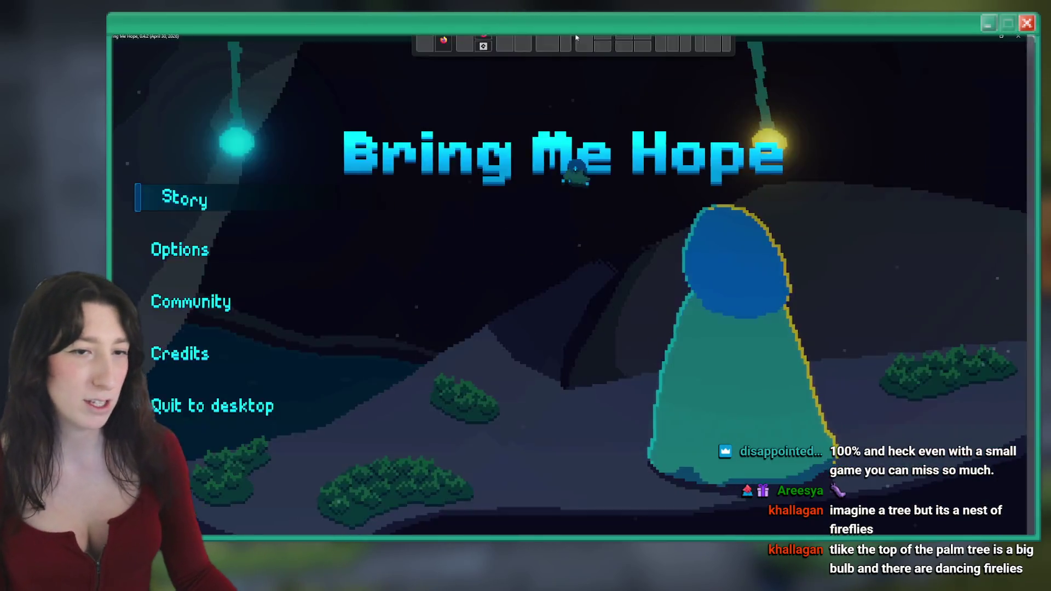
Step: Start Story mode from the Bring Me Hope title menu
{"action": "left_click", "coordinate": [235, 197]}
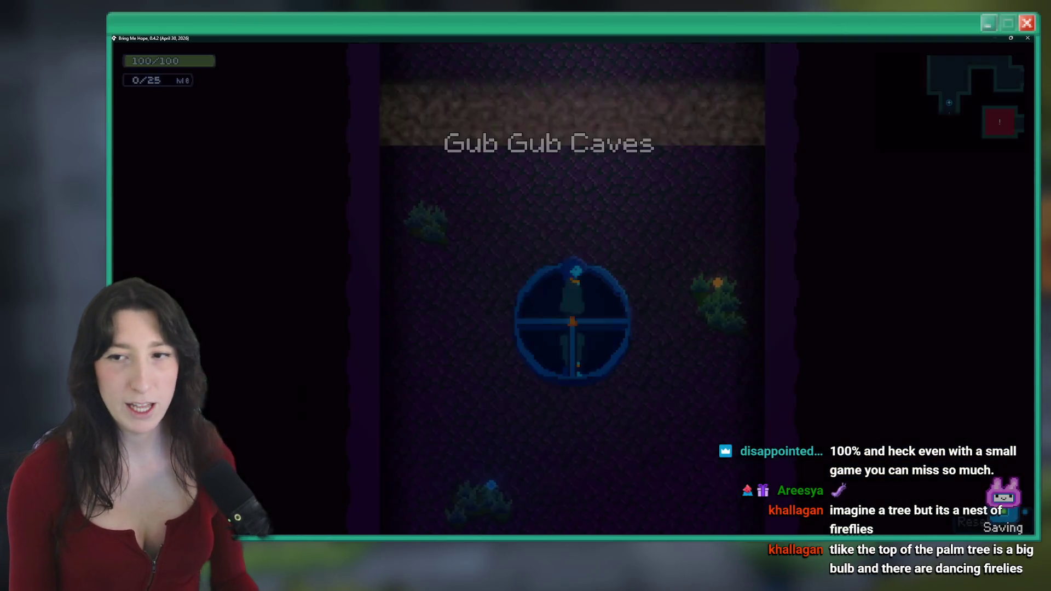
Step: Walk through the Gub Gub Caves dungeon into the Aqueducts and advance the dialogue and cutscene
{"action": "key", "text": "w"}
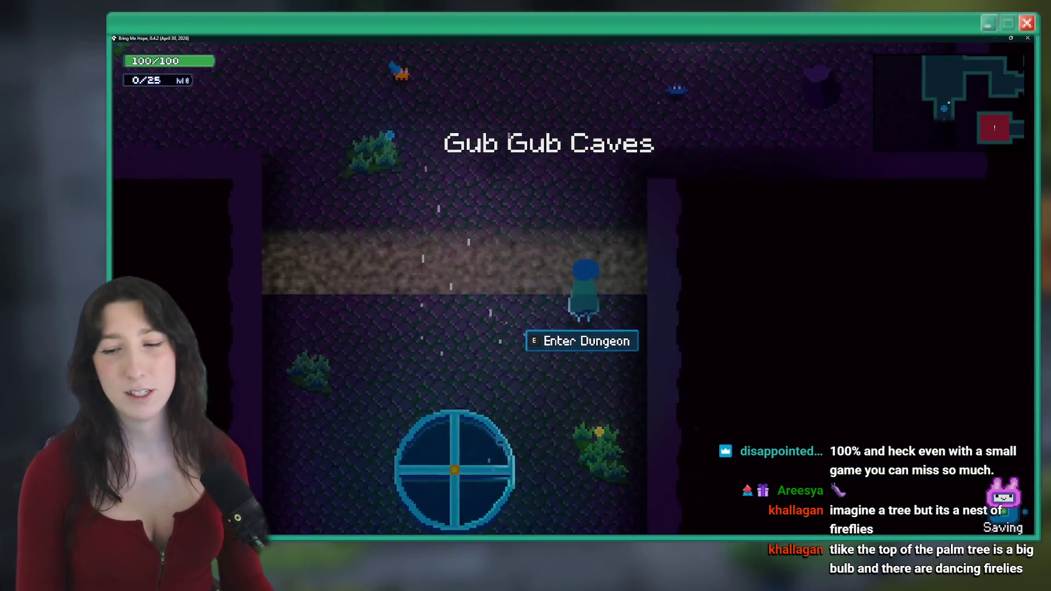
{"action": "key", "text": "e"}
{"action": "key", "text": "w"}
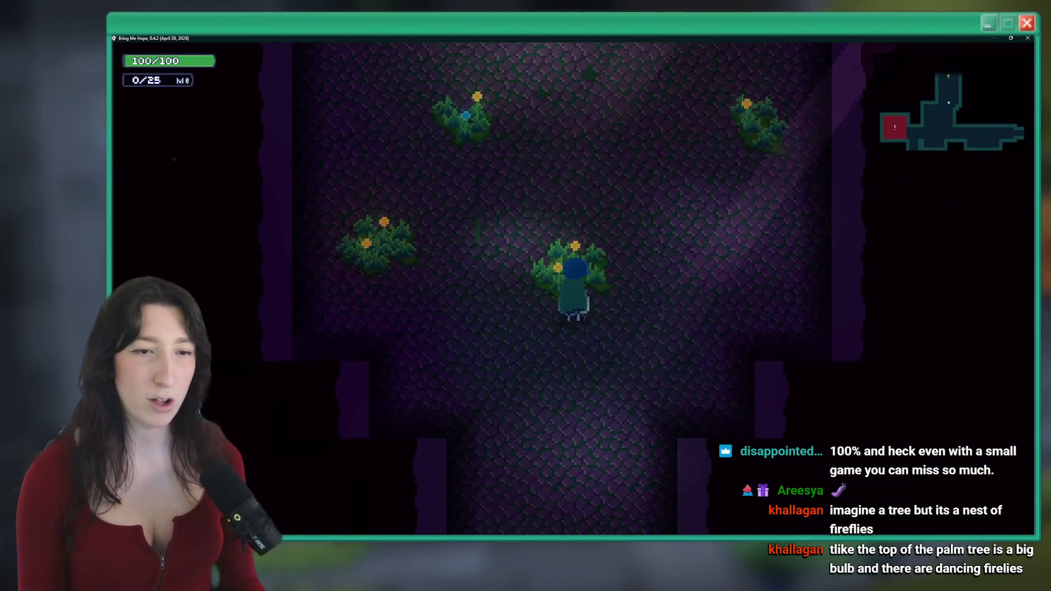
{"action": "key", "text": "w"}
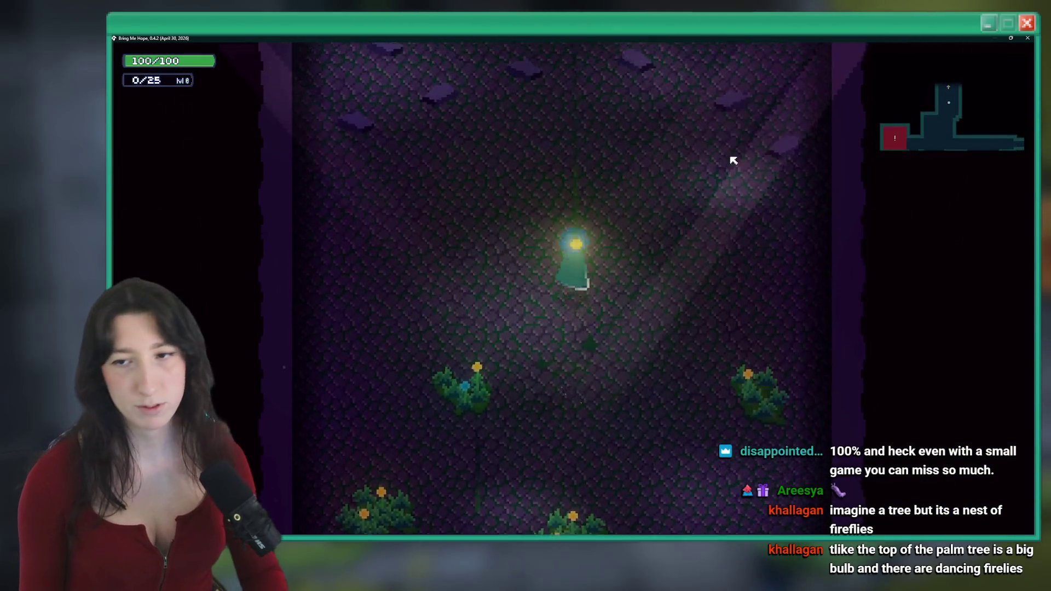
{"action": "key", "text": "w"}
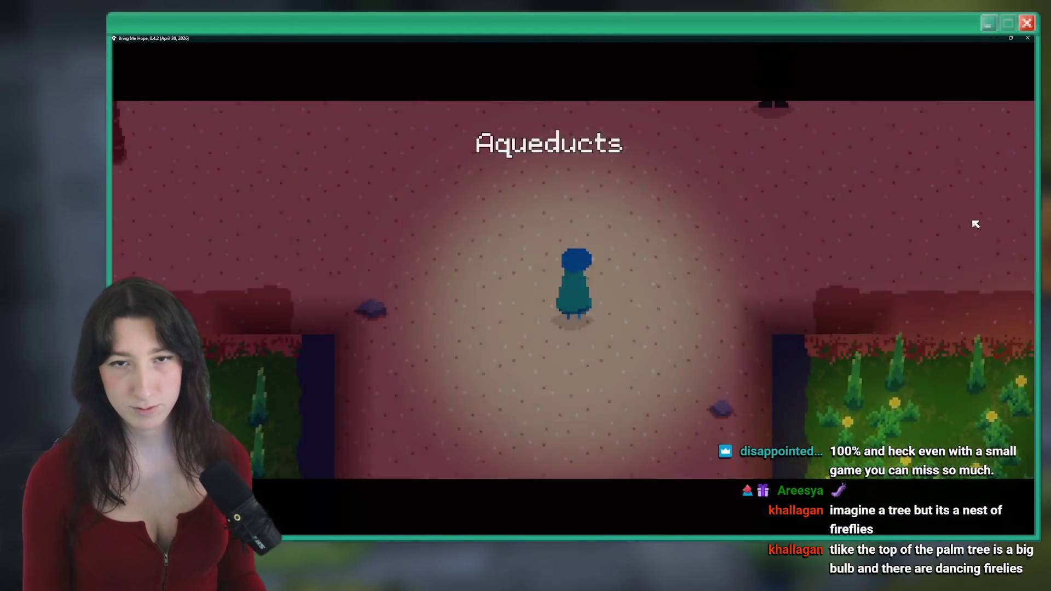
{"action": "key", "text": "space"}
{"action": "key", "text": "space"}
{"action": "key", "text": "space"}
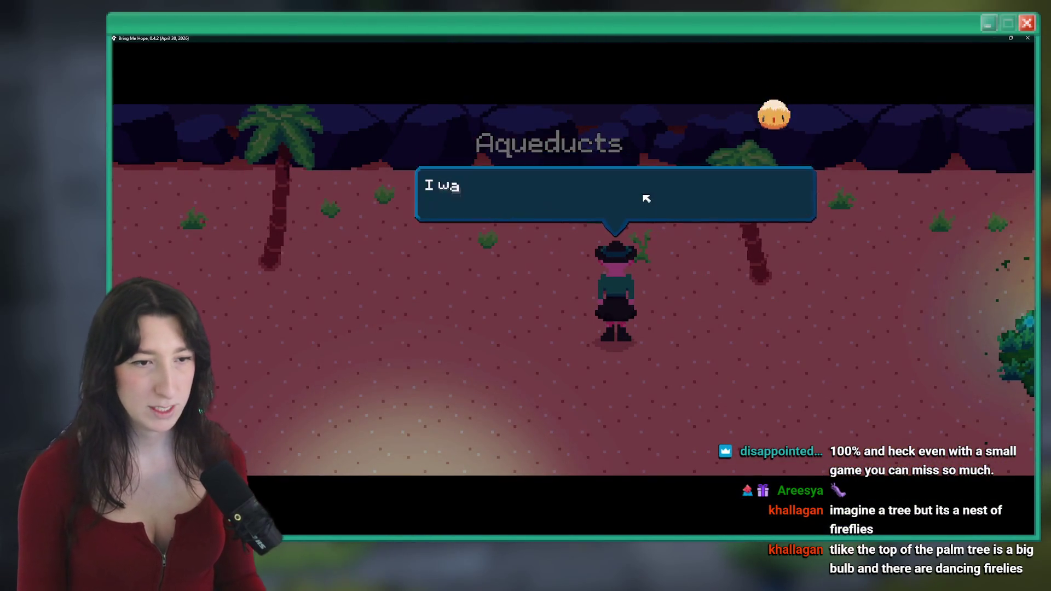
{"action": "key", "text": "space"}
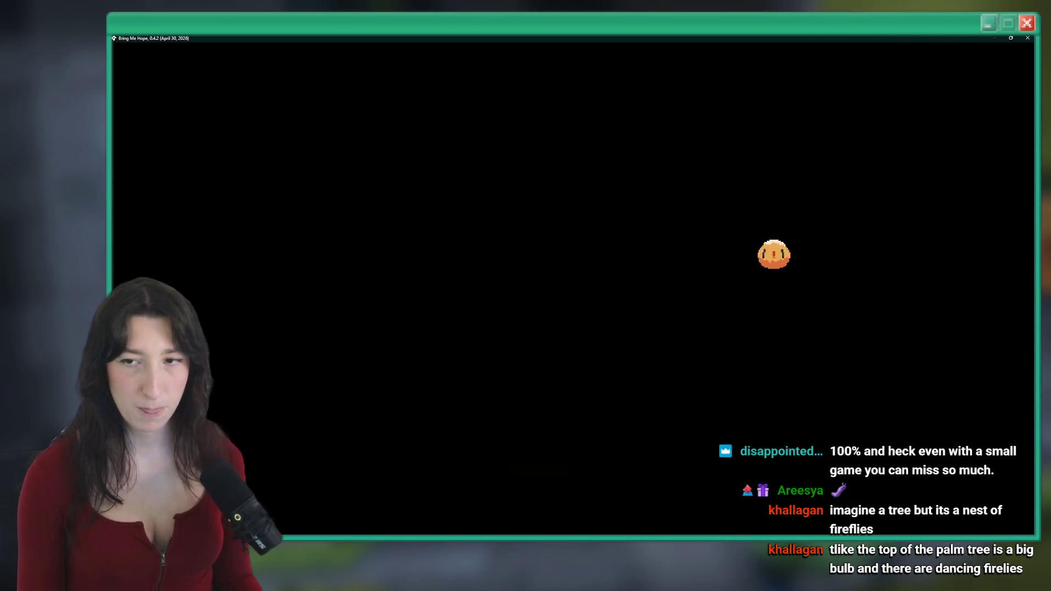
{"action": "key", "text": "s"}
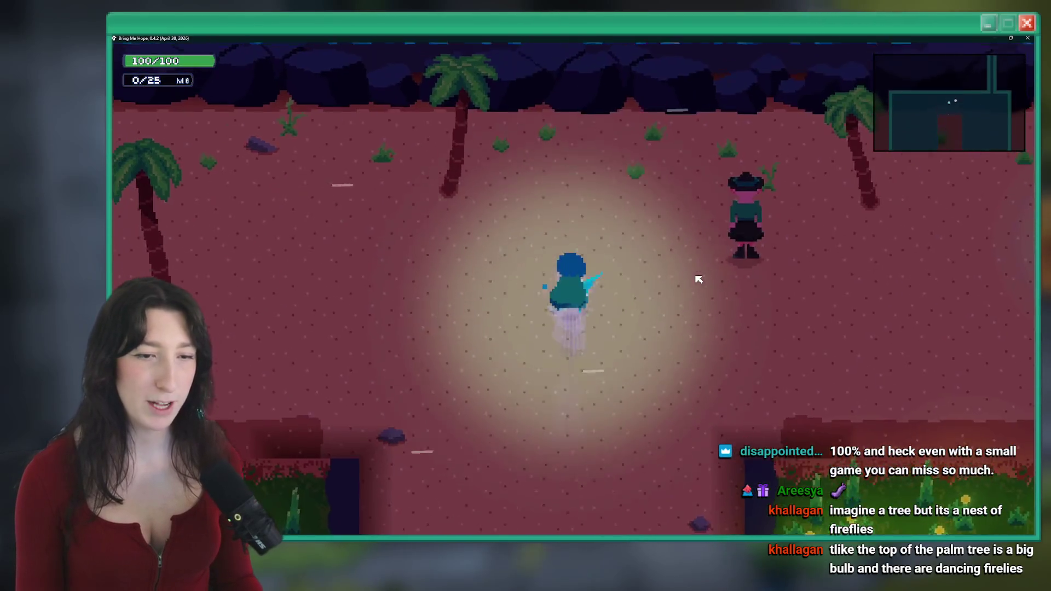
Step: Walk past the rocky shore and along the path south into Sand City
{"action": "key", "text": "s"}
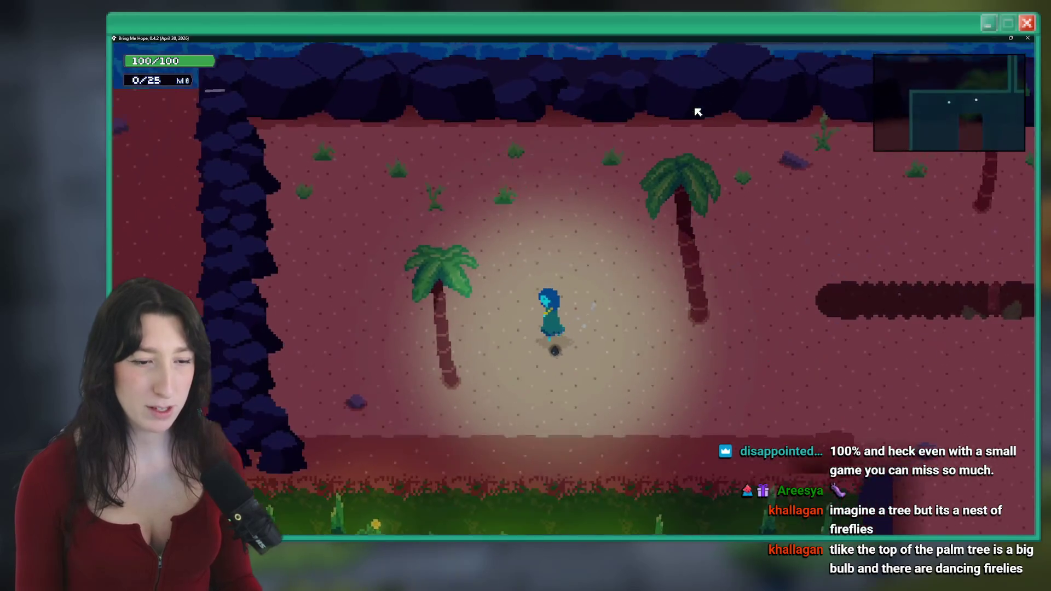
{"action": "key", "text": "a"}
{"action": "key", "text": "w"}
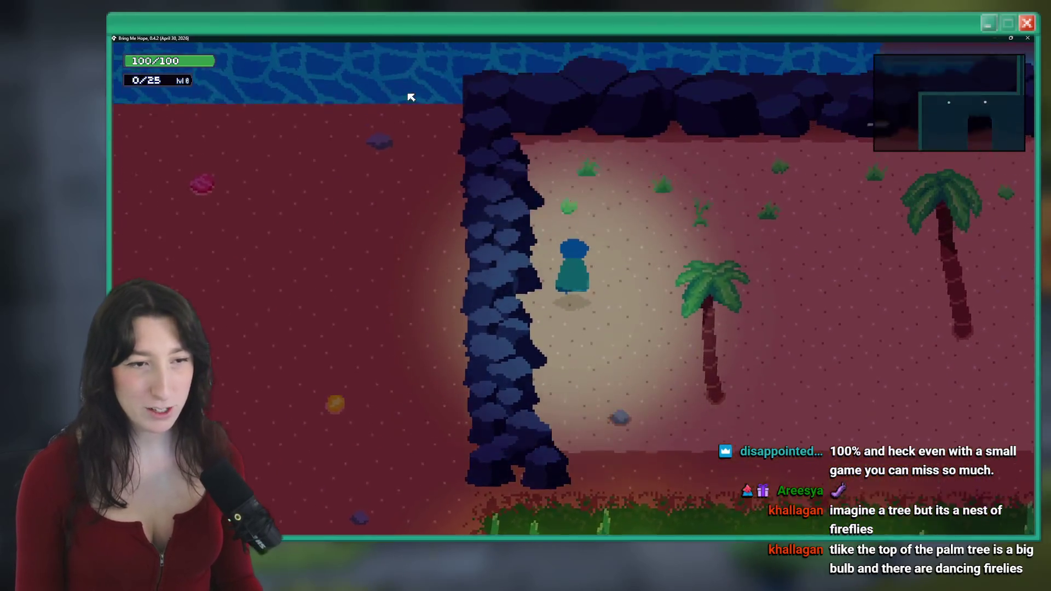
{"action": "key", "text": "s"}
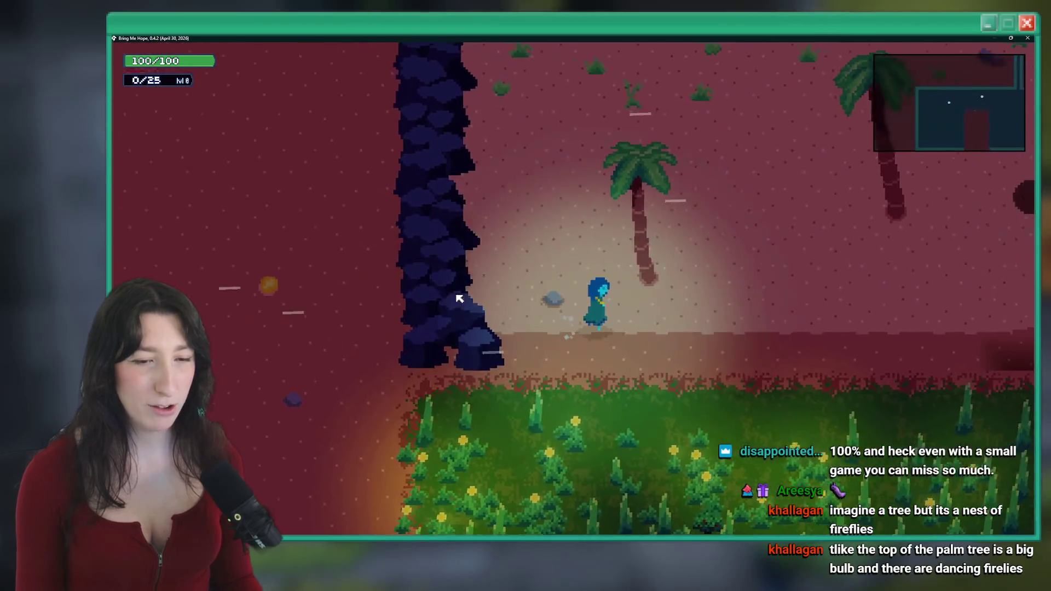
{"action": "key", "text": "d"}
{"action": "key", "text": "s"}
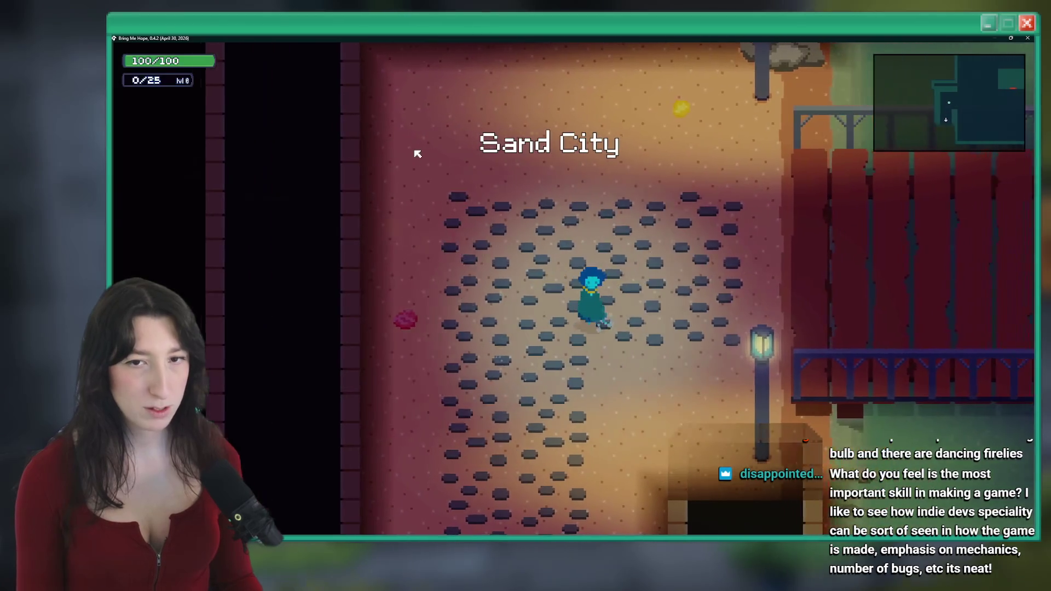
Step: Recall the save_backup baba console command, quit to the title menu and minimize the game
{"action": "key", "text": "grave"}
{"action": "key", "text": "Up"}
{"action": "key", "text": "Up"}
{"action": "key", "text": "Up"}
{"action": "key", "text": "Up"}
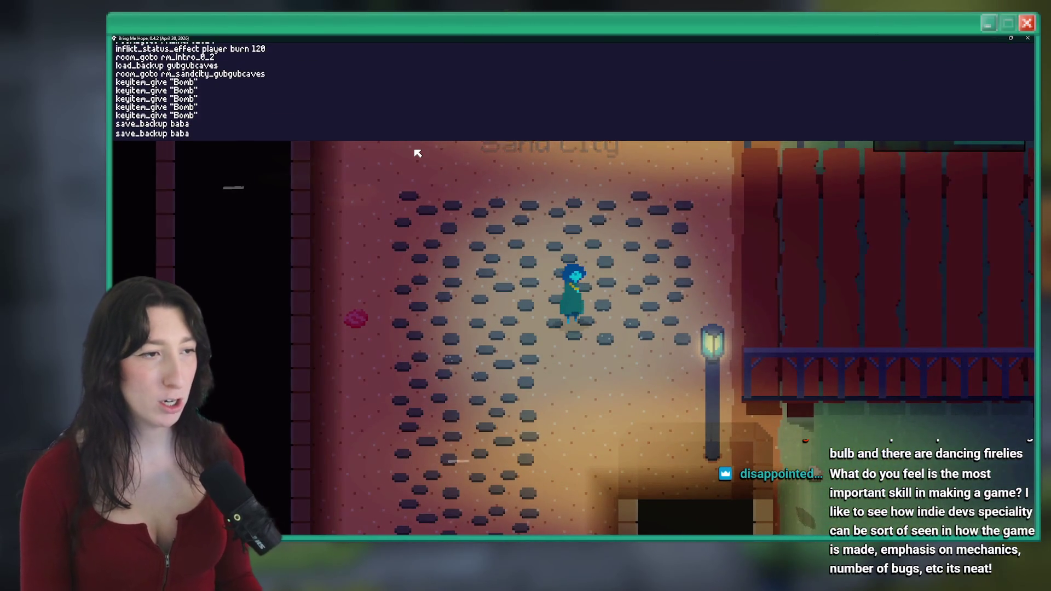
{"action": "key", "text": "Escape"}
{"action": "key", "text": "Down"}
{"action": "key", "text": "Down"}
{"action": "key", "text": "Down"}
{"action": "key", "text": "Return"}
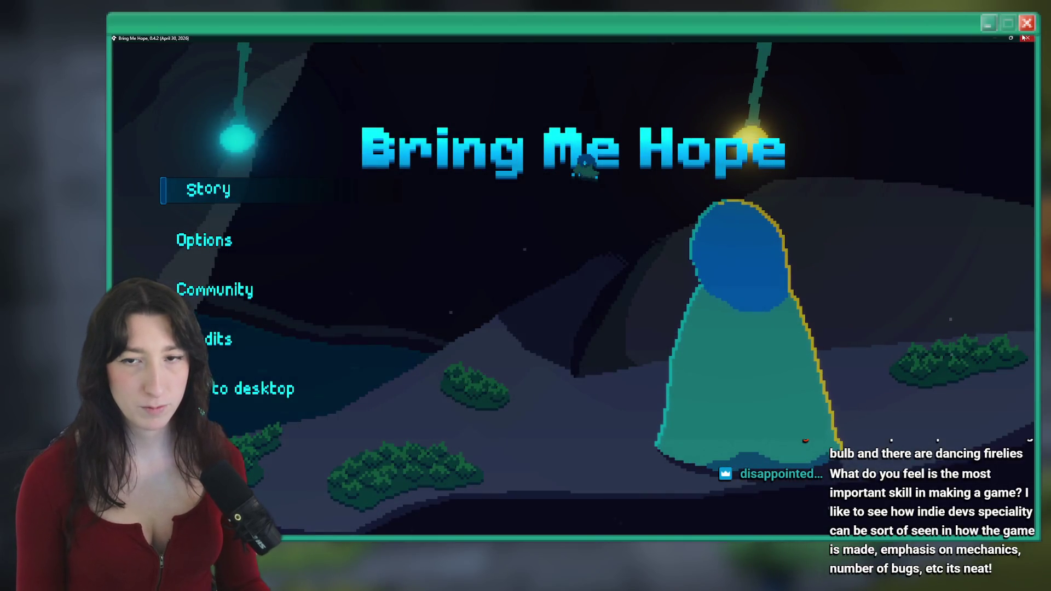
{"action": "left_click", "coordinate": [991, 38]}
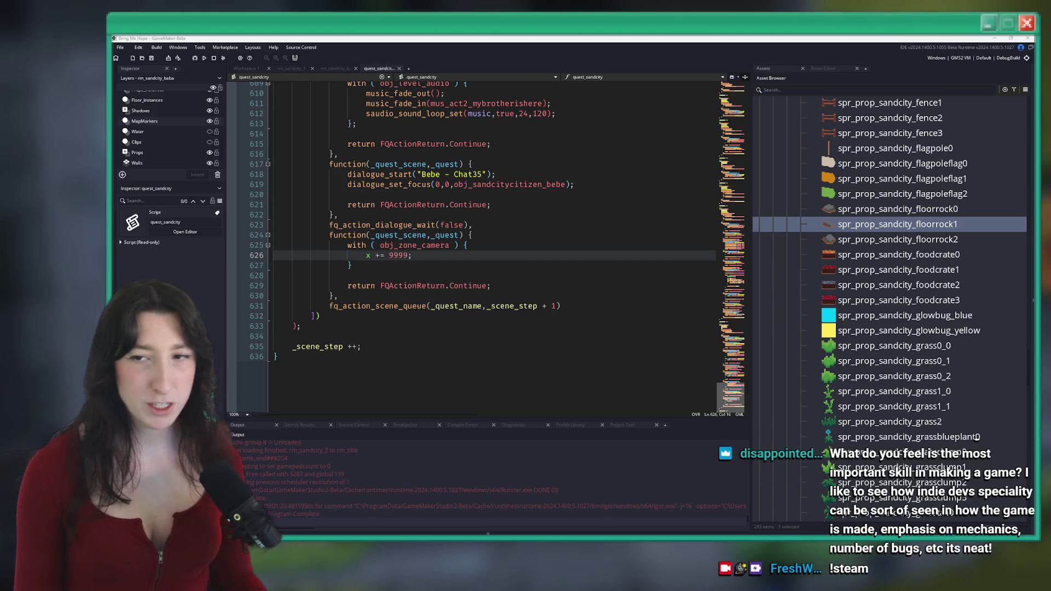
Step: Switch from GameMaker to the fernmakesgames Steam developer page in the browser
{"action": "key", "text": "alt+Tab"}
{"action": "scroll", "coordinate": [527, 311], "scroll_direction": "down", "scroll_amount": 10}
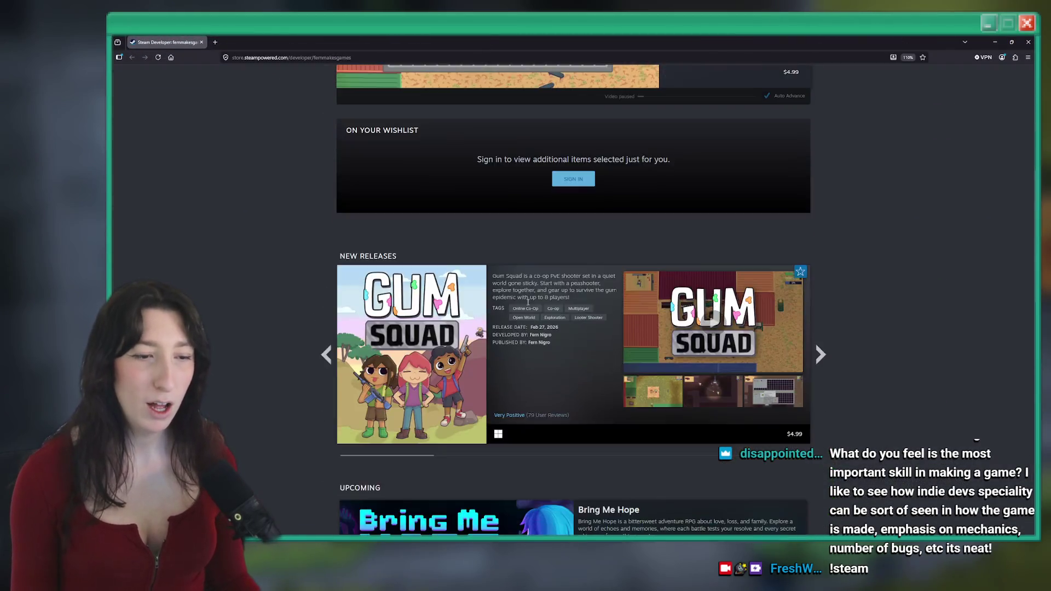
Step: Browse the game capsules on the Steam developer page, then bring the GameMaker editor back
{"action": "scroll", "coordinate": [527, 310], "scroll_direction": "down", "scroll_amount": 8}
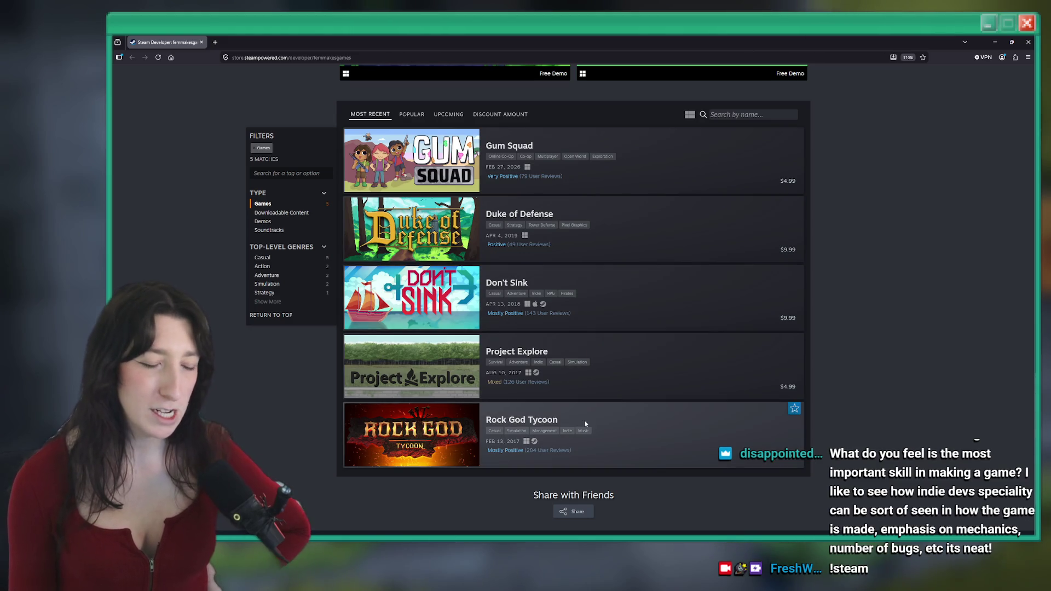
{"action": "scroll", "coordinate": [575, 251], "scroll_direction": "up", "scroll_amount": 1}
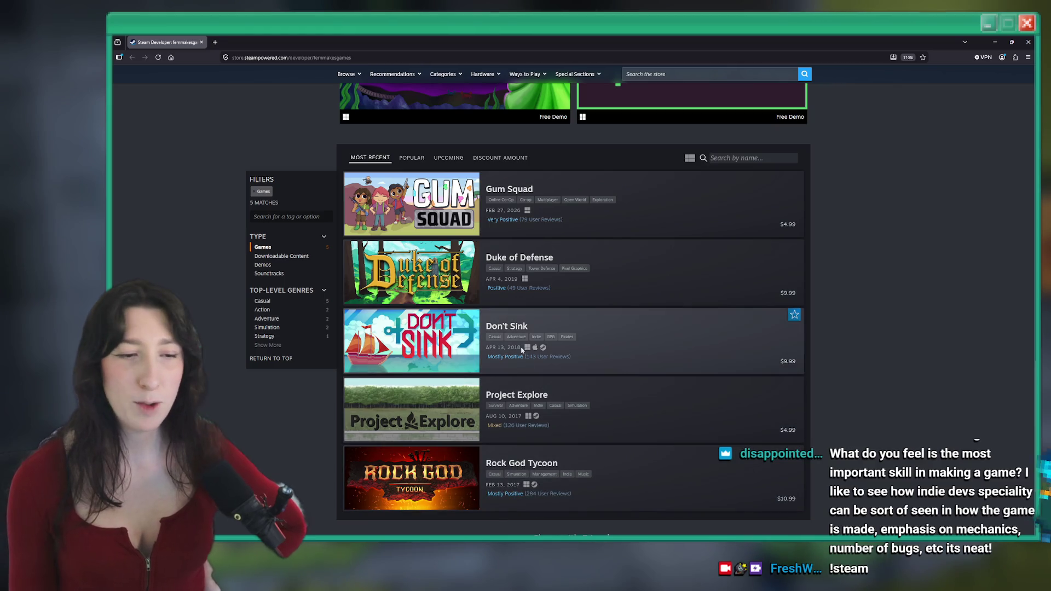
{"action": "mouse_move", "coordinate": [405, 328]}
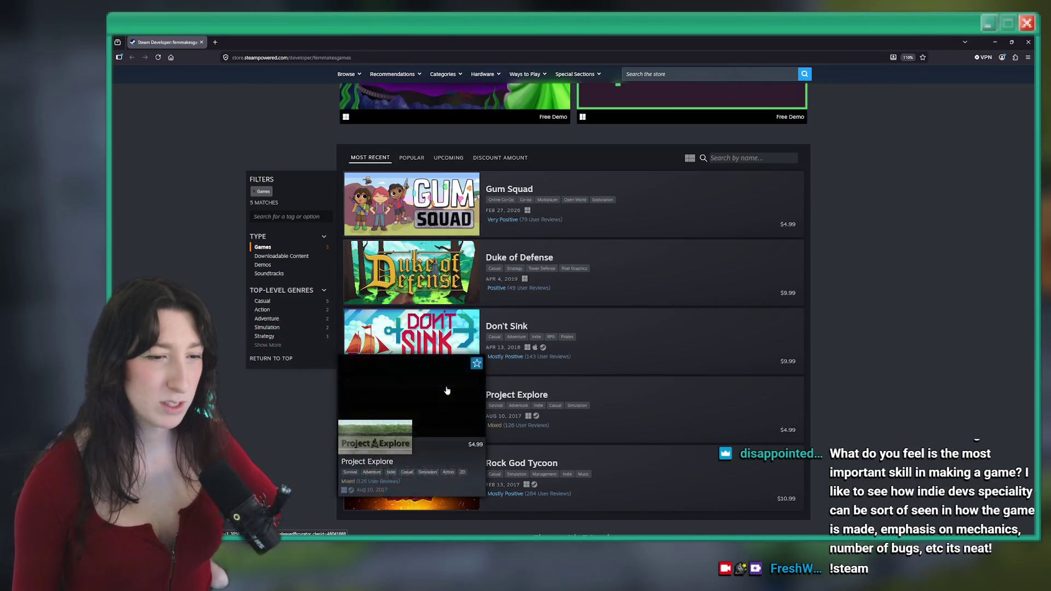
{"action": "mouse_move", "coordinate": [426, 253]}
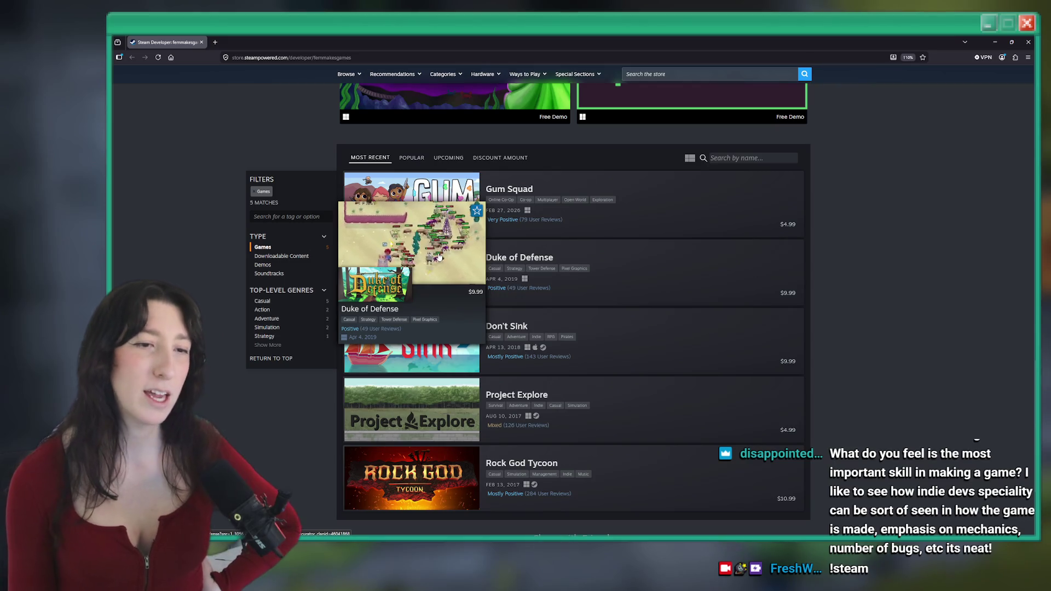
{"action": "mouse_move", "coordinate": [429, 197]}
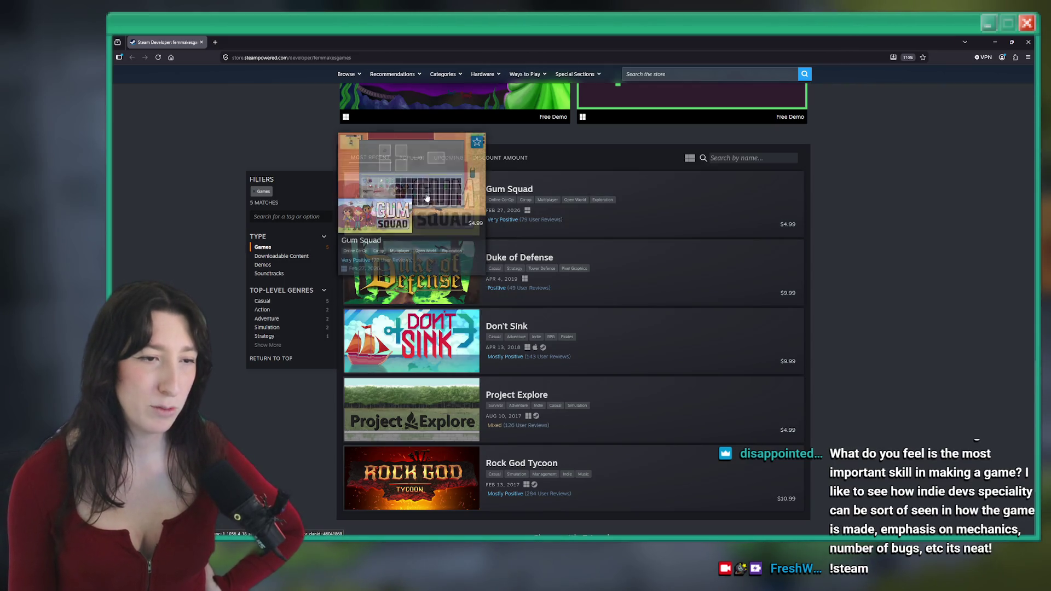
{"action": "scroll", "coordinate": [427, 198], "scroll_direction": "up", "scroll_amount": 6}
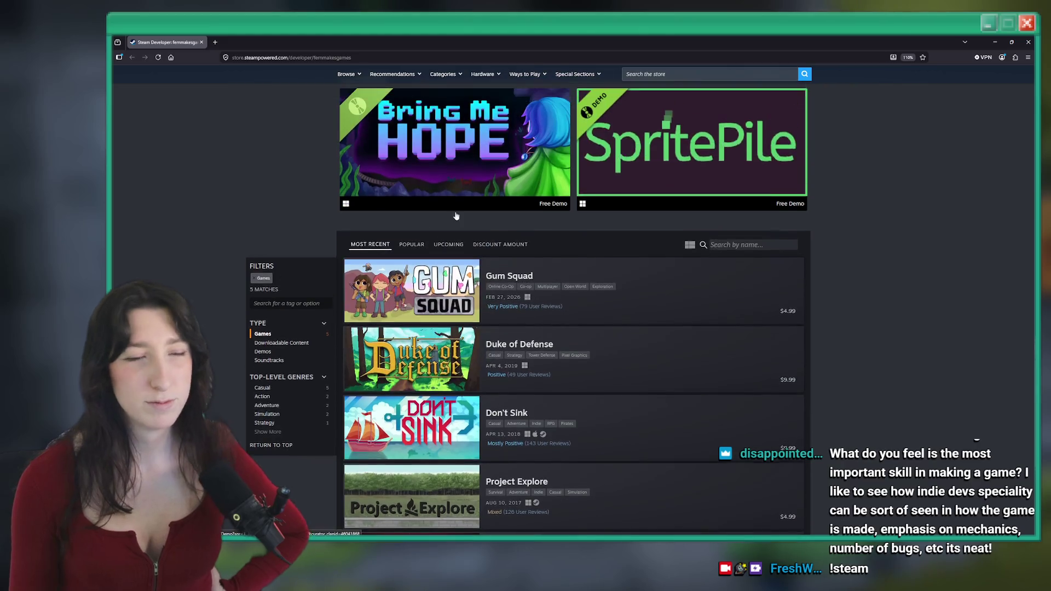
{"action": "scroll", "coordinate": [591, 268], "scroll_direction": "up", "scroll_amount": 8}
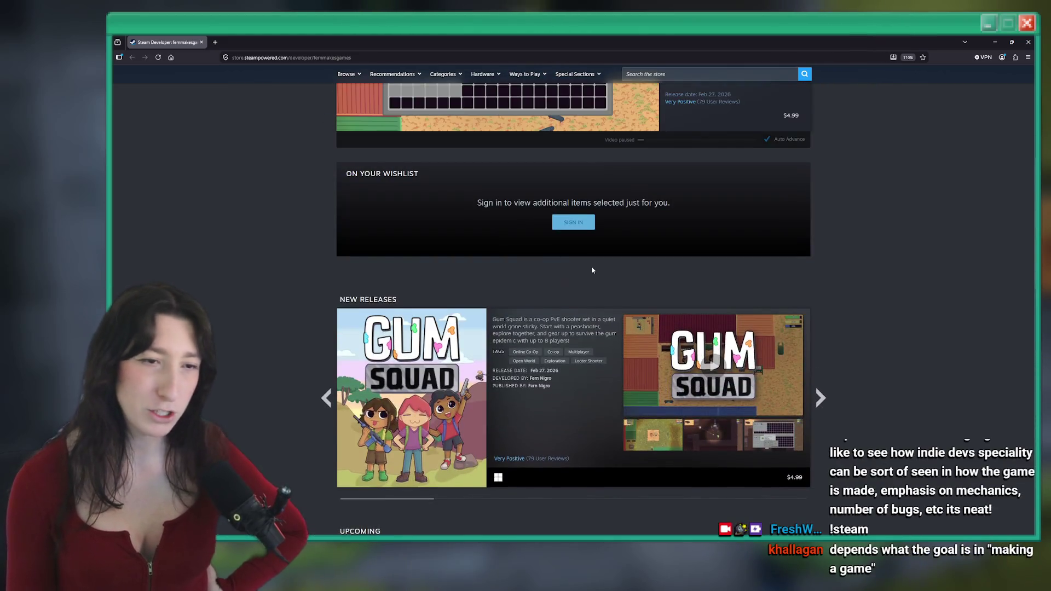
{"action": "scroll", "coordinate": [591, 219], "scroll_direction": "up", "scroll_amount": 3}
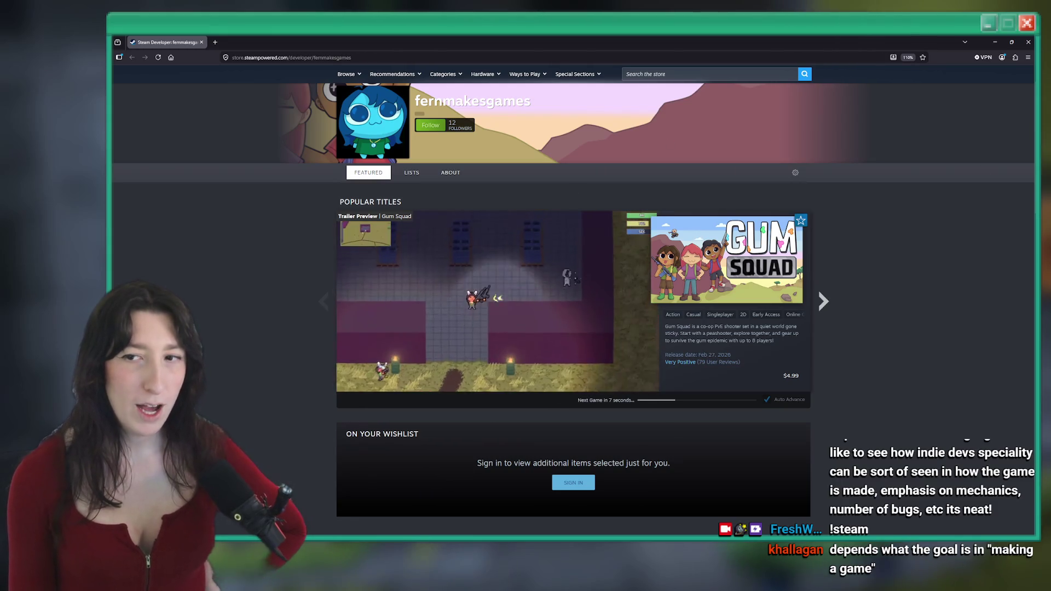
{"action": "left_click", "coordinate": [994, 42]}
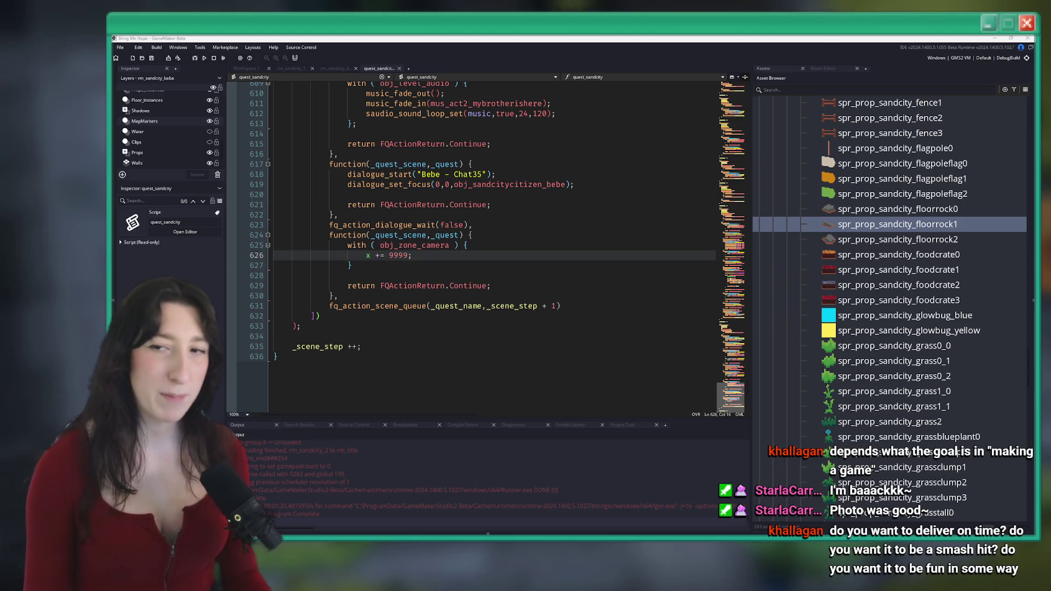
Step: Switch from GameMaker to the browser's empty new tab
{"action": "key", "text": "alt+Tab"}
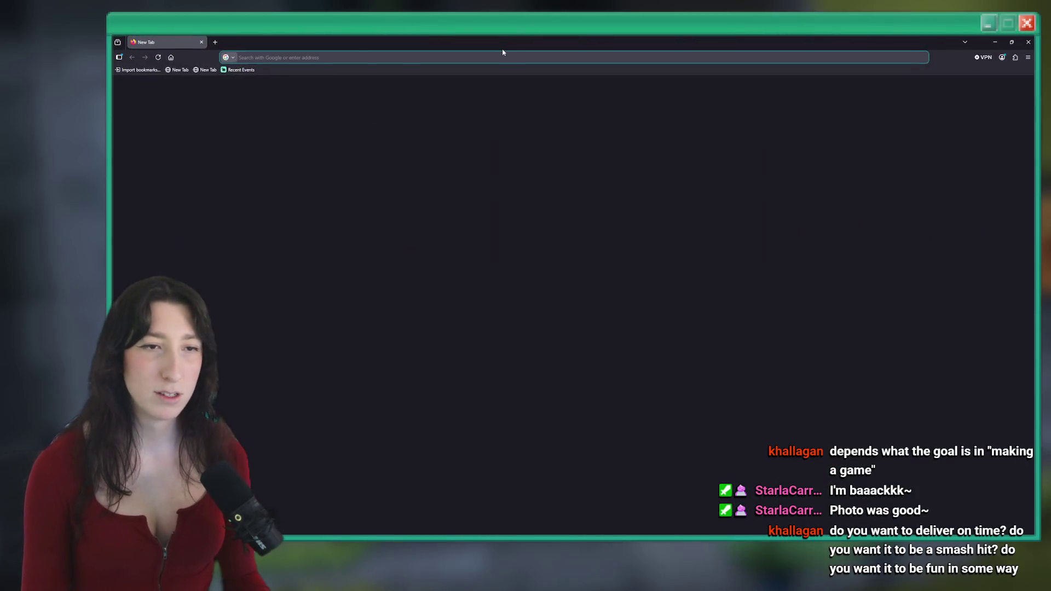
Step: Load fernmakesgames.com, open the Bring Me Hope page with its countdown and trailer, then return to GameMaker
{"action": "left_click", "coordinate": [489, 57]}
{"action": "type", "text": "fern"}
{"action": "key", "text": "Return"}
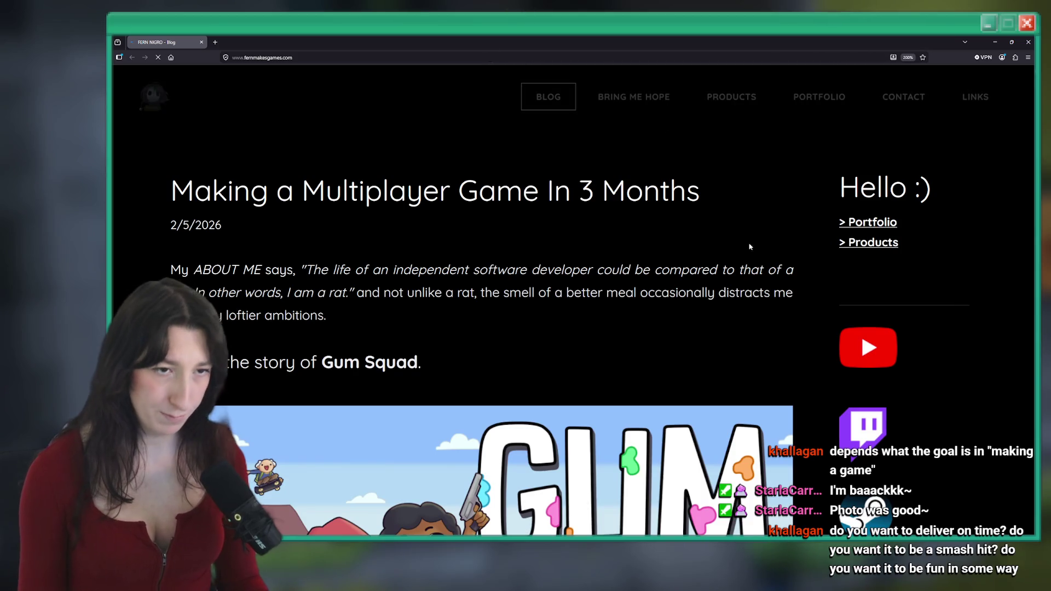
{"action": "scroll", "coordinate": [737, 266], "scroll_direction": "down", "scroll_amount": 5}
{"action": "scroll", "coordinate": [737, 266], "scroll_direction": "down", "scroll_amount": 6, "text": "ctrl"}
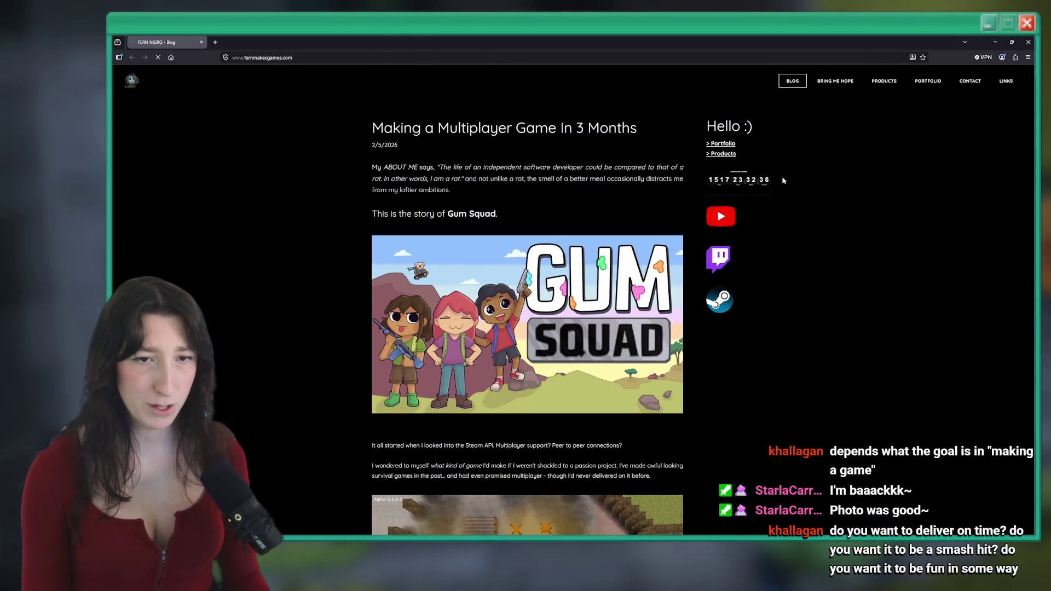
{"action": "left_click", "coordinate": [835, 80]}
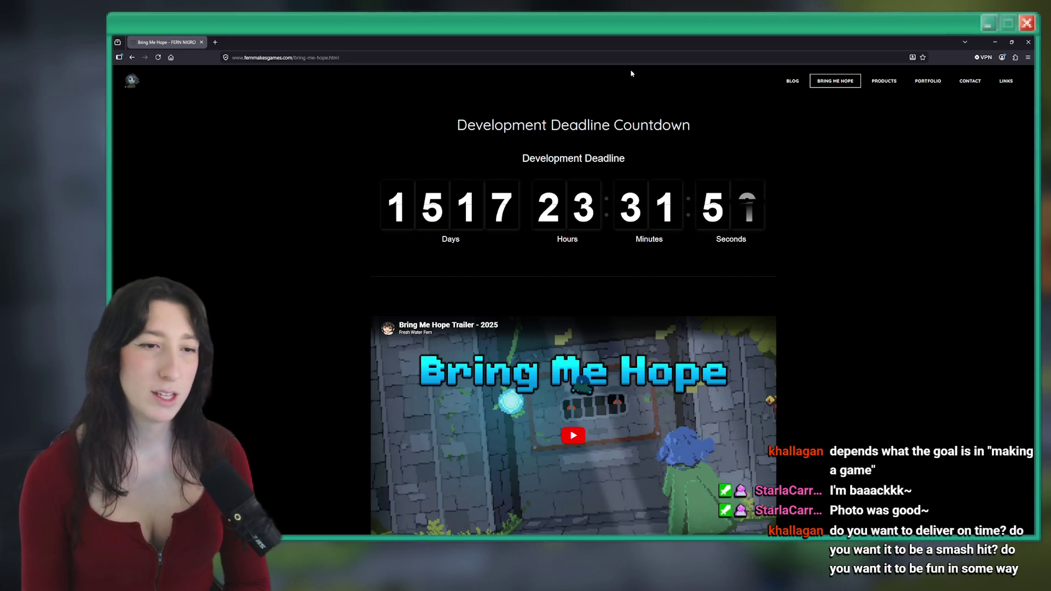
{"action": "key", "text": "alt+Tab"}
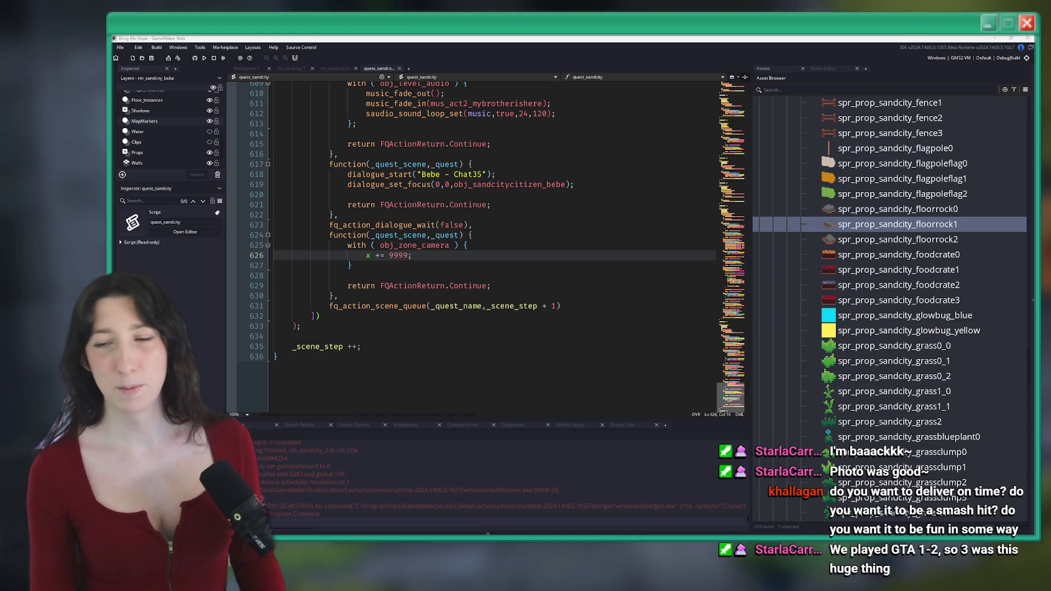
Step: Switch to the browser and open a video from the 'driv3r gameplay xbox' YouTube results
{"action": "key", "text": "alt+Tab"}
{"action": "left_click", "coordinate": [445, 219]}
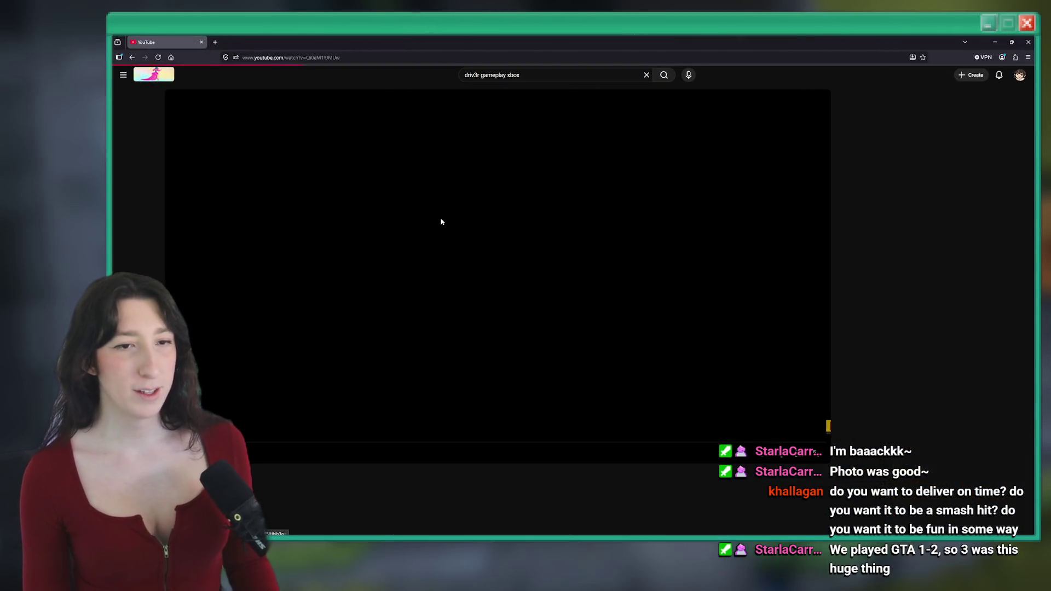
Step: Watch the DRIV3R Xbox gameplay video full screen, skipping ahead through several scenes, then exit full screen
{"action": "key", "text": "f"}
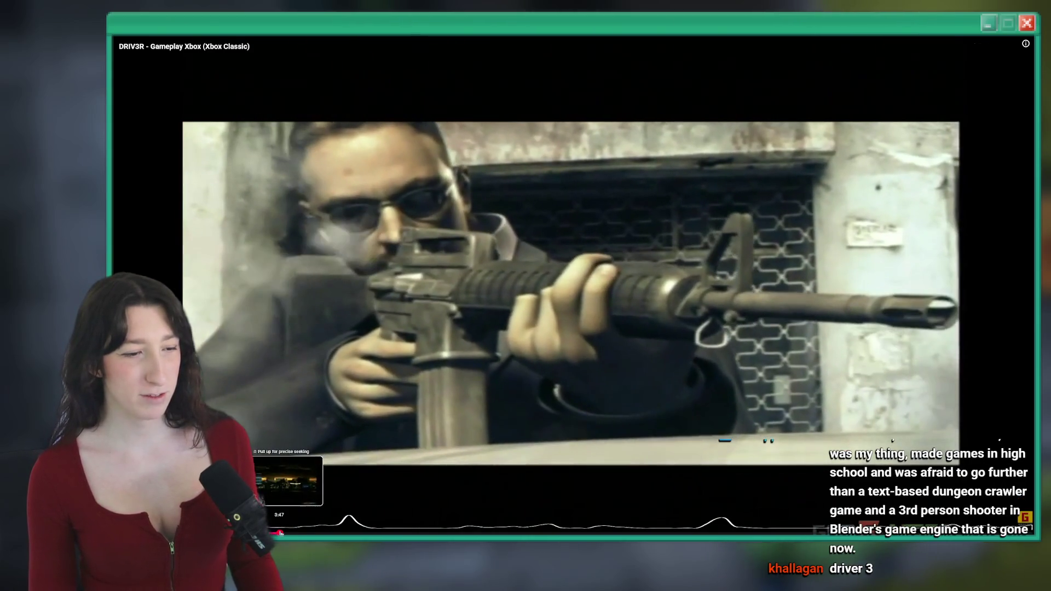
{"action": "left_click", "coordinate": [299, 533]}
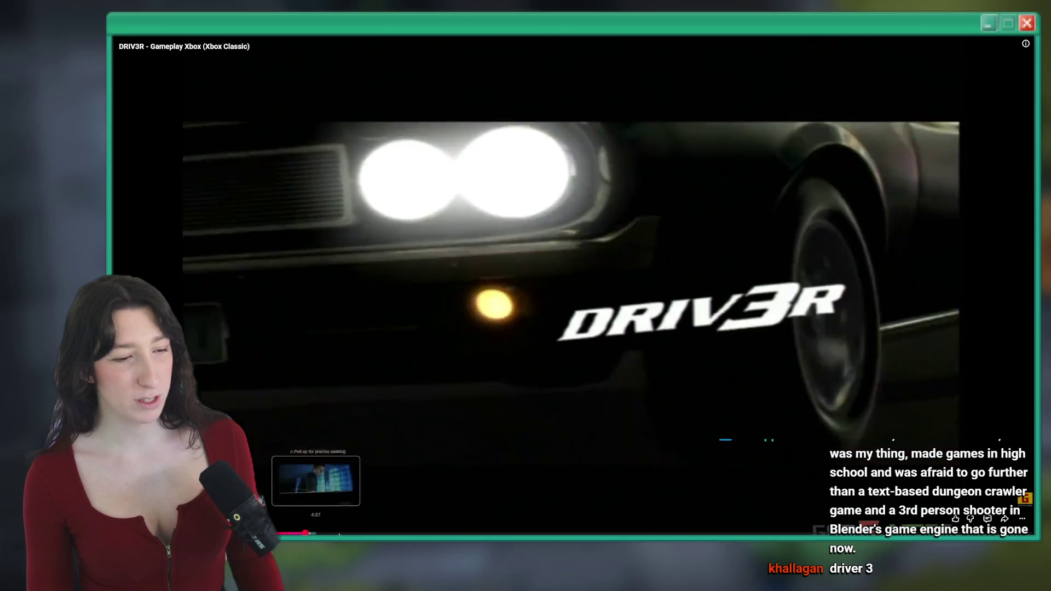
{"action": "left_click", "coordinate": [359, 533]}
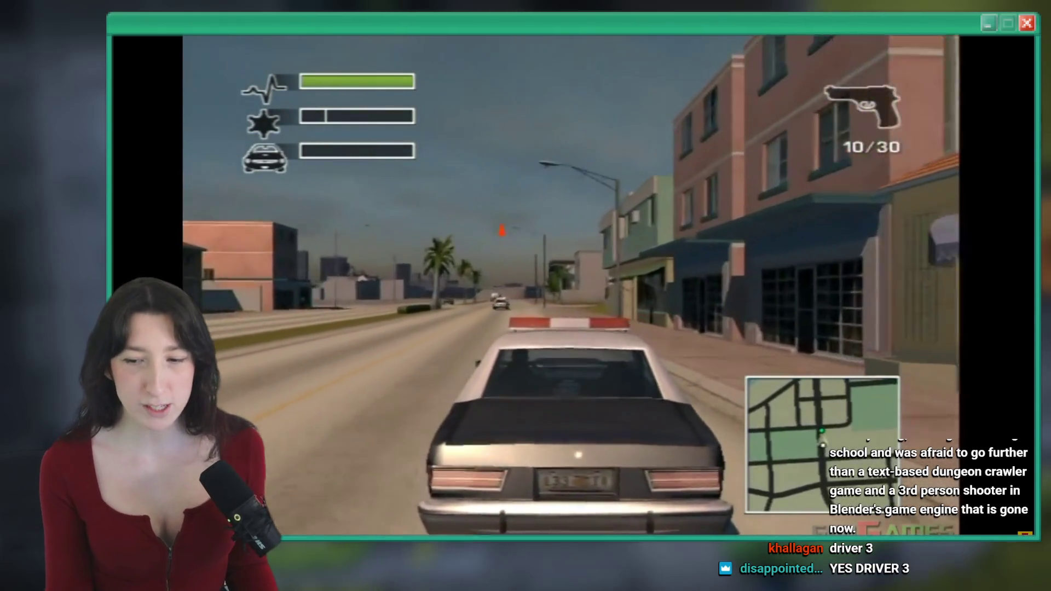
{"action": "mouse_move", "coordinate": [922, 275]}
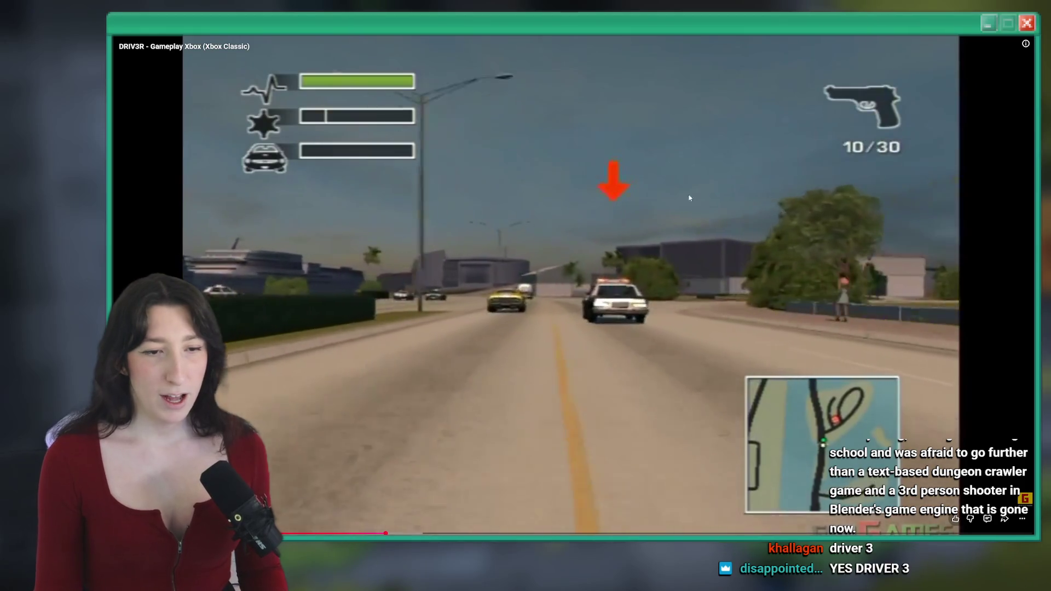
{"action": "left_click", "coordinate": [465, 533]}
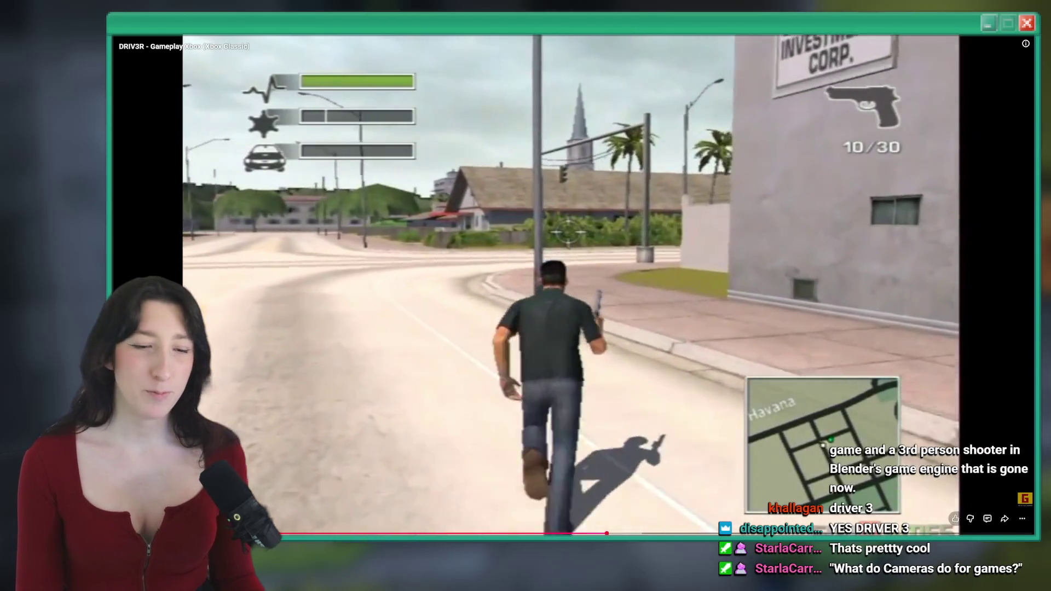
{"action": "left_click", "coordinate": [635, 533]}
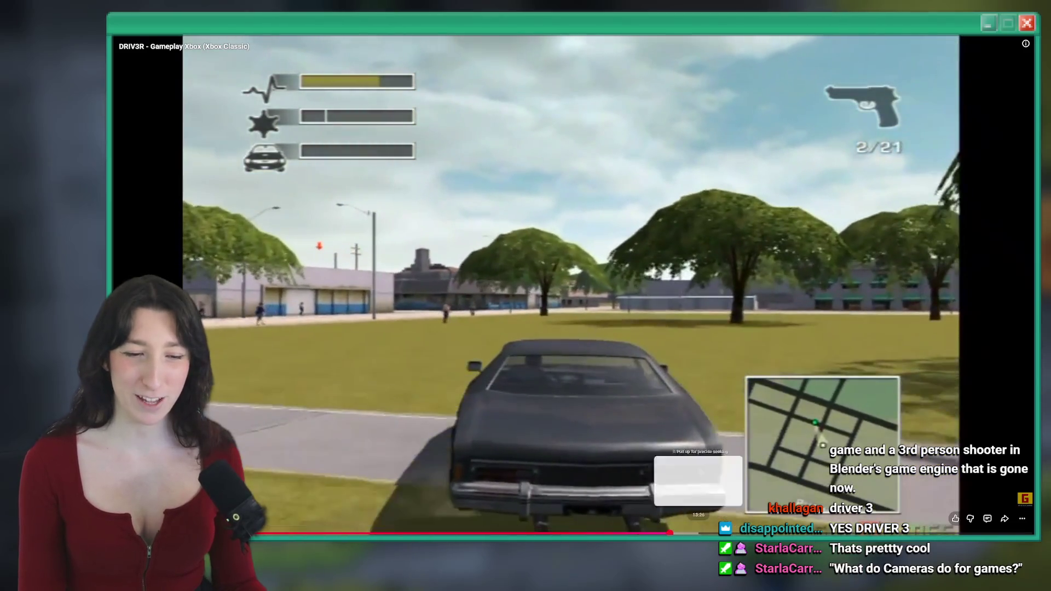
{"action": "left_click", "coordinate": [670, 533]}
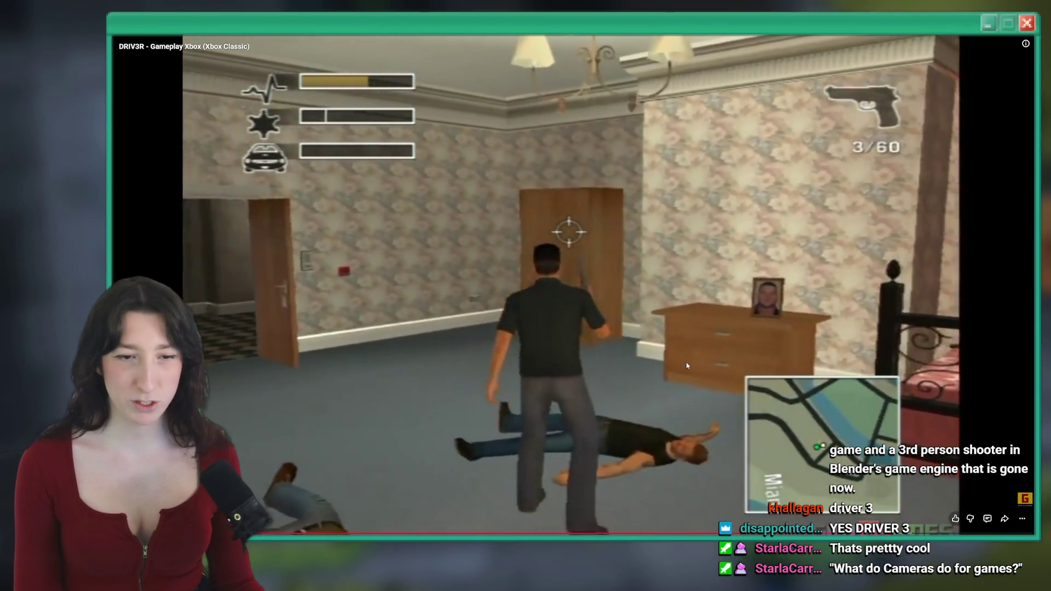
{"action": "key", "text": "Escape"}
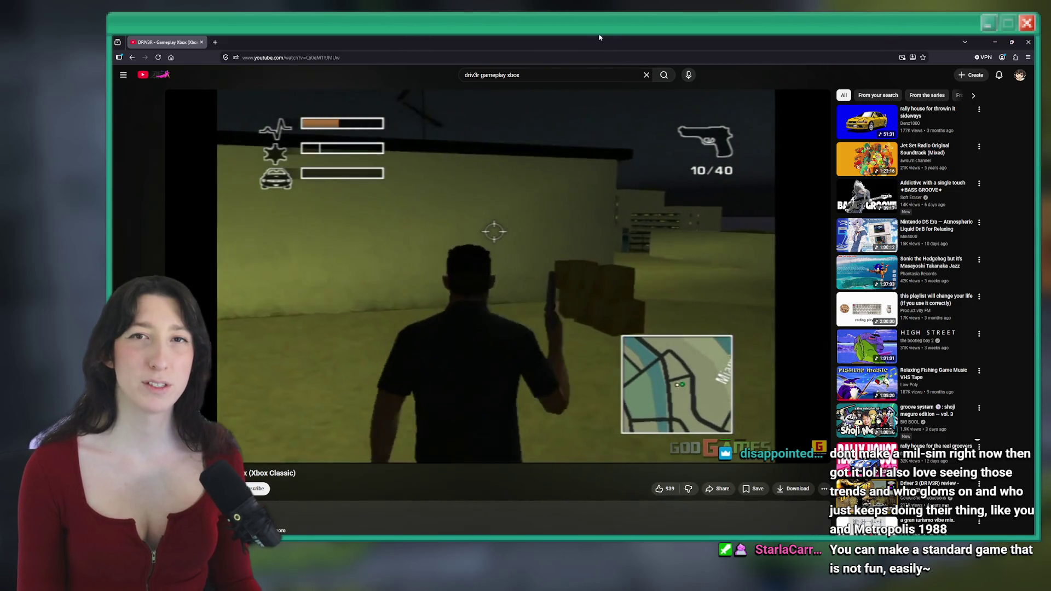
Step: Search for 'metropolis8' and open the Metropolis 1998 Steam store page
{"action": "left_click", "coordinate": [536, 59]}
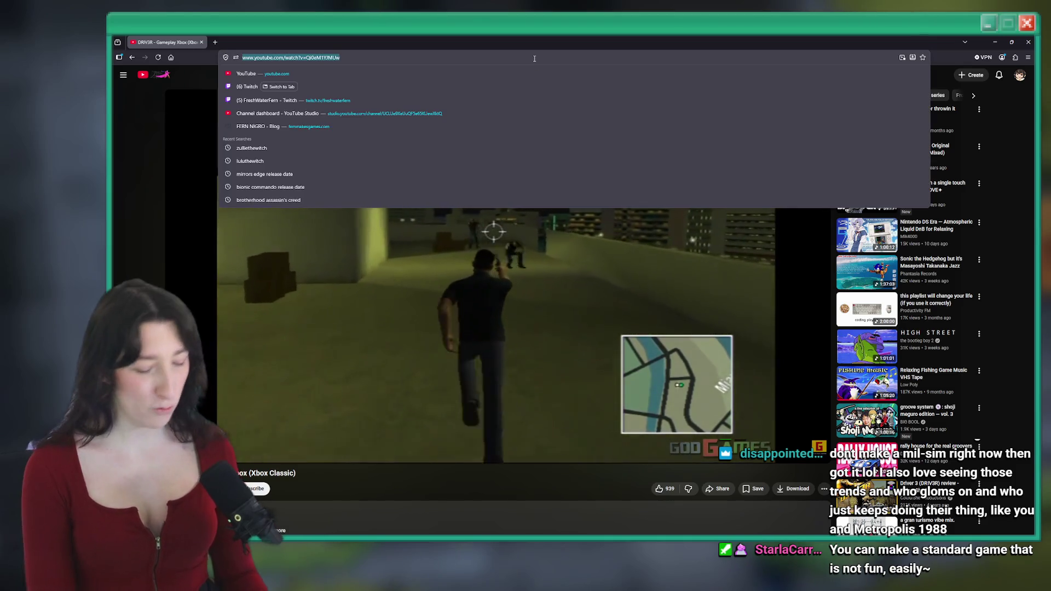
{"action": "type", "text": "metropolis 19"}
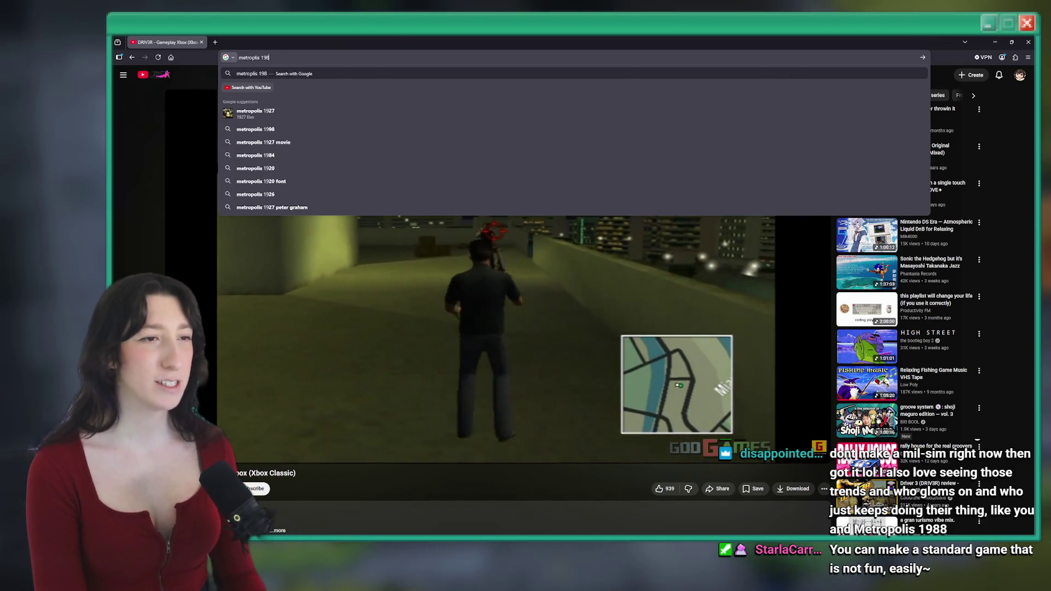
{"action": "type", "text": "8"}
{"action": "key", "text": "Return"}
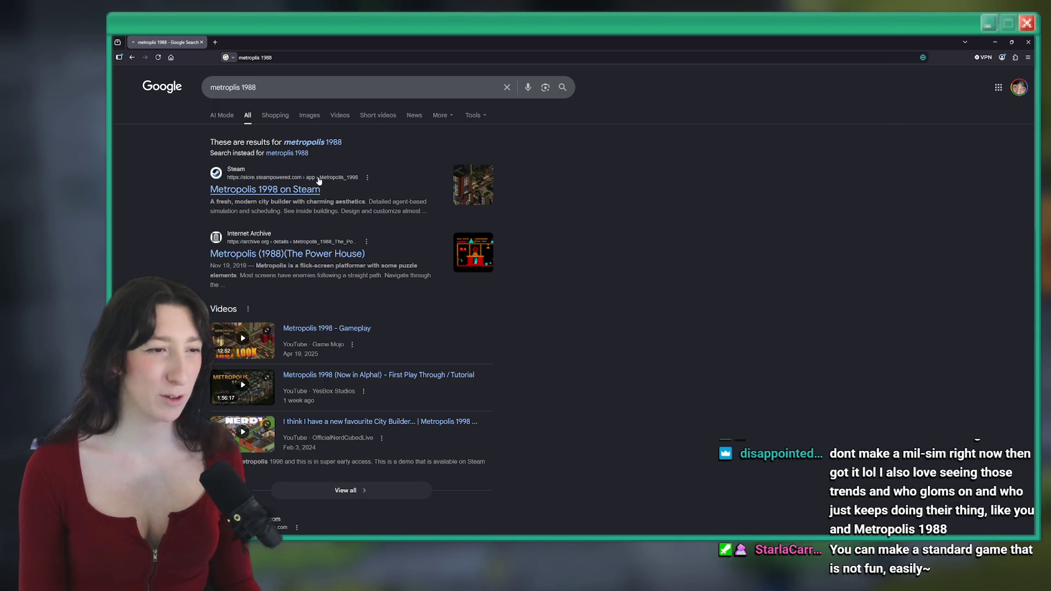
{"action": "left_click", "coordinate": [319, 186]}
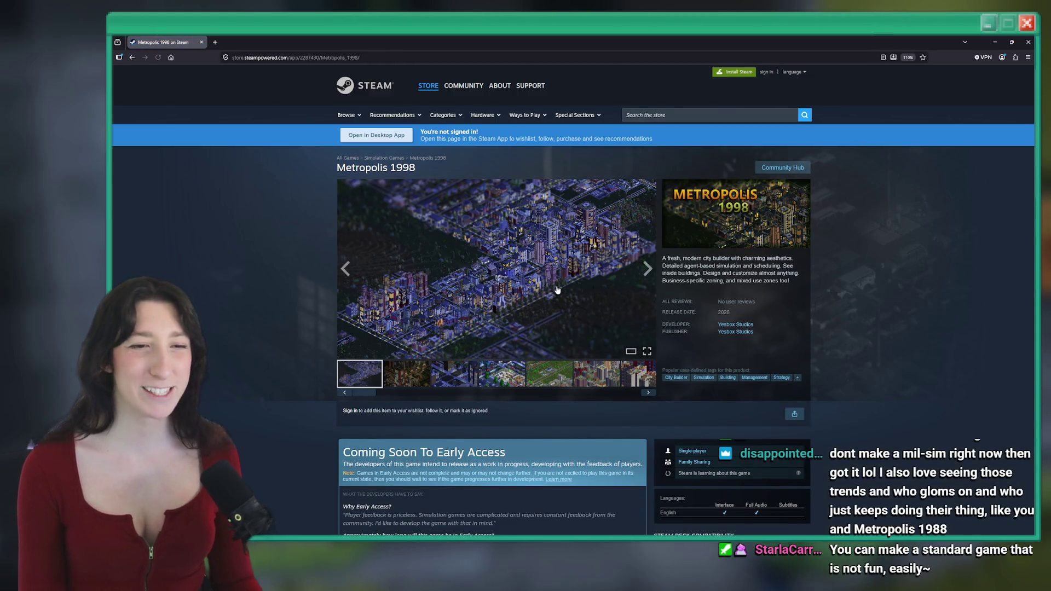
Step: Enlarge the Metropolis 1998 screenshots and page through them before closing the viewer
{"action": "left_click", "coordinate": [557, 290]}
{"action": "left_click", "coordinate": [707, 232]}
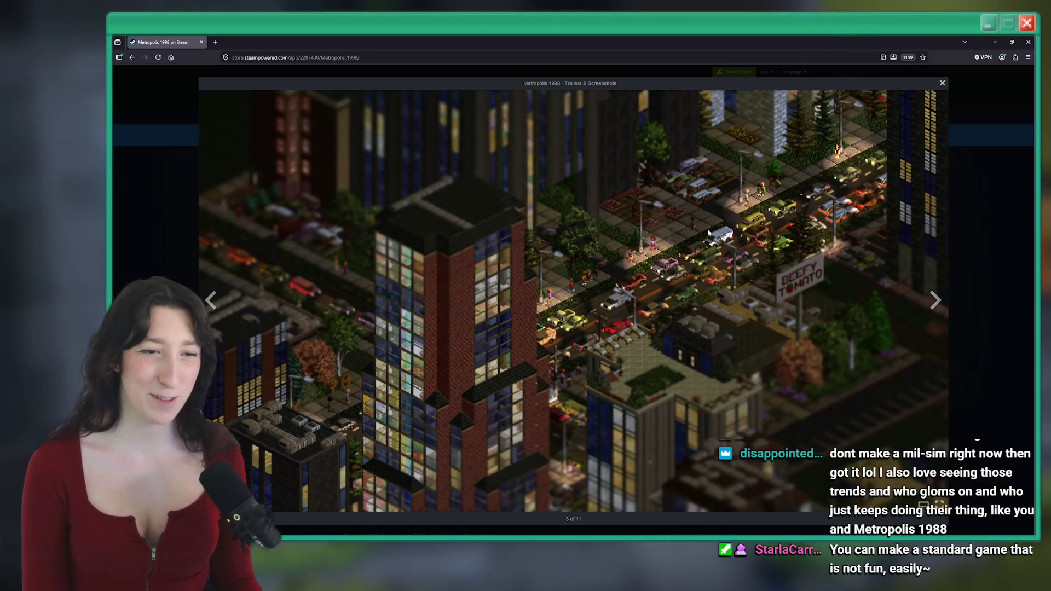
{"action": "left_click", "coordinate": [708, 232]}
{"action": "left_click", "coordinate": [708, 232]}
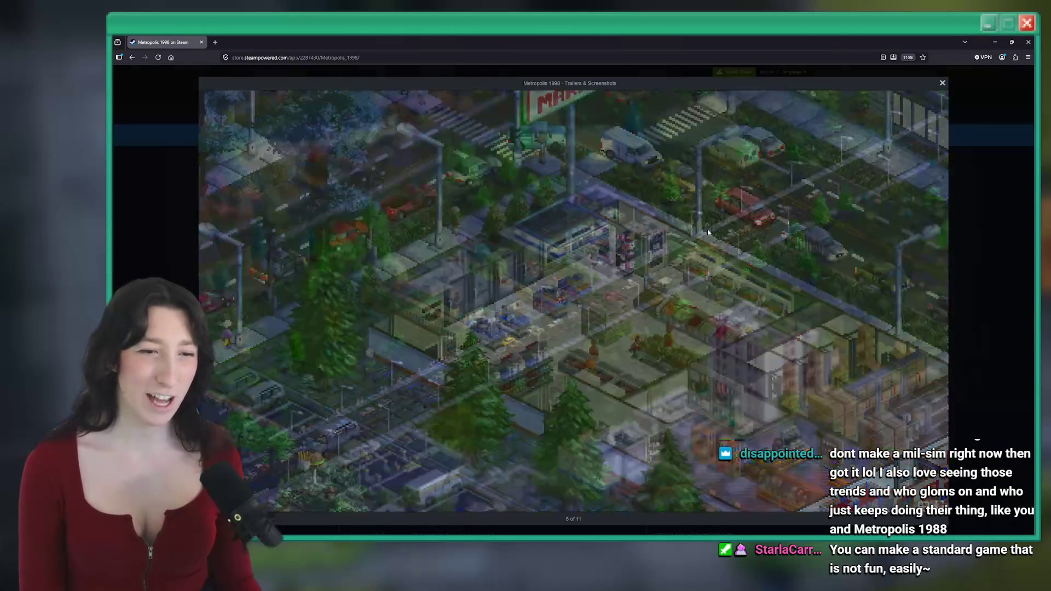
{"action": "left_click", "coordinate": [707, 232]}
{"action": "left_click", "coordinate": [708, 232]}
{"action": "left_click", "coordinate": [707, 232]}
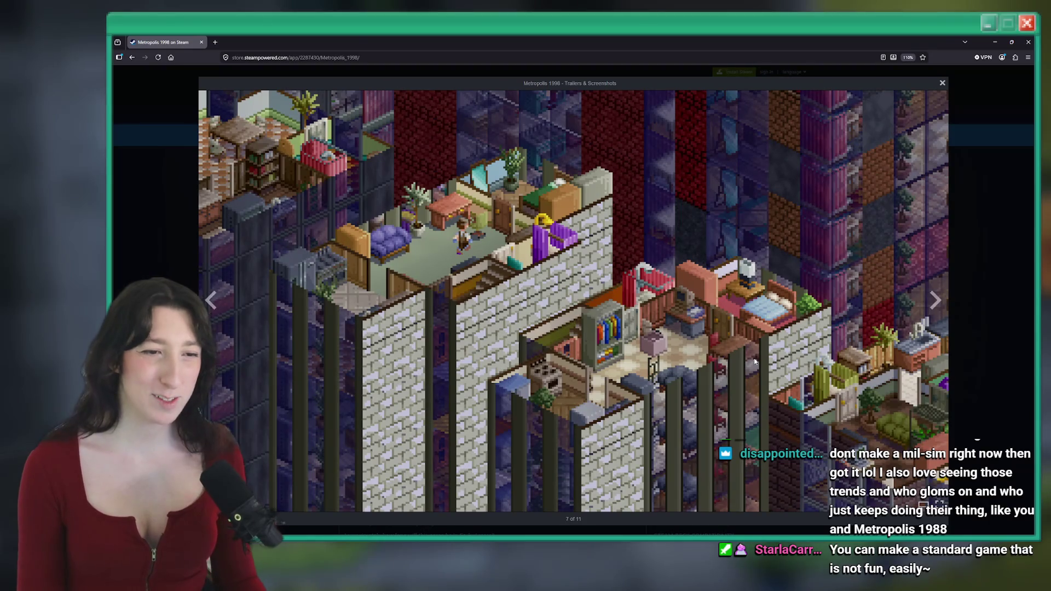
{"action": "key", "text": "Escape"}
Step: Try to wishlist the game, dismiss the sign-in prompt, and open the page in the Steam app
{"action": "scroll", "coordinate": [554, 427], "scroll_direction": "down", "scroll_amount": 5}
{"action": "left_click", "coordinate": [611, 429]}
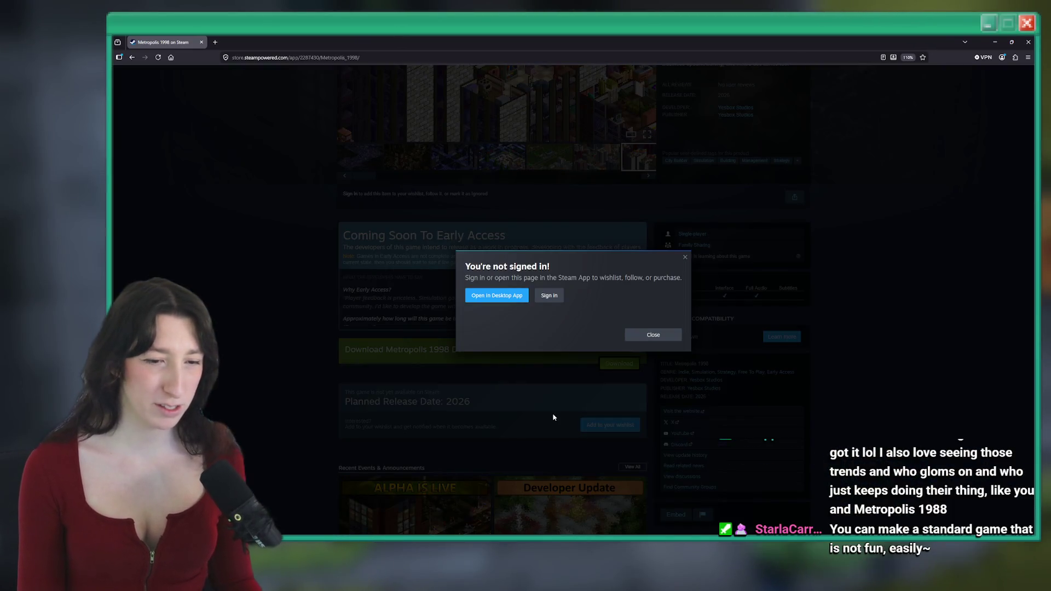
{"action": "left_click", "coordinate": [651, 334]}
{"action": "left_click", "coordinate": [600, 426]}
{"action": "left_click", "coordinate": [506, 297]}
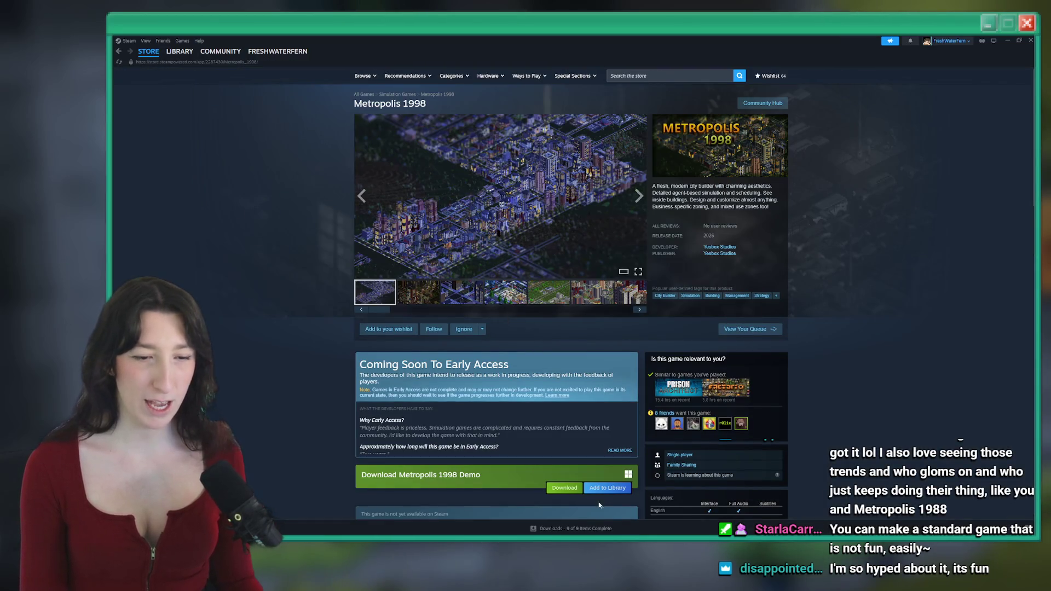
Step: Page through the screenshots in the Steam app, dismiss the sign-in prompt, and return to GameMaker
{"action": "scroll", "coordinate": [570, 435], "scroll_direction": "down", "scroll_amount": 2}
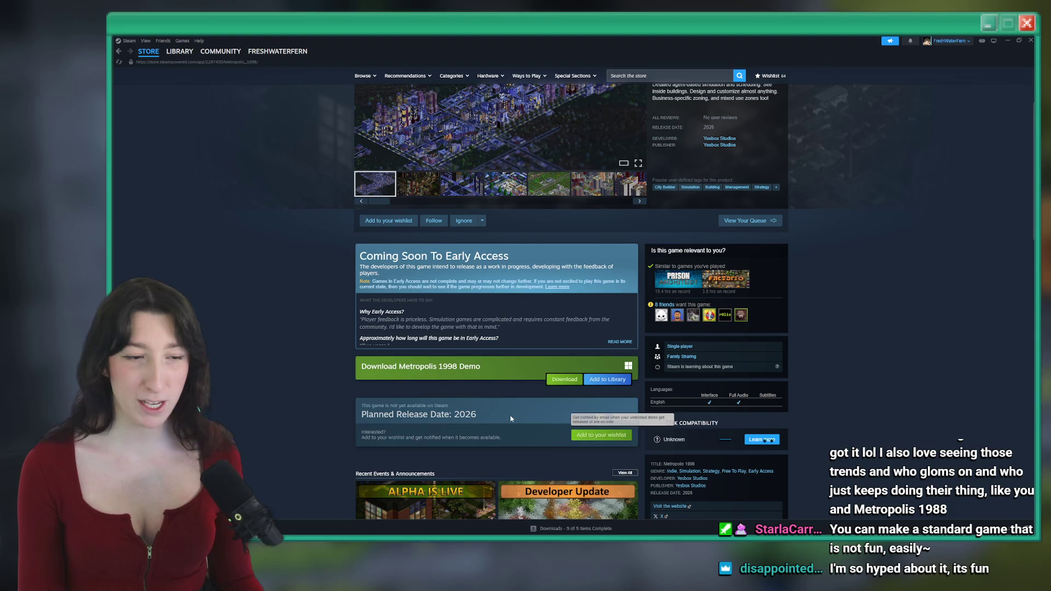
{"action": "scroll", "coordinate": [433, 332], "scroll_direction": "up", "scroll_amount": 2}
{"action": "left_click", "coordinate": [501, 235]}
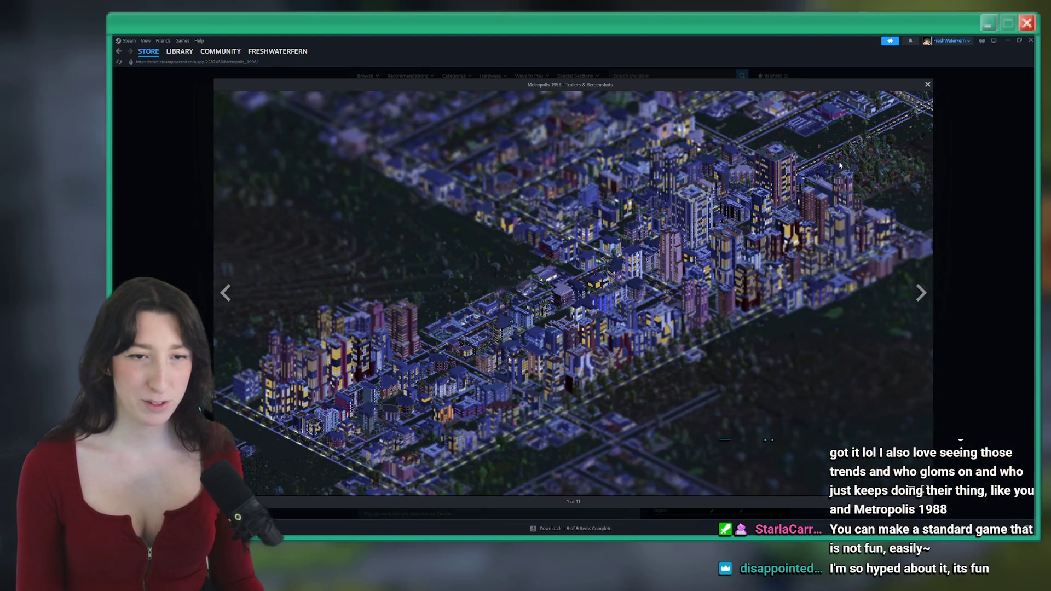
{"action": "left_click", "coordinate": [923, 289]}
{"action": "left_click", "coordinate": [922, 289]}
{"action": "left_click", "coordinate": [923, 288]}
{"action": "left_click", "coordinate": [923, 288]}
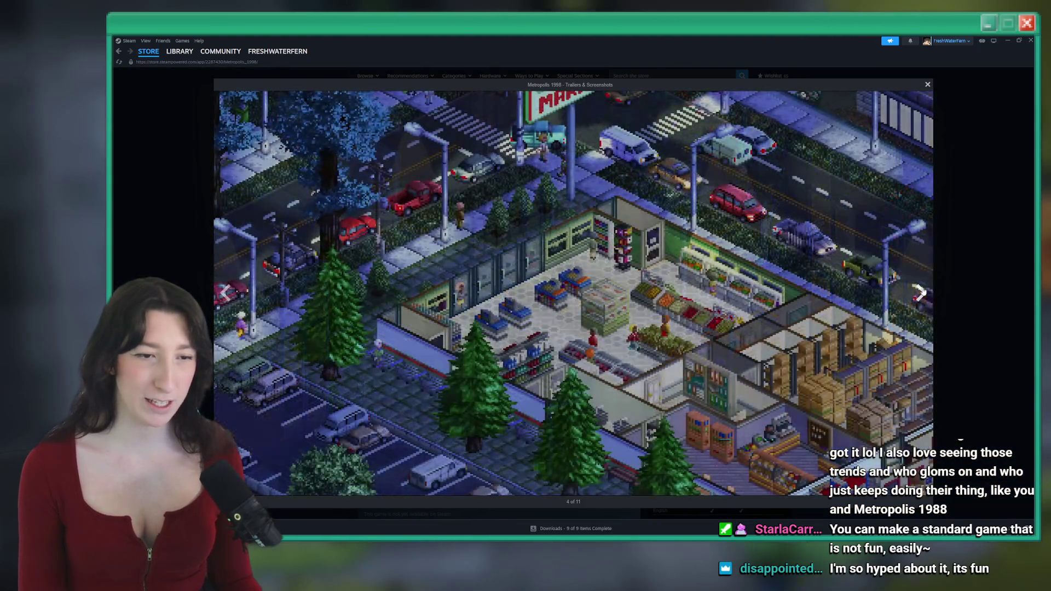
{"action": "left_click", "coordinate": [923, 288]}
{"action": "key", "text": "Escape"}
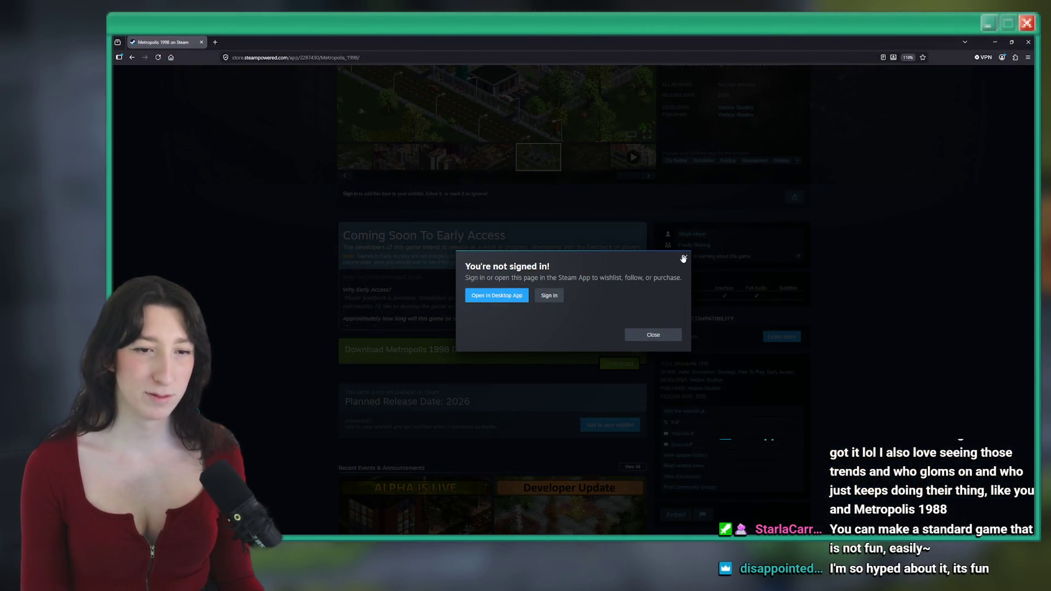
{"action": "left_click", "coordinate": [683, 257]}
{"action": "key", "text": "alt+Tab"}
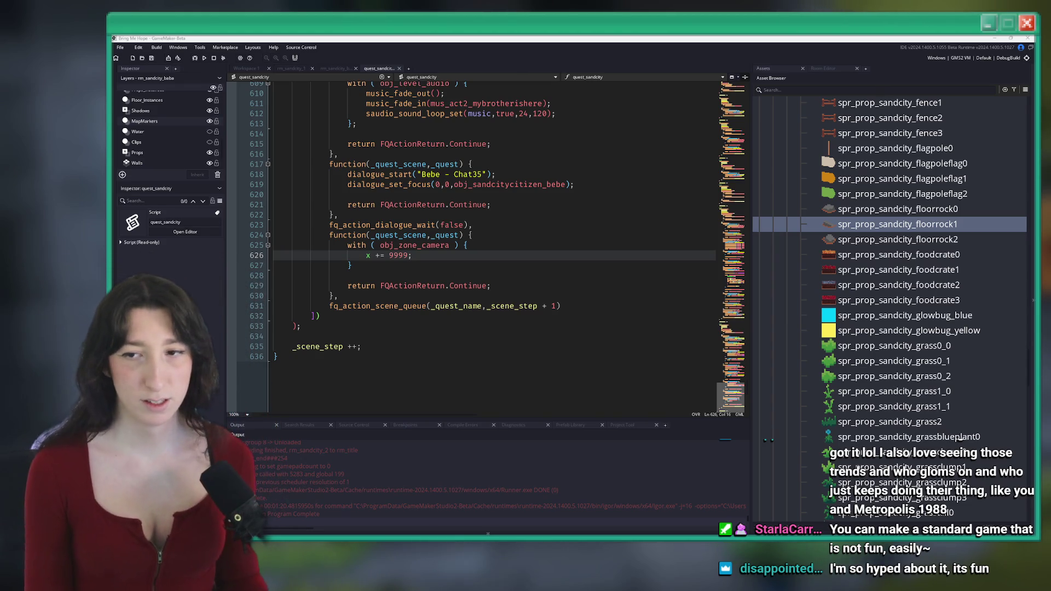
Step: Open the rm_sandcity_baba room, select its camera zone instance, and show the Clips layer's instances
{"action": "left_click", "coordinate": [493, 249]}
{"action": "key", "text": "Down"}
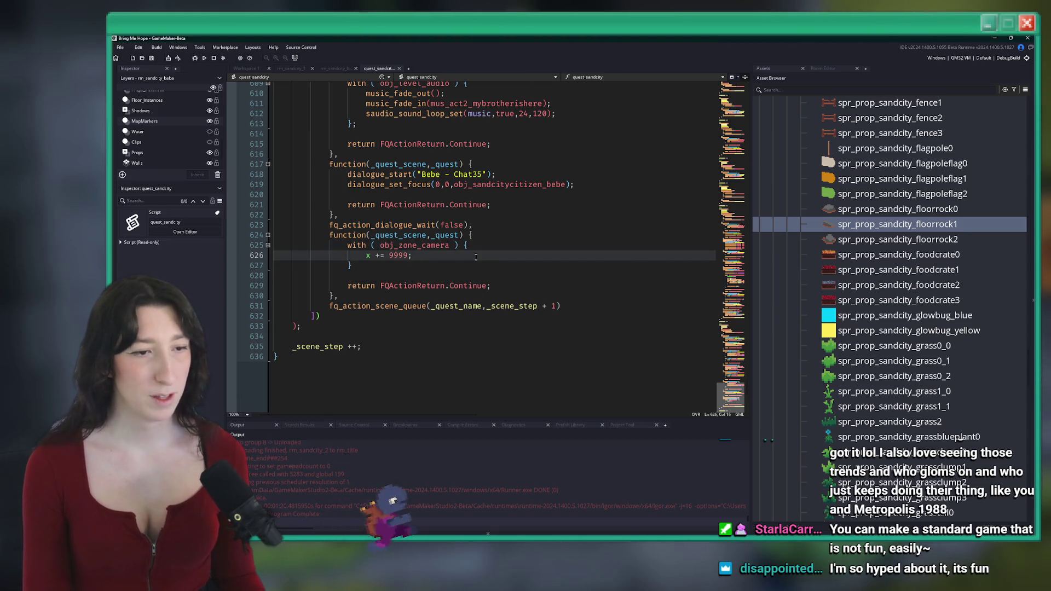
{"action": "left_click", "coordinate": [331, 69]}
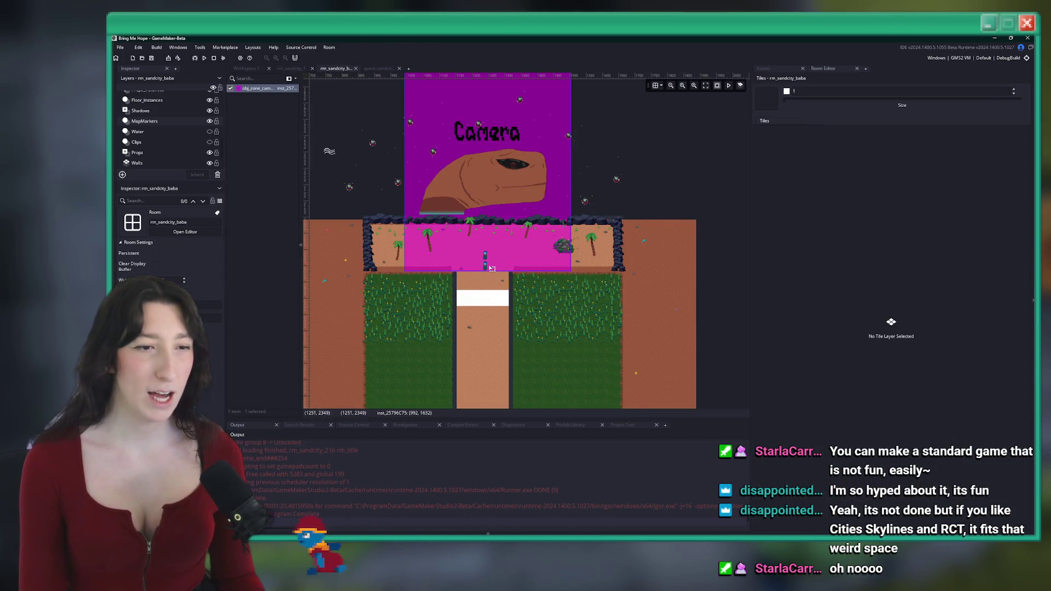
{"action": "left_click", "coordinate": [440, 150]}
{"action": "scroll", "coordinate": [478, 293], "scroll_direction": "up", "scroll_amount": 1}
{"action": "scroll", "coordinate": [477, 293], "scroll_direction": "up", "scroll_amount": 5}
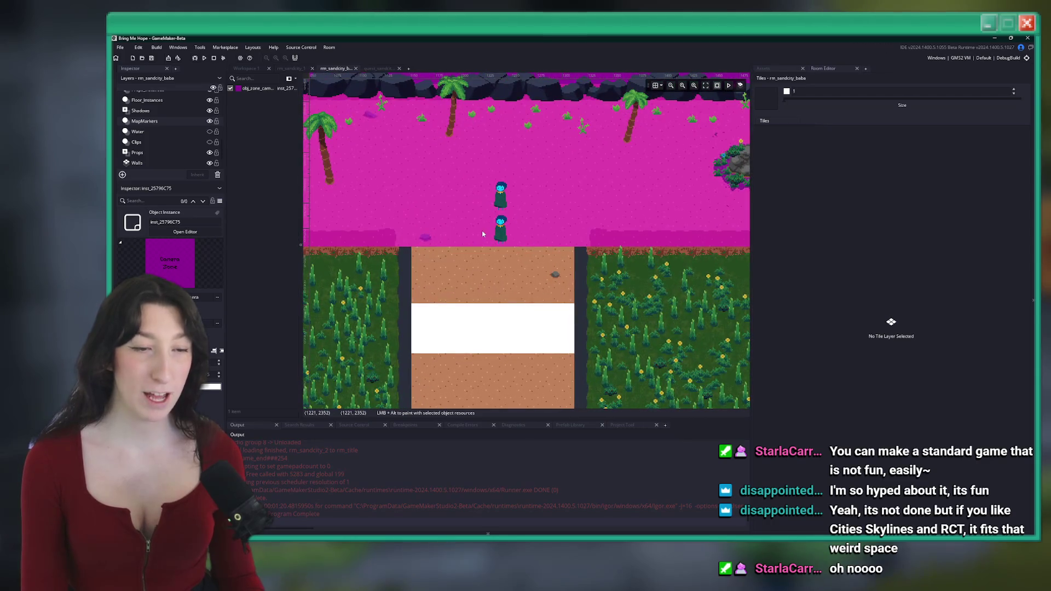
{"action": "left_click_drag", "start_coordinate": [431, 237], "coordinate": [450, 256]}
{"action": "left_click", "coordinate": [164, 142]}
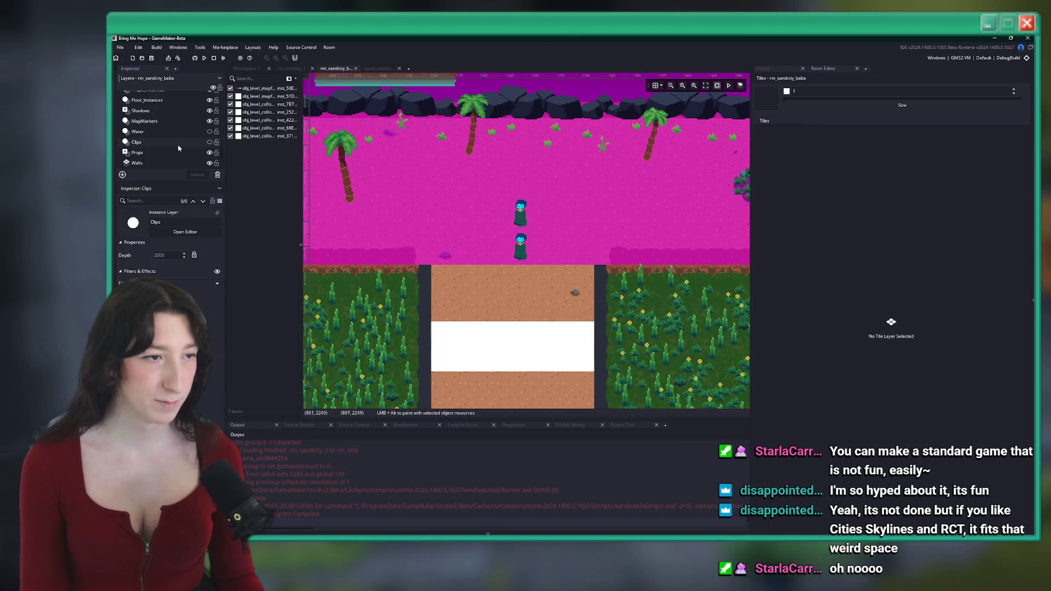
Step: Open and close rm_intro_0_2 via asset search, then open rm_intro_0_1 the same way
{"action": "key", "text": "ctrl+t"}
{"action": "type", "text": "intro_0_2"}
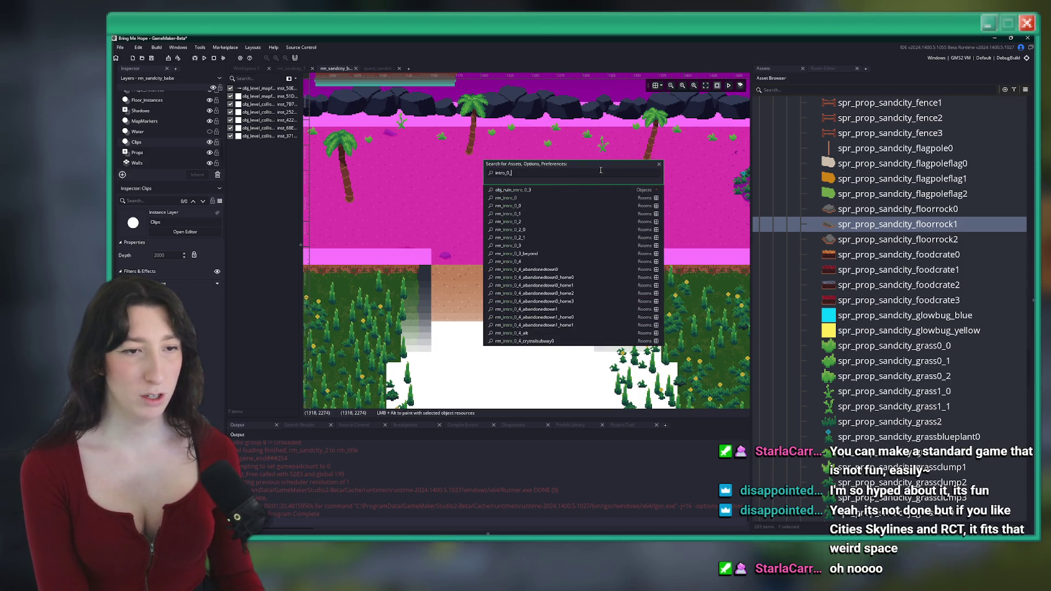
{"action": "left_click", "coordinate": [508, 190]}
{"action": "left_click", "coordinate": [443, 68]}
{"action": "key", "text": "ctrl+t"}
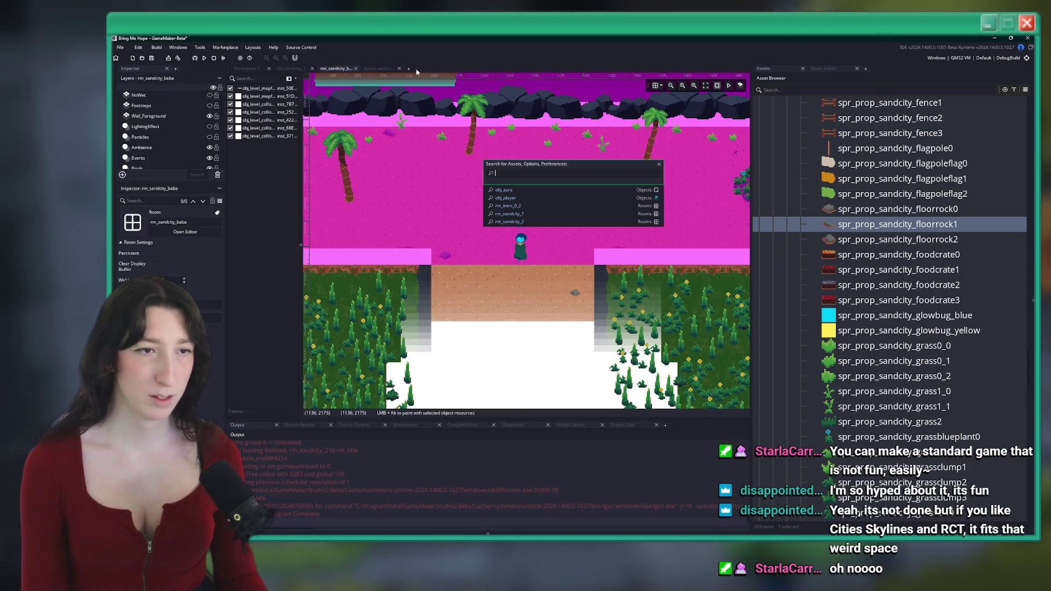
{"action": "type", "text": "_1"}
{"action": "key", "text": "Down"}
{"action": "key", "text": "Down"}
{"action": "key", "text": "Down"}
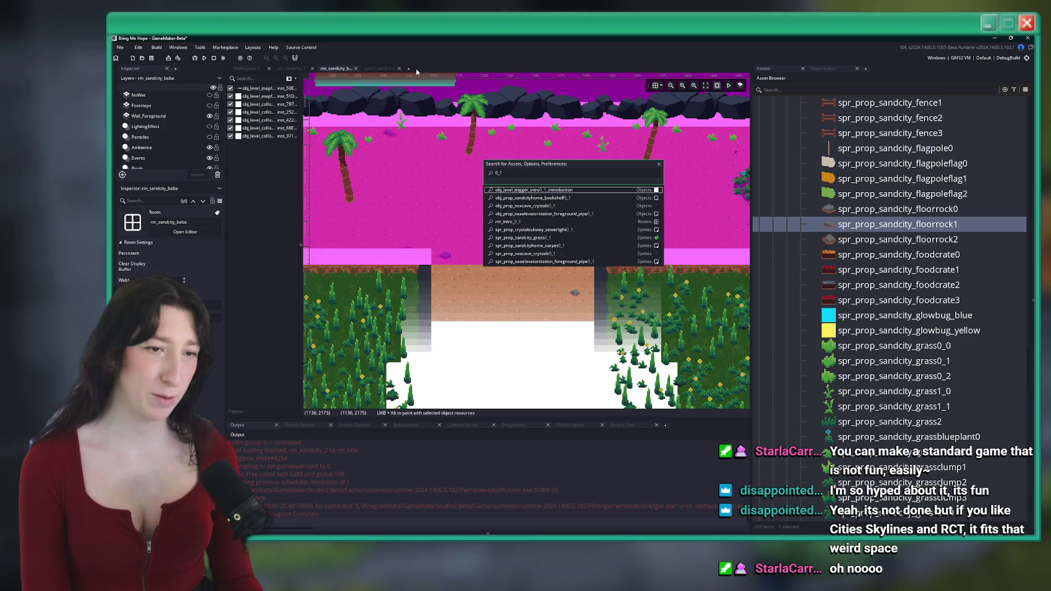
{"action": "key", "text": "Return"}
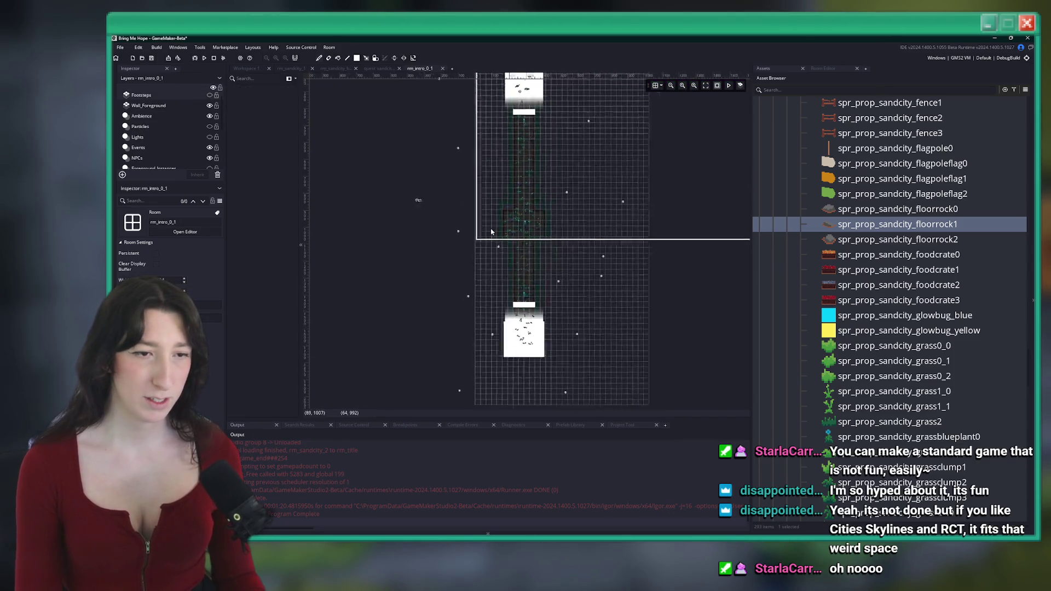
Step: Zoom rm_intro_0_1 to show the whole cave chamber and turn off the grid
{"action": "scroll", "coordinate": [546, 174], "scroll_direction": "up", "scroll_amount": 2}
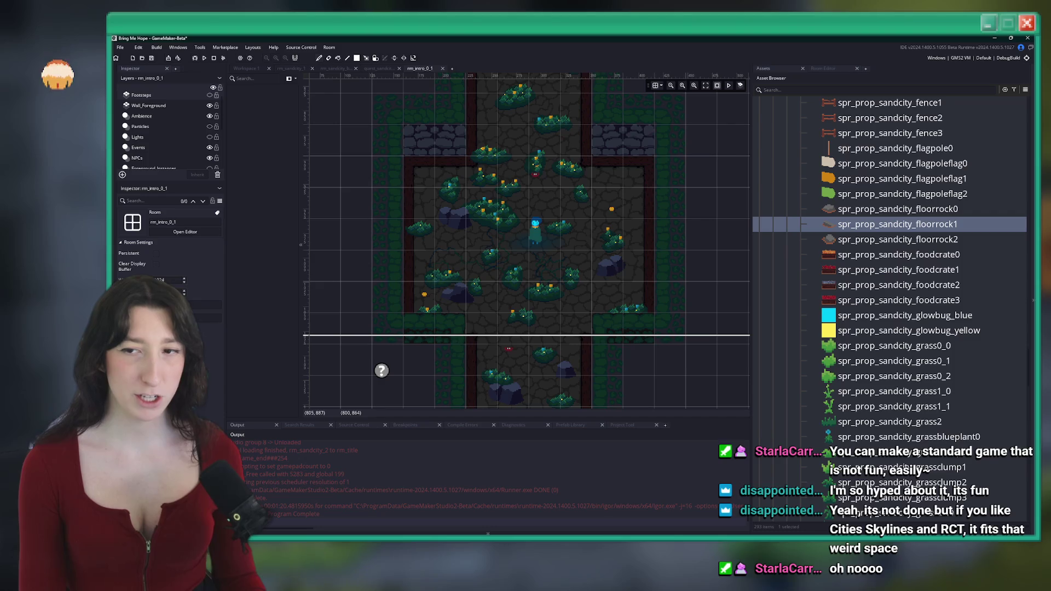
{"action": "scroll", "coordinate": [617, 228], "scroll_direction": "up", "scroll_amount": 2}
{"action": "scroll", "coordinate": [574, 208], "scroll_direction": "down", "scroll_amount": 4}
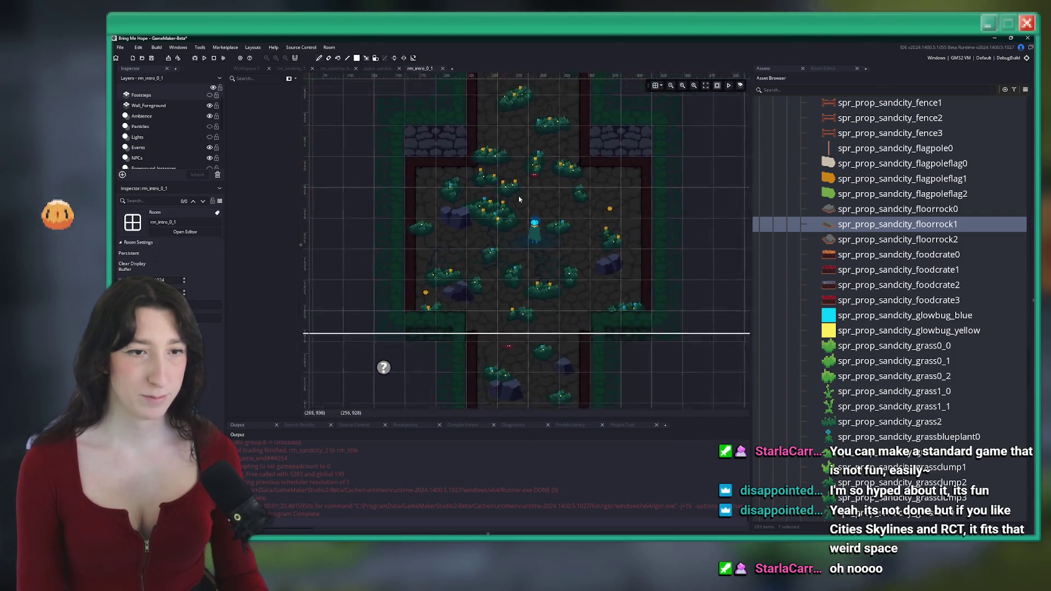
{"action": "scroll", "coordinate": [491, 92], "scroll_direction": "up", "scroll_amount": 1}
{"action": "scroll", "coordinate": [508, 137], "scroll_direction": "up", "scroll_amount": 2}
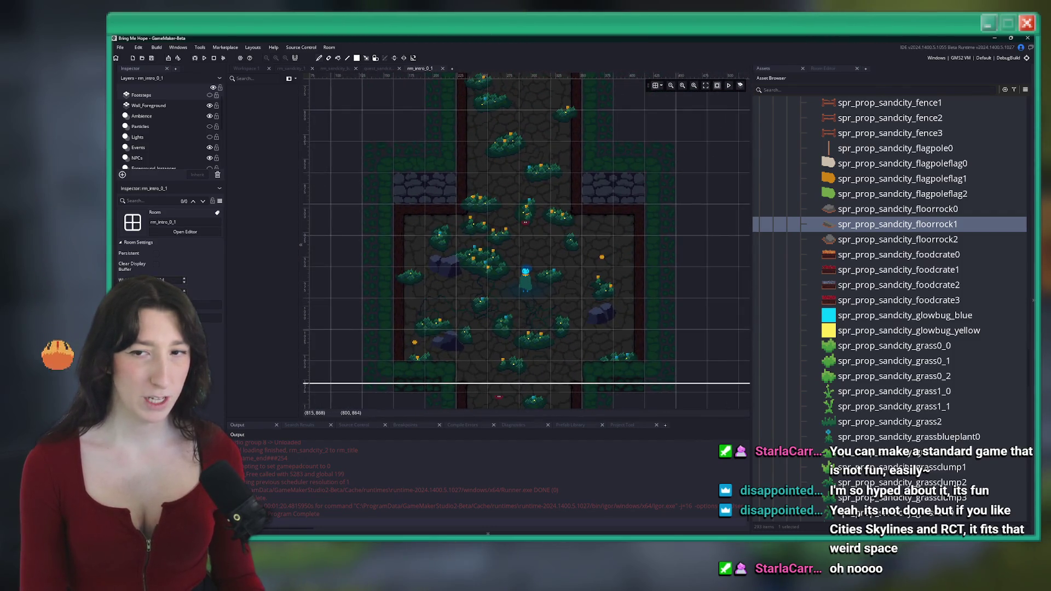
{"action": "left_click", "coordinate": [657, 86]}
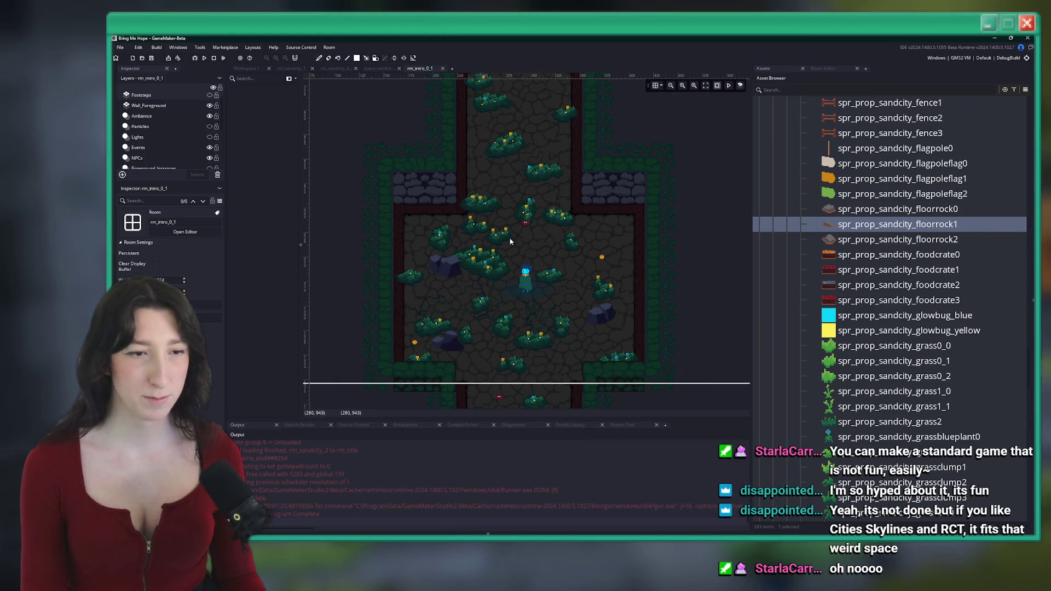
{"action": "left_click_drag", "start_coordinate": [512, 250], "coordinate": [467, 202]}
{"action": "scroll", "coordinate": [175, 155], "scroll_direction": "down", "scroll_amount": 3}
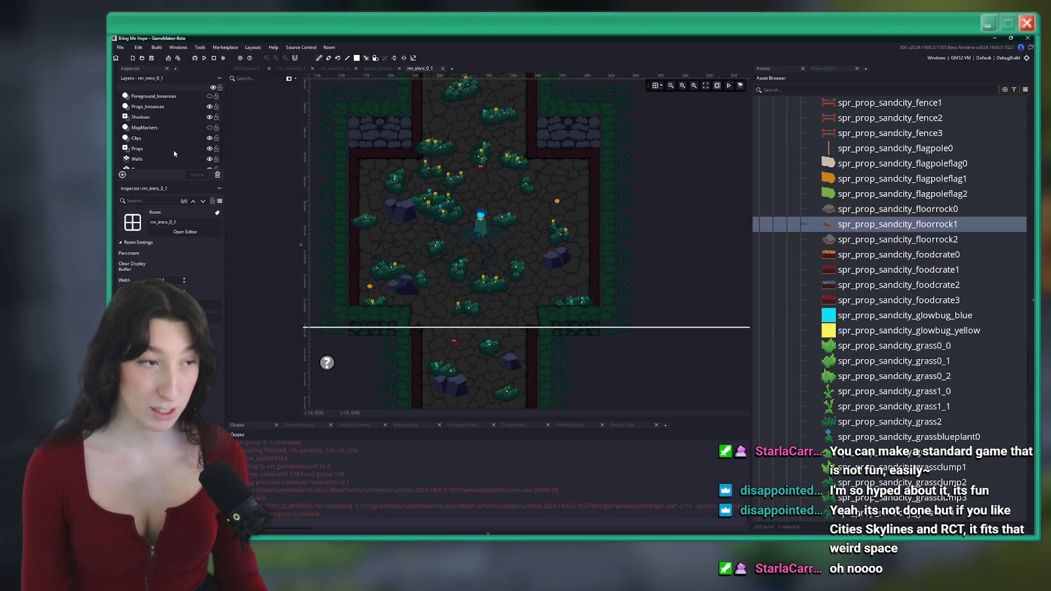
Step: Inspect the Clips, Foreground_Instances, NPCs, Particles, Props_Instances and MapMarkers layers, then close rm_intro_0_1
{"action": "left_click", "coordinate": [183, 140]}
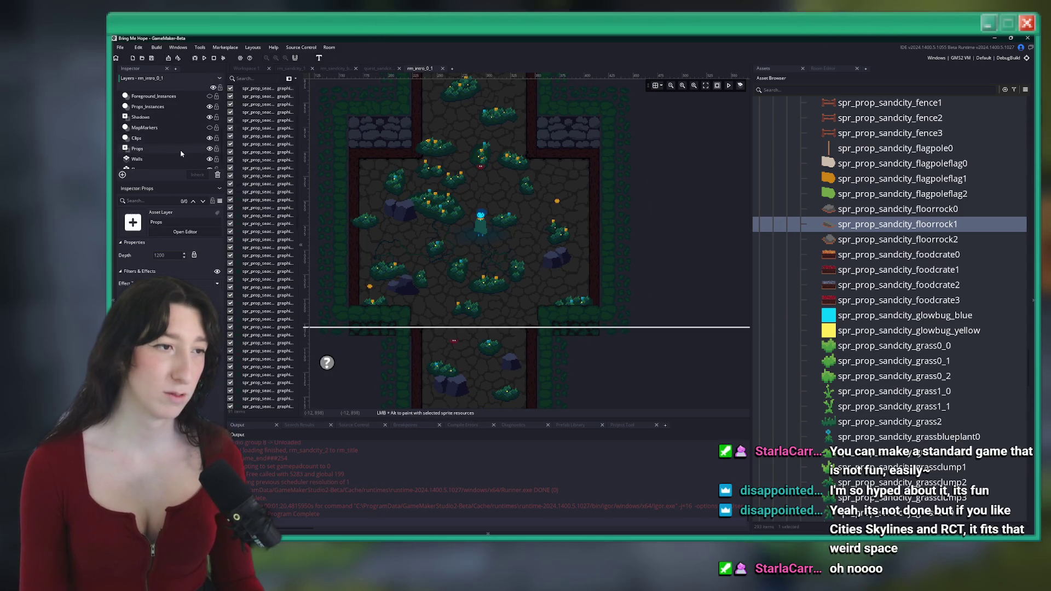
{"action": "left_click", "coordinate": [190, 97]}
{"action": "scroll", "coordinate": [191, 104], "scroll_direction": "up", "scroll_amount": 2}
{"action": "left_click", "coordinate": [193, 114]}
{"action": "scroll", "coordinate": [164, 131], "scroll_direction": "up", "scroll_amount": 2}
{"action": "left_click", "coordinate": [159, 126]}
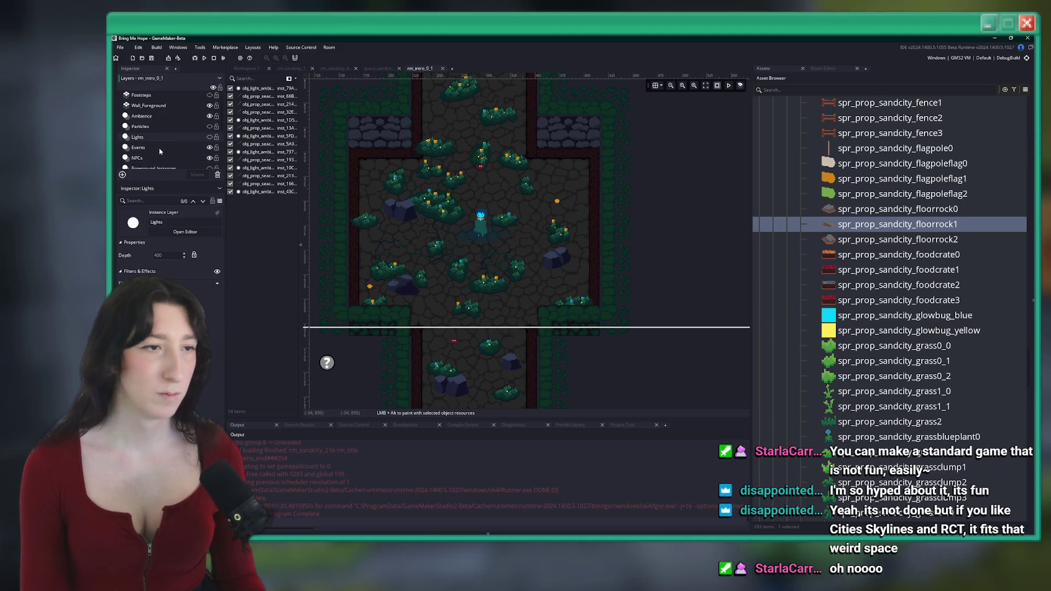
{"action": "scroll", "coordinate": [159, 143], "scroll_direction": "down", "scroll_amount": 2}
{"action": "left_click", "coordinate": [147, 135]}
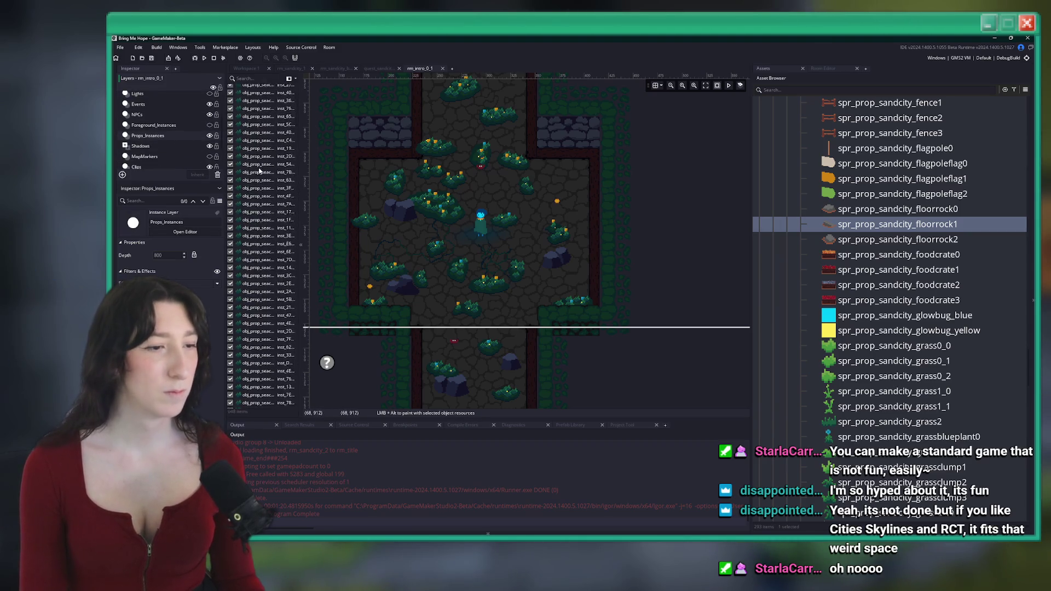
{"action": "left_click", "coordinate": [189, 157]}
{"action": "left_click", "coordinate": [181, 165]}
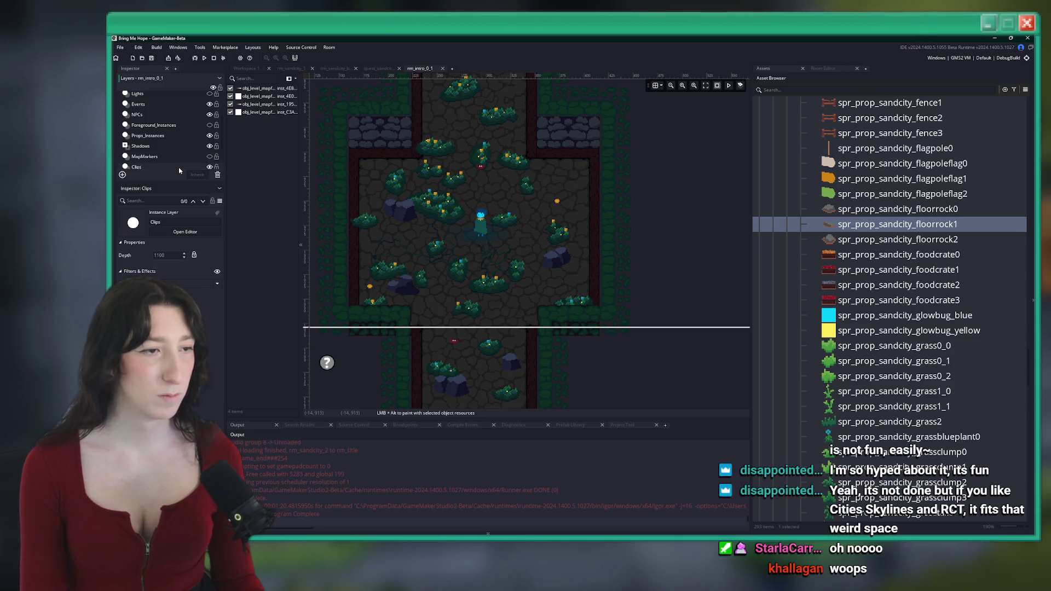
{"action": "scroll", "coordinate": [183, 159], "scroll_direction": "down", "scroll_amount": 1}
{"action": "middle_click", "coordinate": [421, 70]}
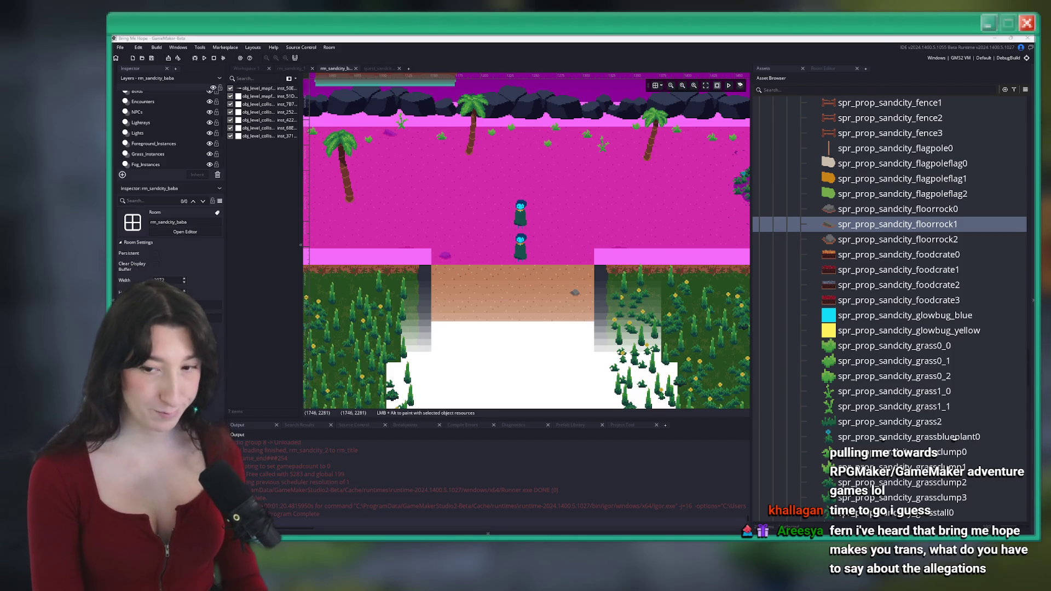
Step: Bring up the quick settings and media panel over the rm_sandcity_baba room
{"action": "key", "text": "super+a"}
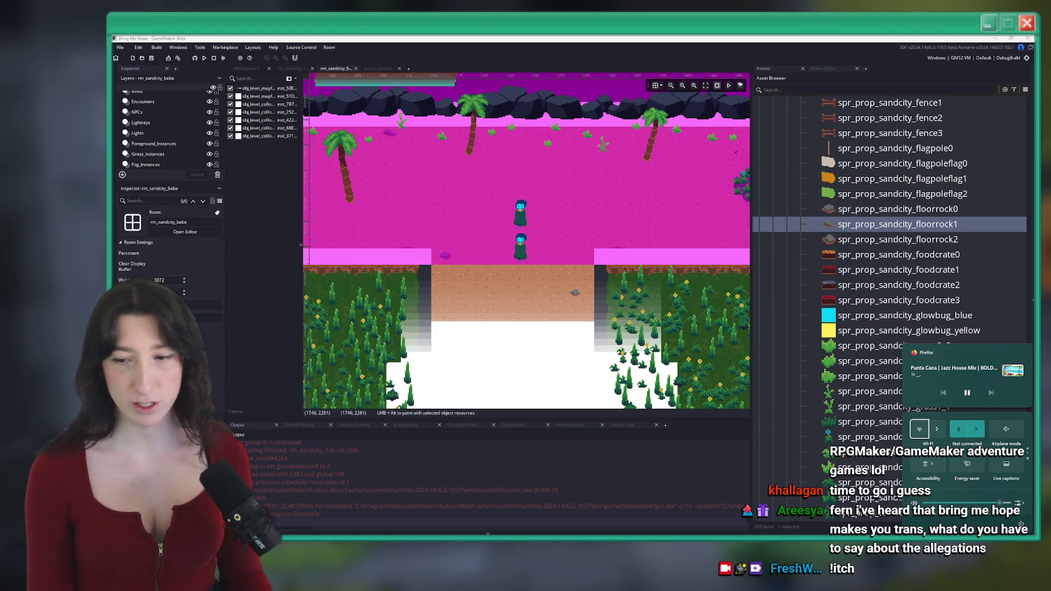
Step: On the Bring Me Hope itch.io page, dismiss quick settings, reload, and use the Get Steam key box
{"action": "key", "text": "alt+Tab"}
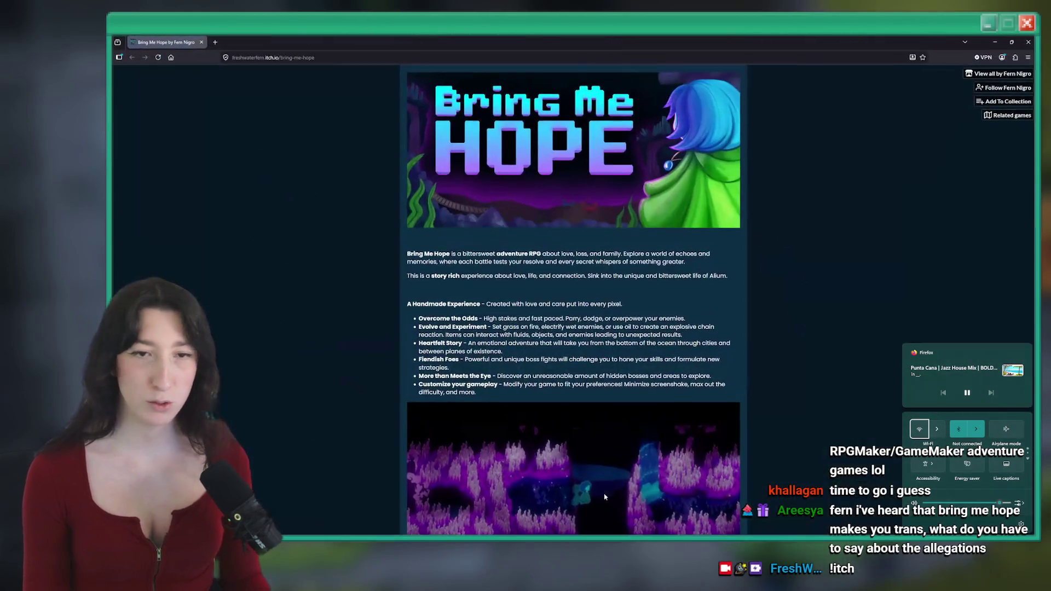
{"action": "key", "text": "Escape"}
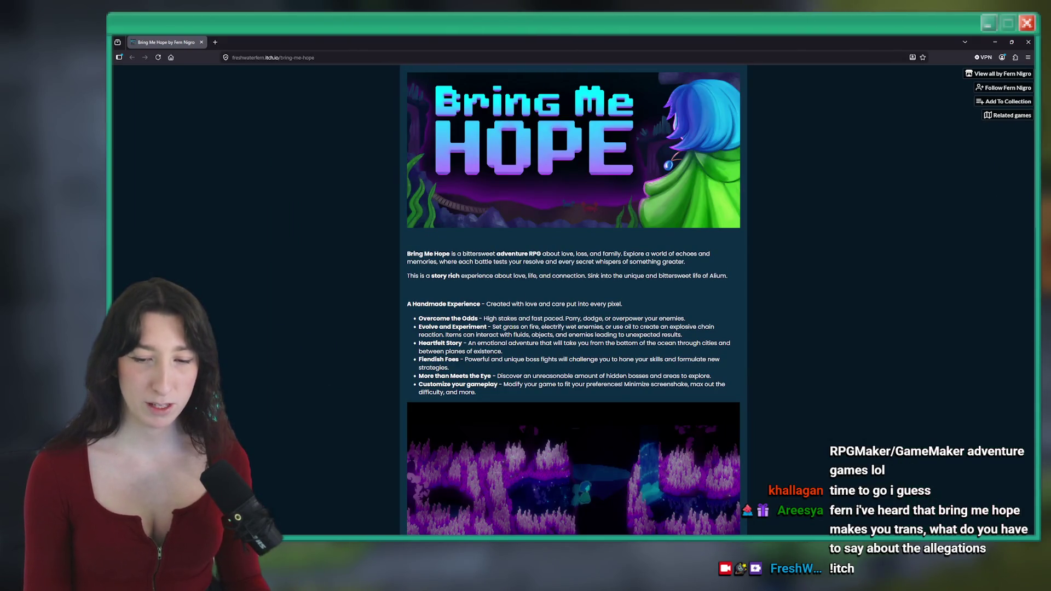
{"action": "scroll", "coordinate": [581, 310], "scroll_direction": "down", "scroll_amount": 15}
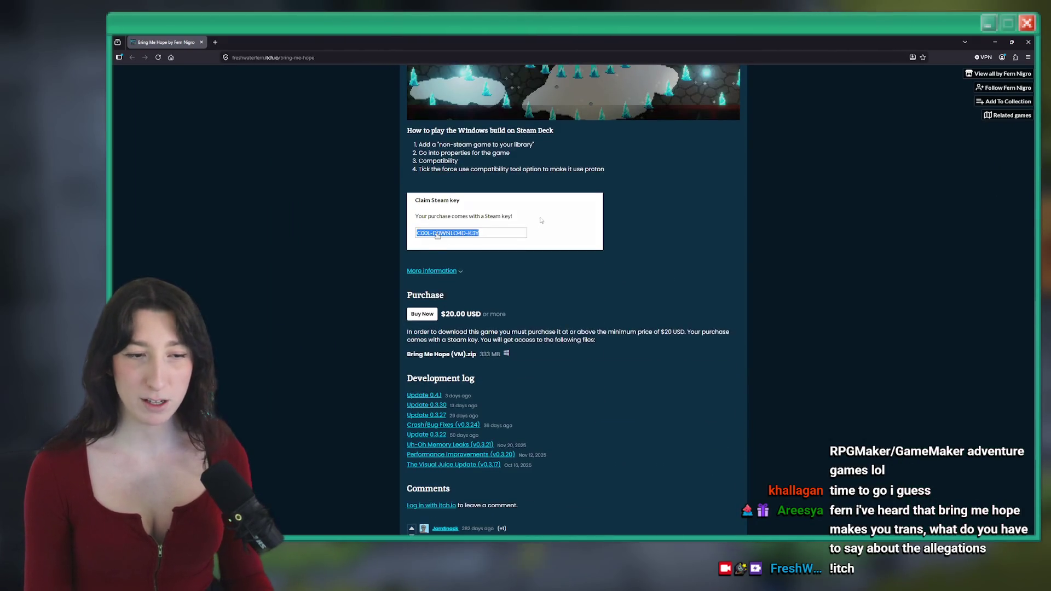
{"action": "key", "text": "F5"}
{"action": "scroll", "coordinate": [561, 307], "scroll_direction": "up", "scroll_amount": 8}
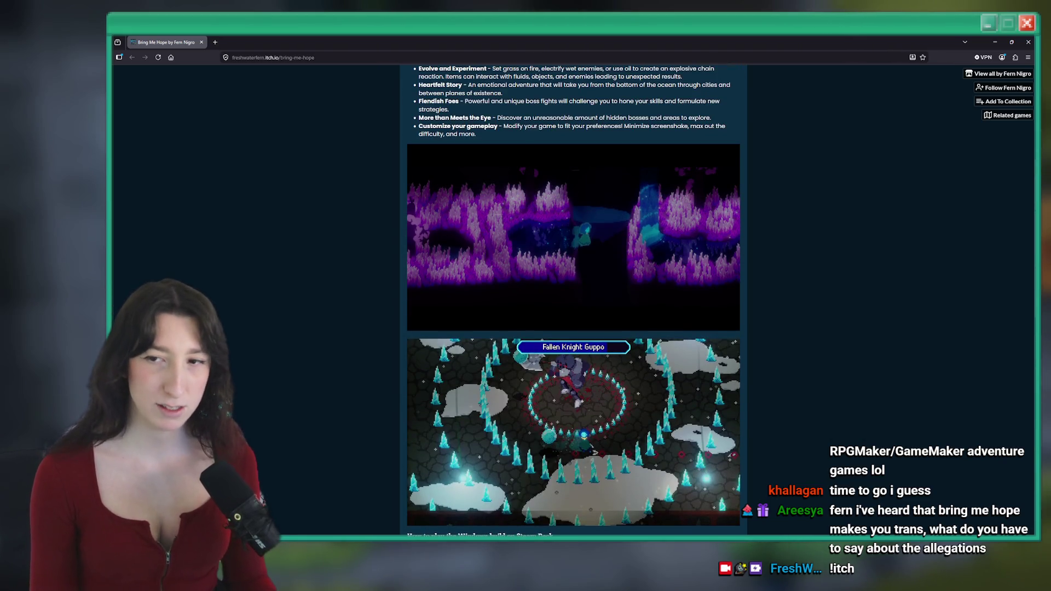
{"action": "scroll", "coordinate": [536, 187], "scroll_direction": "up", "scroll_amount": 5}
{"action": "scroll", "coordinate": [537, 187], "scroll_direction": "down", "scroll_amount": 3}
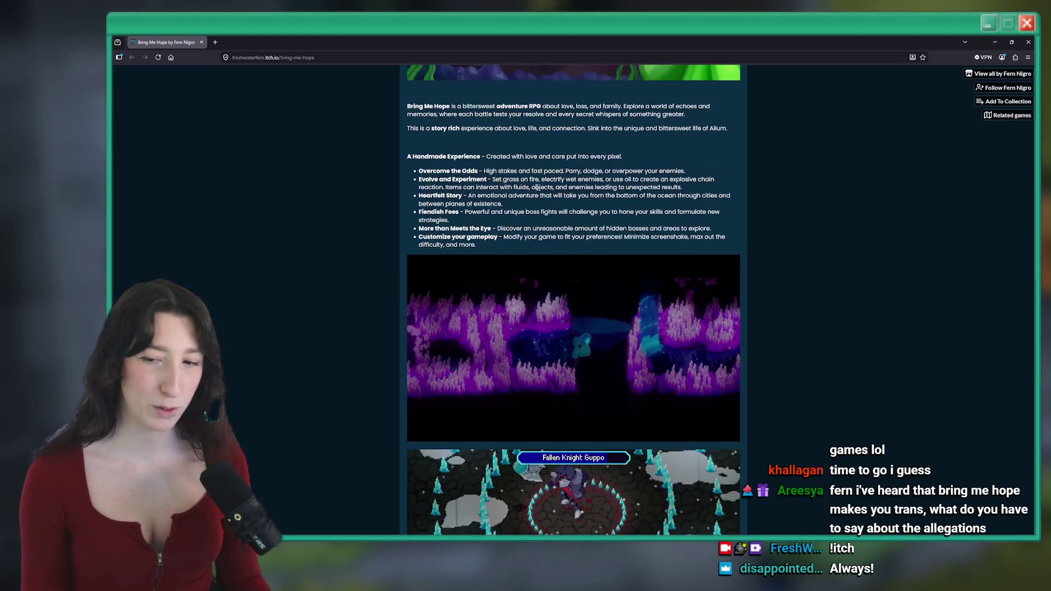
{"action": "scroll", "coordinate": [537, 188], "scroll_direction": "down", "scroll_amount": 7}
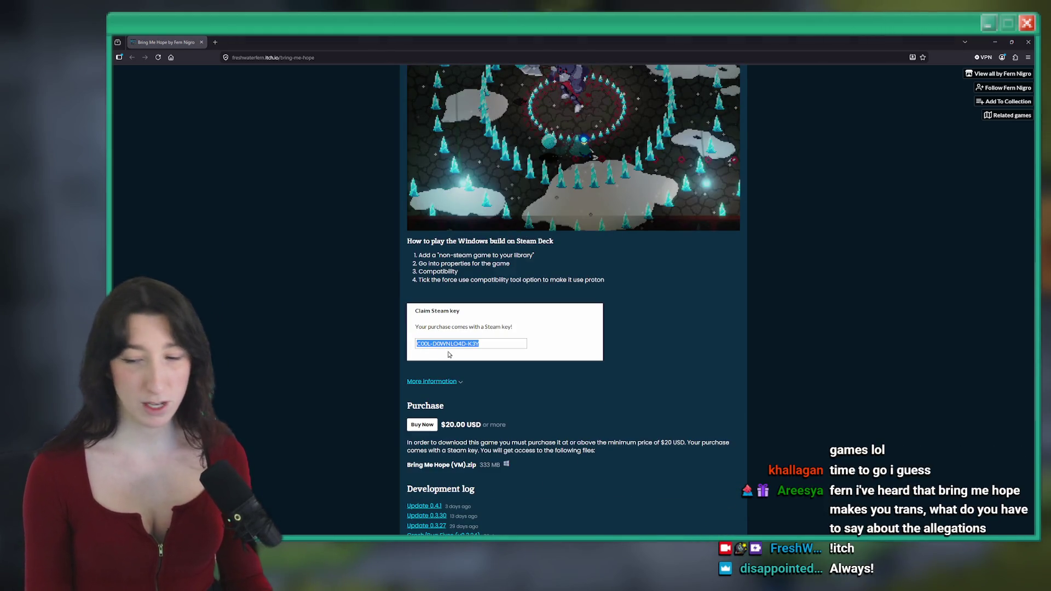
{"action": "left_click", "coordinate": [437, 345]}
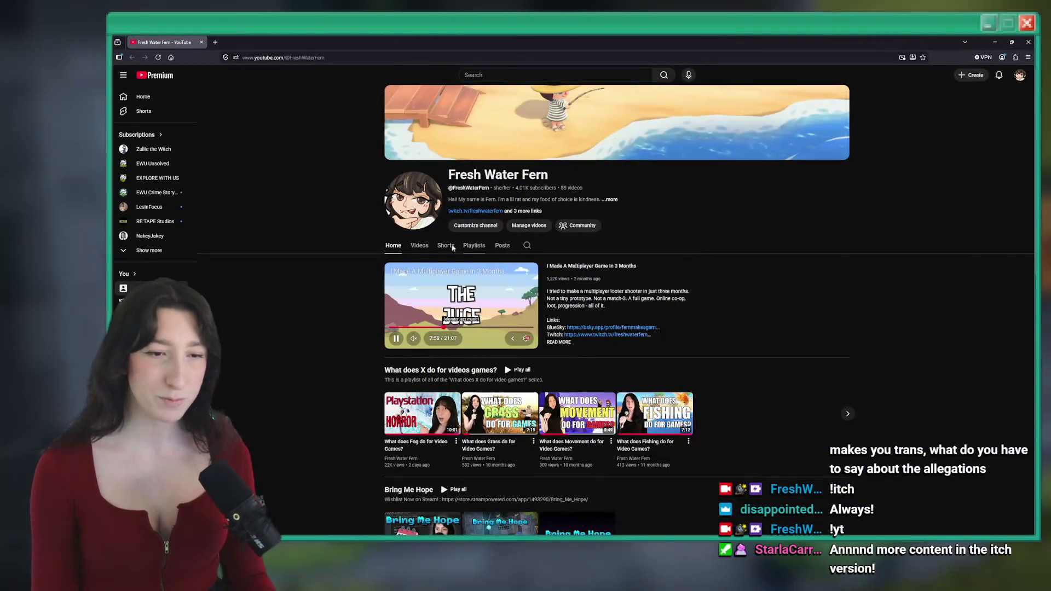
Step: Browse the channel's Videos list on YouTube, then return to GameMaker's rm_sandcity_baba room
{"action": "left_click", "coordinate": [421, 244]}
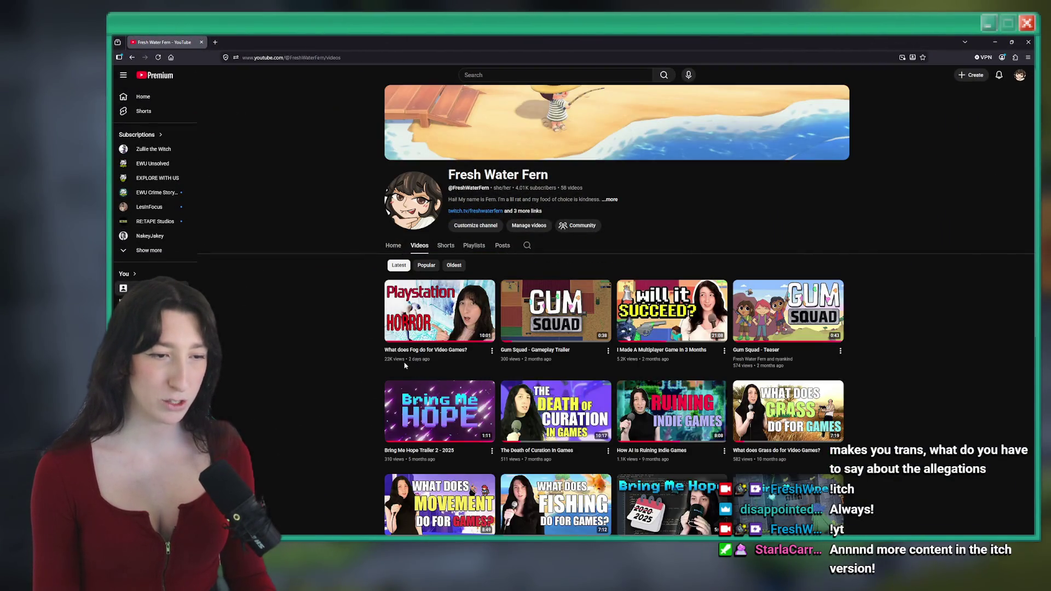
{"action": "scroll", "coordinate": [441, 296], "scroll_direction": "down", "scroll_amount": 3}
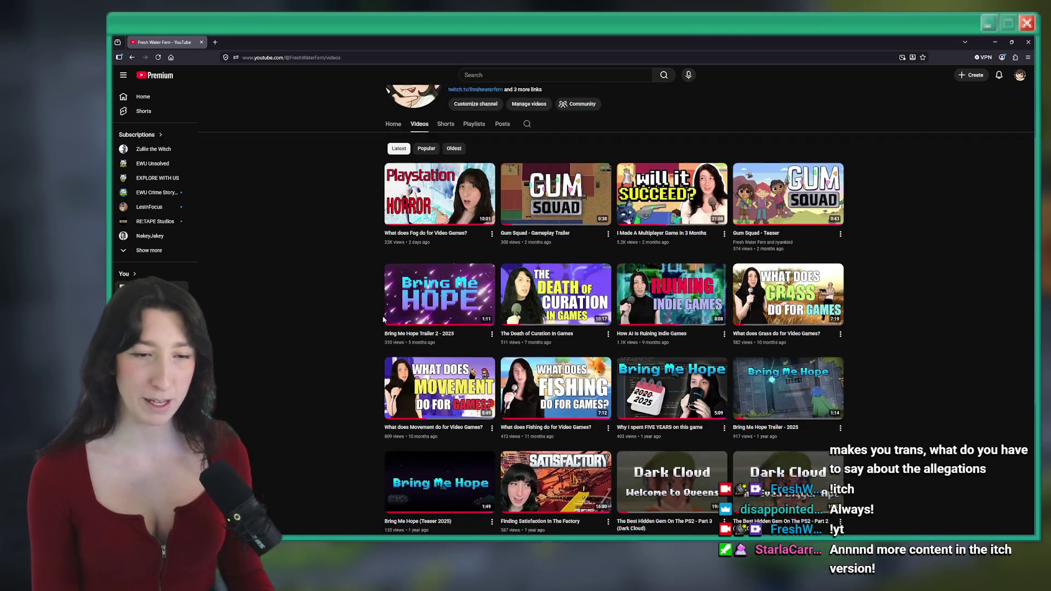
{"action": "scroll", "coordinate": [356, 270], "scroll_direction": "up", "scroll_amount": 3}
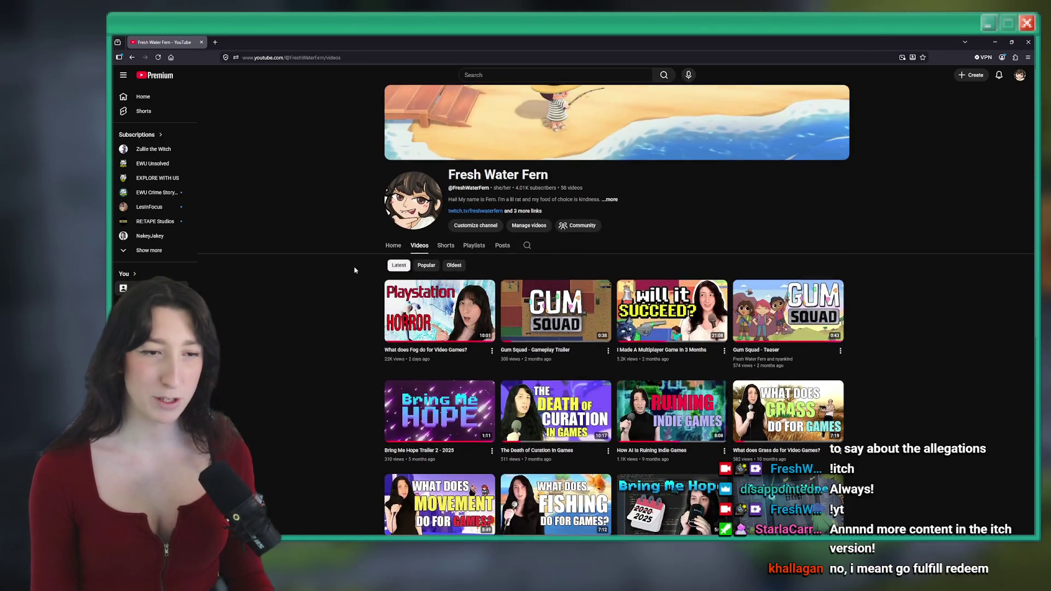
{"action": "key", "text": "alt+Tab"}
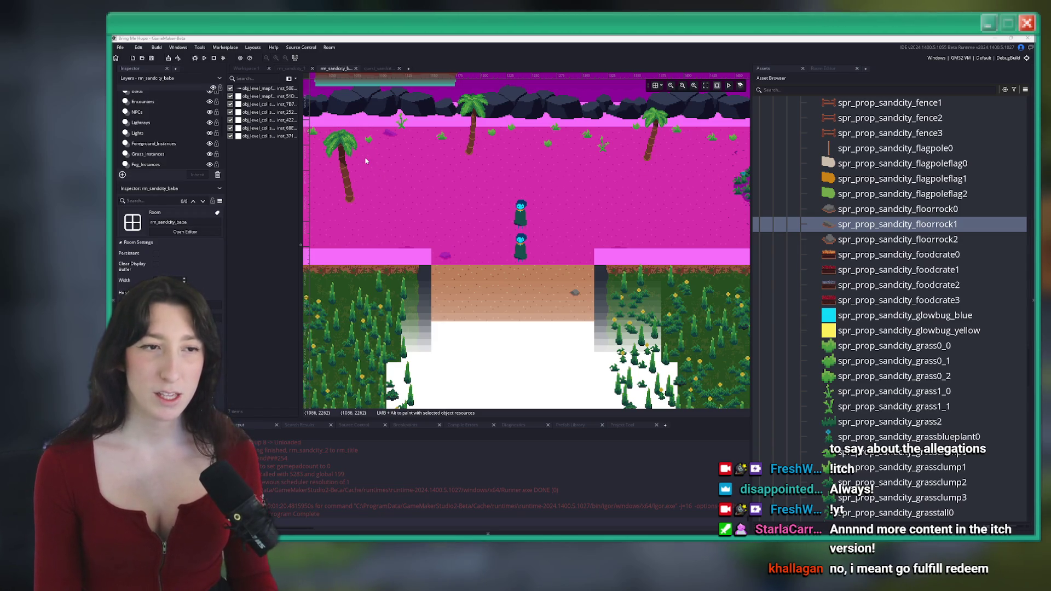
Step: Undo and redo the camera offset edit, then expand the code editor to full width
{"action": "scroll", "coordinate": [366, 161], "scroll_direction": "down", "scroll_amount": 5}
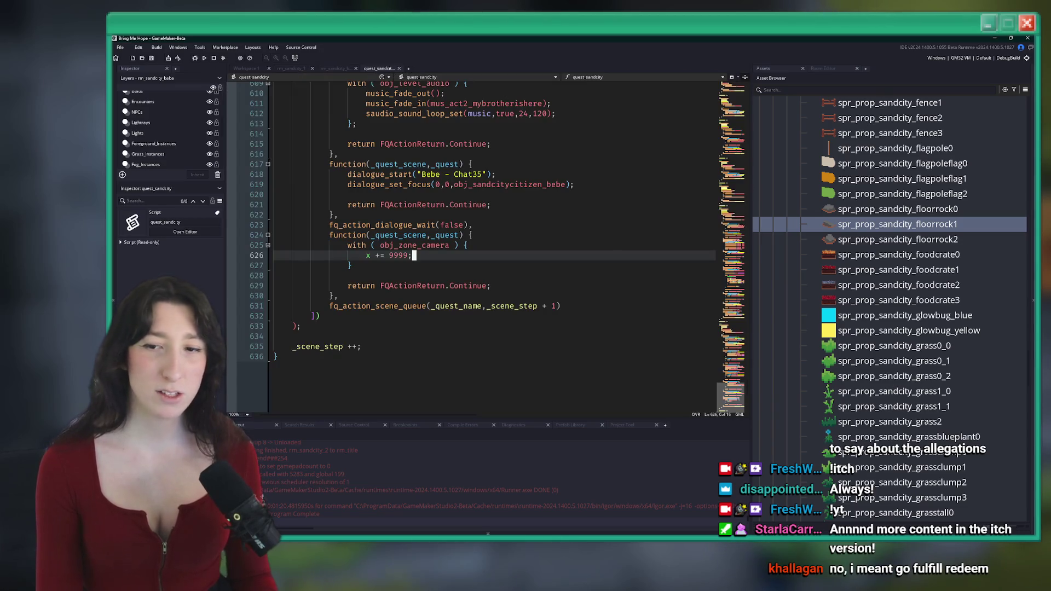
{"action": "key", "text": "ctrl+z"}
{"action": "key", "text": "ctrl+z"}
{"action": "key", "text": "ctrl+z"}
{"action": "key", "text": "ctrl+y"}
{"action": "key", "text": "ctrl+y"}
{"action": "key", "text": "ctrl+y"}
{"action": "key", "text": "F12"}
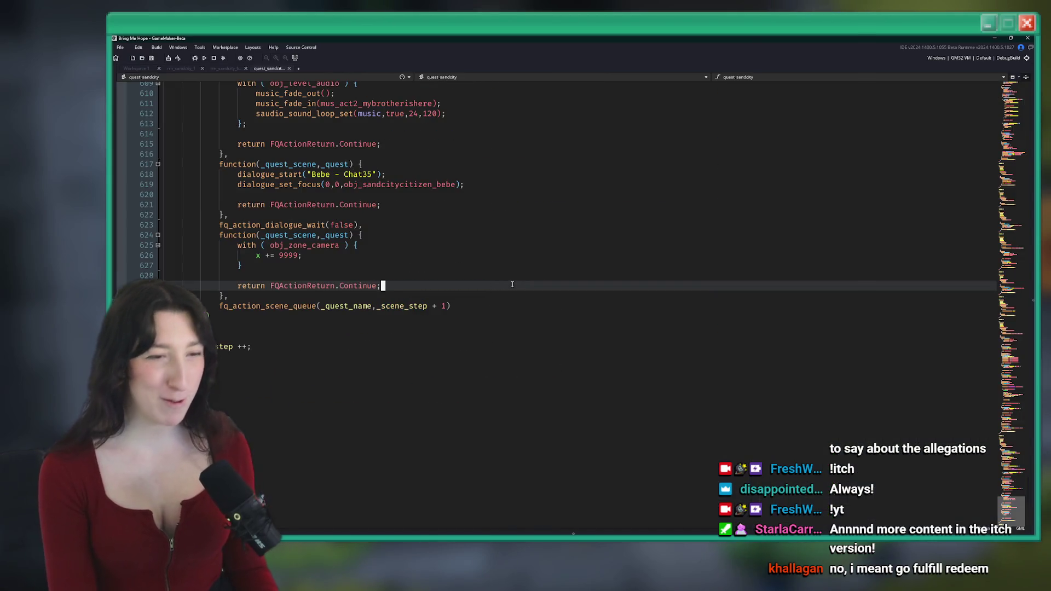
Step: Put the caret at the end of the final function's opening line in quest_sandcity
{"action": "left_click", "coordinate": [507, 290]}
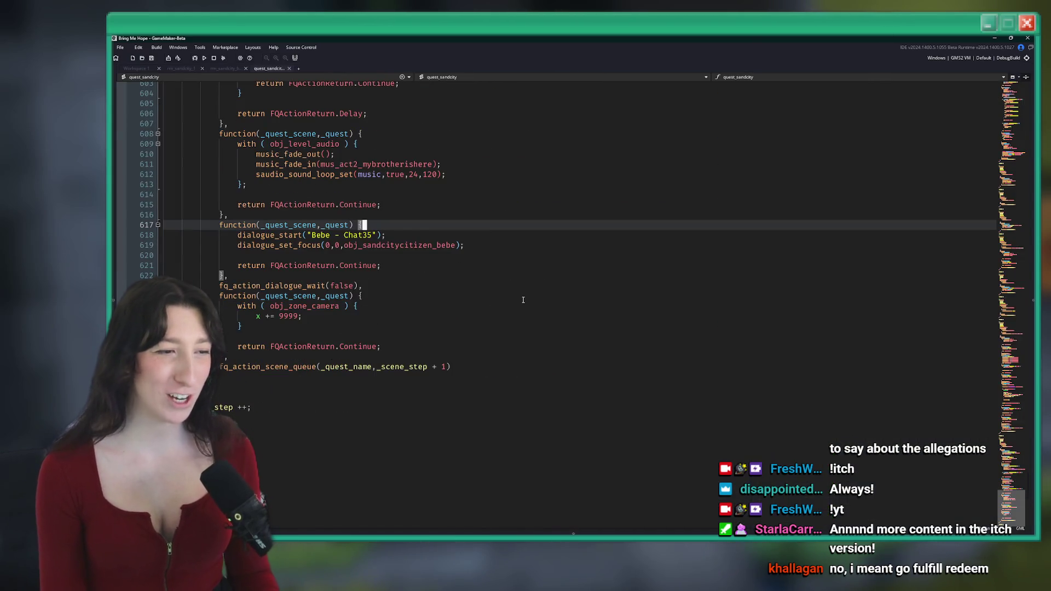
{"action": "key", "text": "Down"}
{"action": "key", "text": "Down"}
{"action": "key", "text": "Down"}
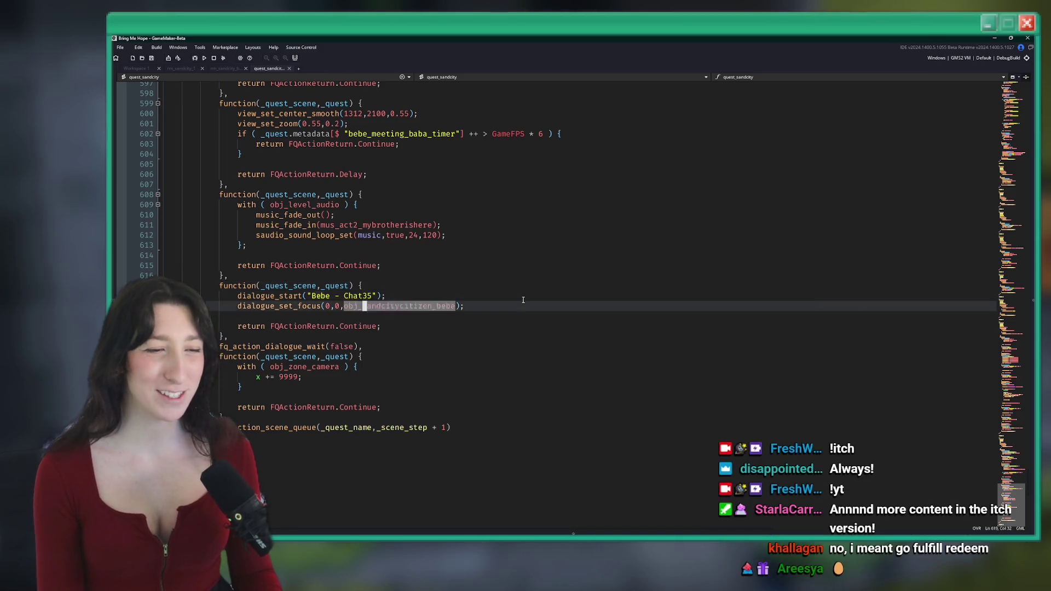
{"action": "key", "text": "Up"}
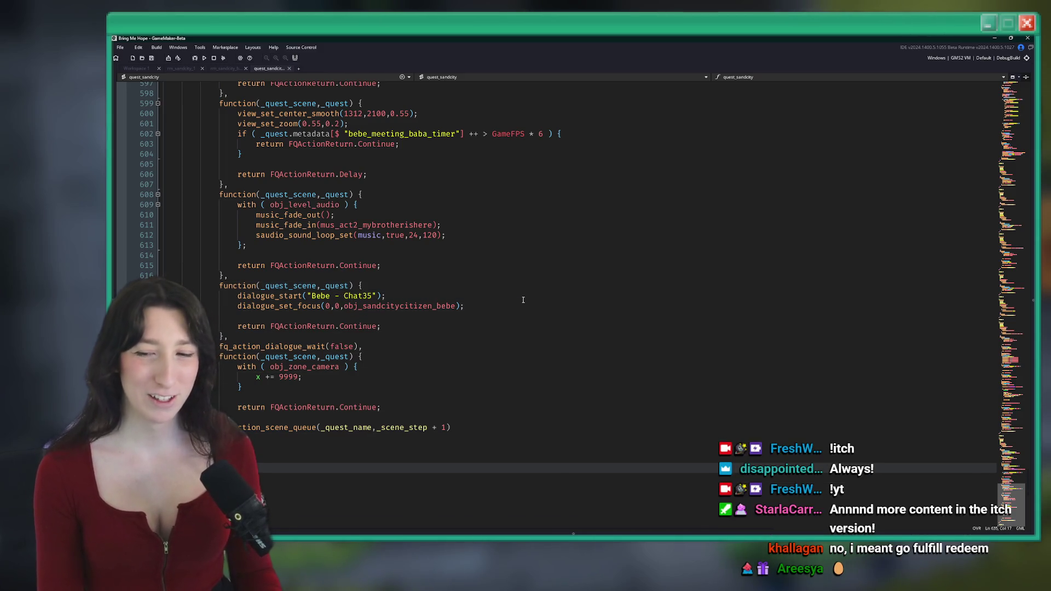
{"action": "scroll", "coordinate": [522, 300], "scroll_direction": "down", "scroll_amount": 10}
{"action": "scroll", "coordinate": [542, 301], "scroll_direction": "up", "scroll_amount": 20}
{"action": "scroll", "coordinate": [574, 268], "scroll_direction": "down", "scroll_amount": 12}
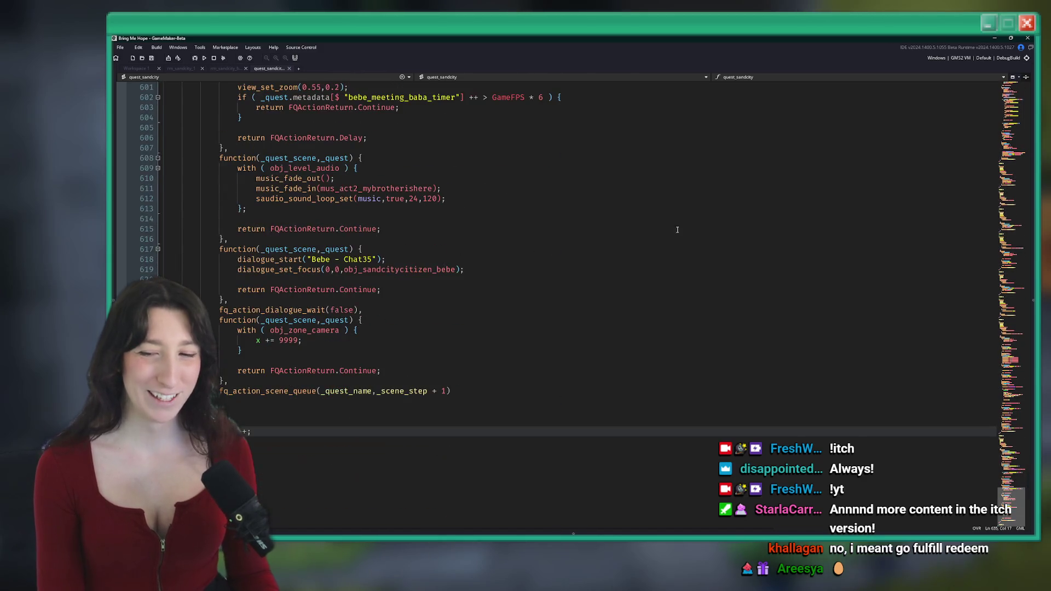
{"action": "left_click", "coordinate": [372, 279]}
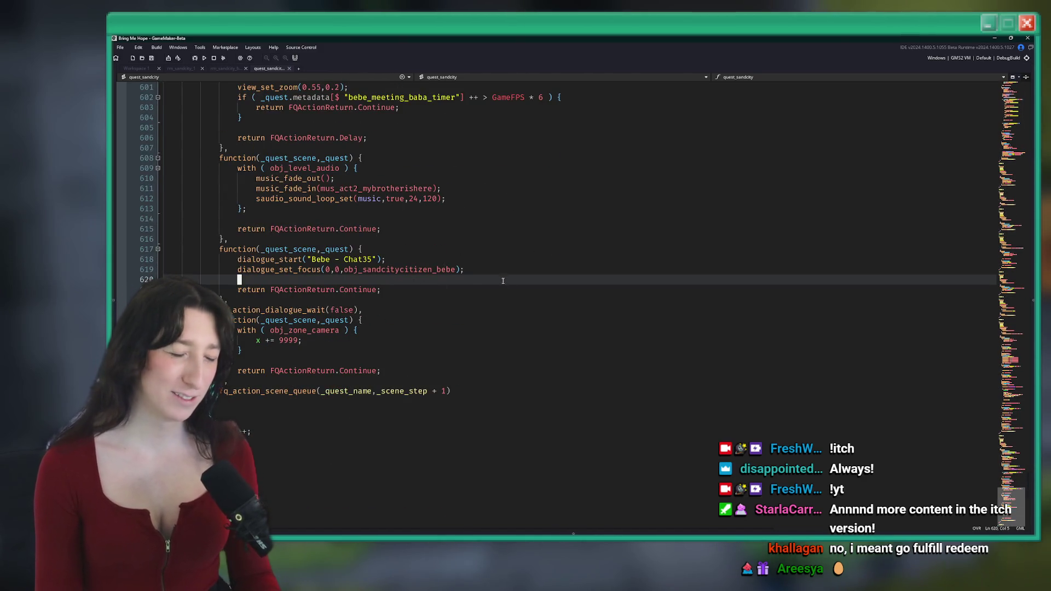
{"action": "left_click", "coordinate": [520, 258]}
{"action": "left_click", "coordinate": [522, 270]}
{"action": "left_click", "coordinate": [547, 320]}
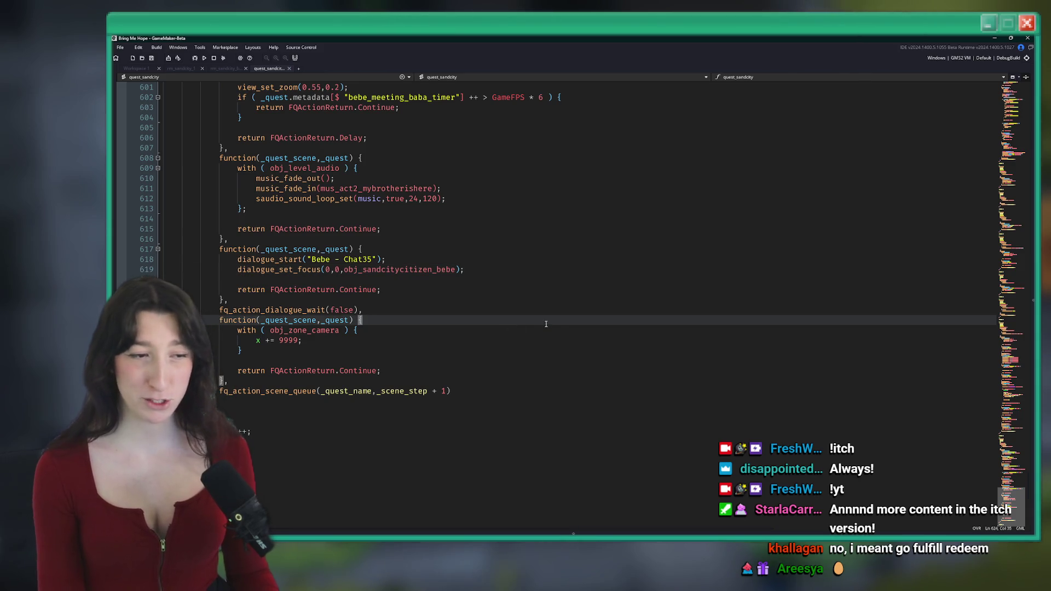
Step: Start a new line and insert a seactivate_instance_add( call from autocomplete
{"action": "key", "text": "Return"}
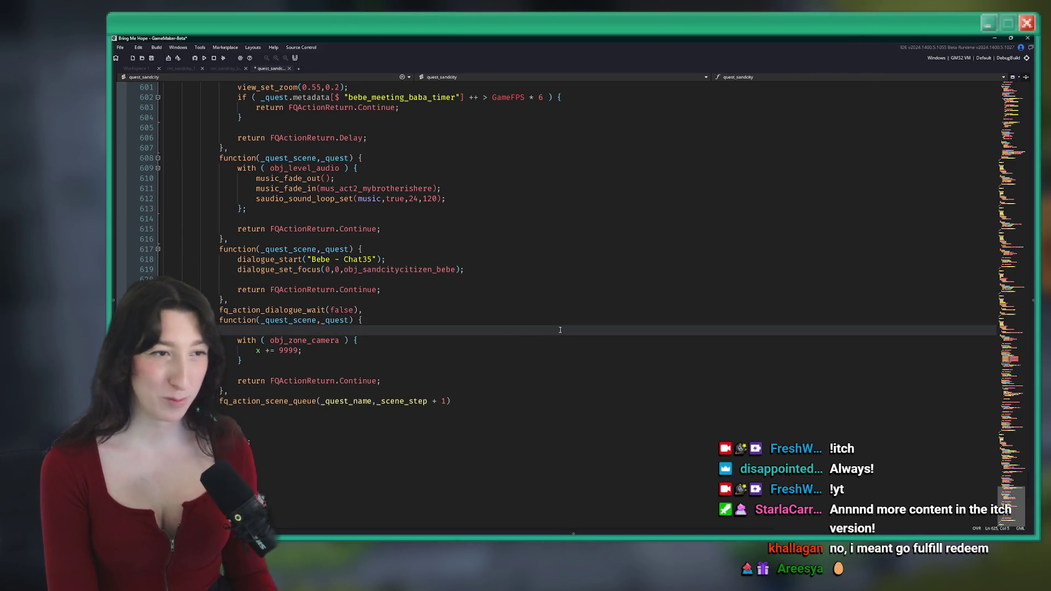
{"action": "type", "text": "sea"}
{"action": "key", "text": "Down"}
{"action": "key", "text": "Down"}
{"action": "key", "text": "Up"}
{"action": "key", "text": "Up"}
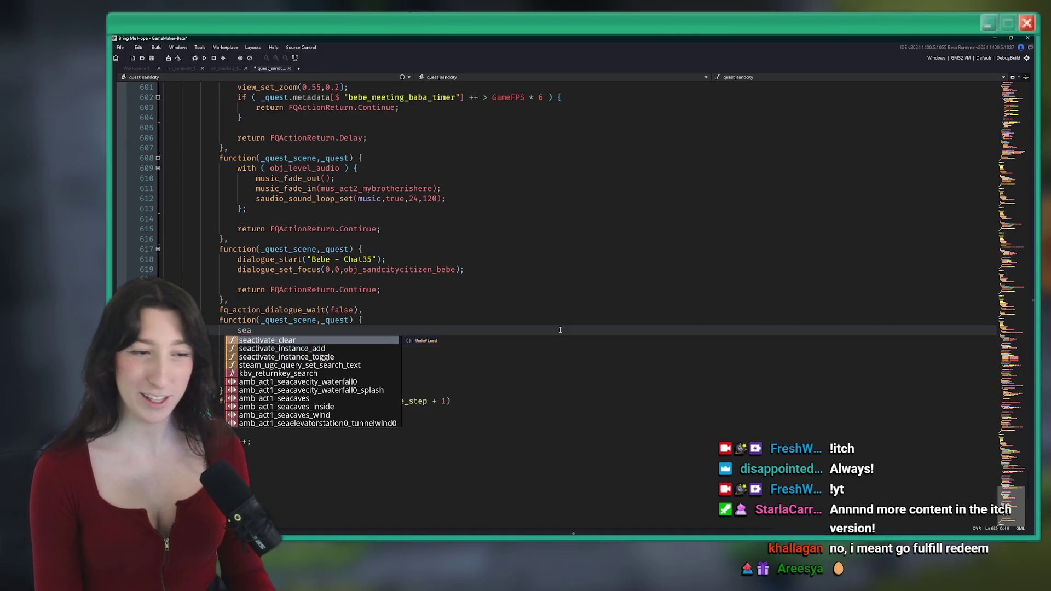
{"action": "key", "text": "Down"}
{"action": "key", "text": "Return"}
{"action": "mouse_move", "coordinate": [330, 327]}
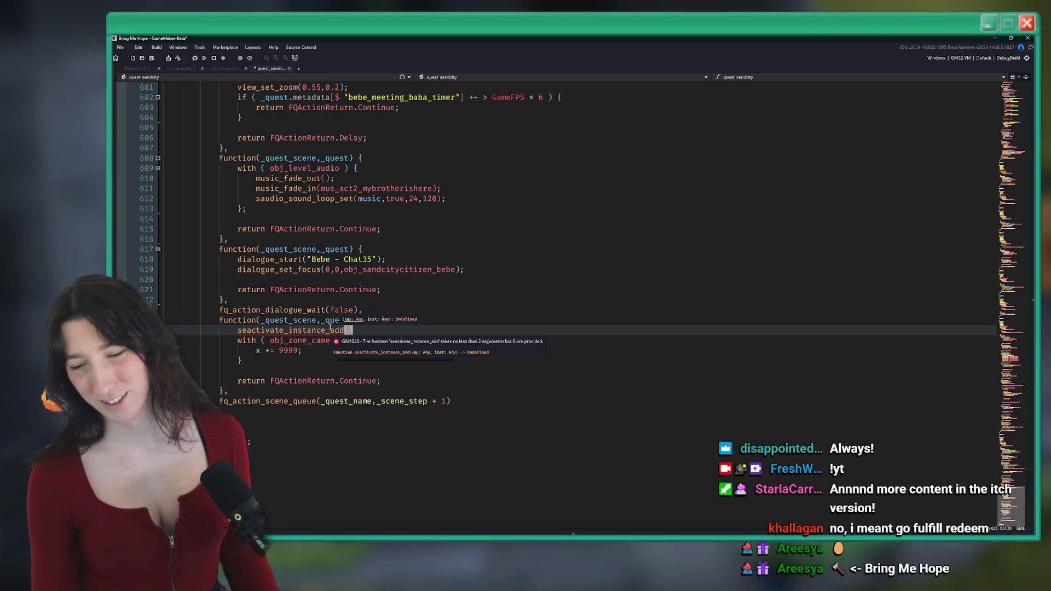
Step: Open the rm_sandcity_baba room and select the right pink collision block
{"action": "left_click", "coordinate": [190, 67]}
{"action": "left_click", "coordinate": [335, 69]}
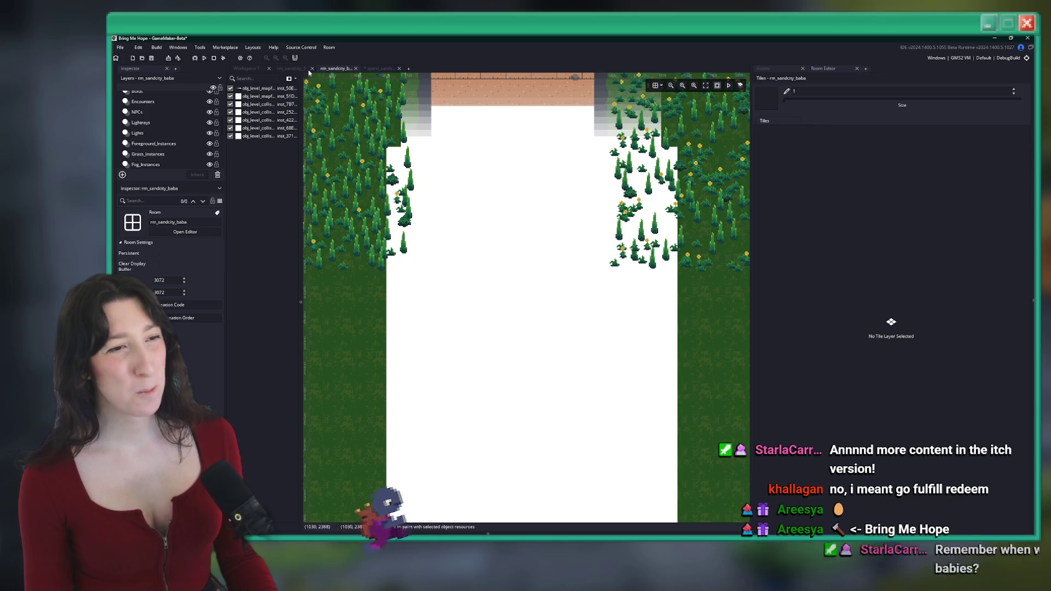
{"action": "scroll", "coordinate": [525, 295], "scroll_direction": "down", "scroll_amount": 5}
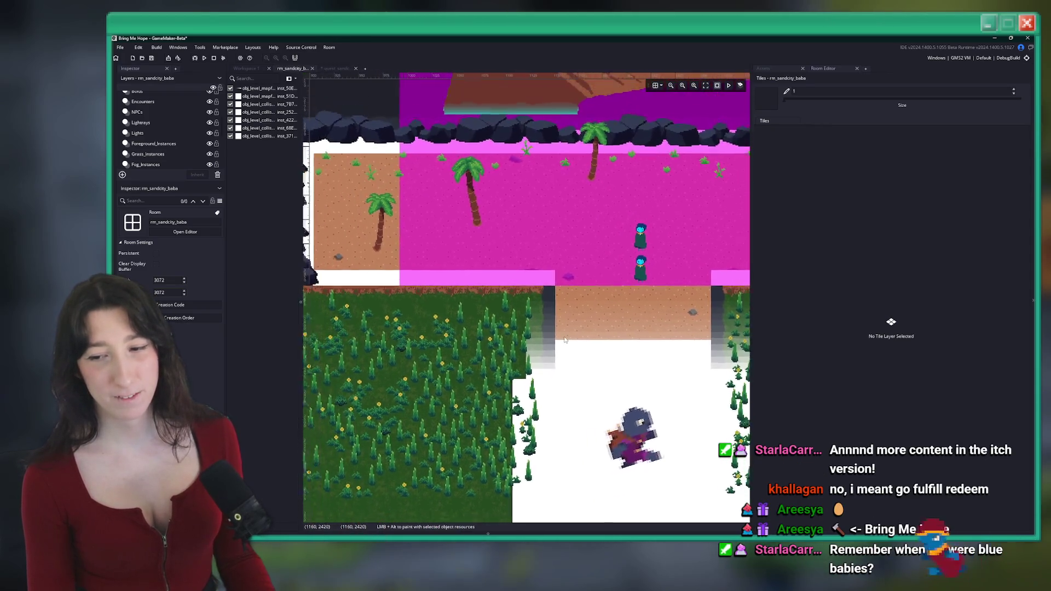
{"action": "scroll", "coordinate": [526, 323], "scroll_direction": "up", "scroll_amount": 5}
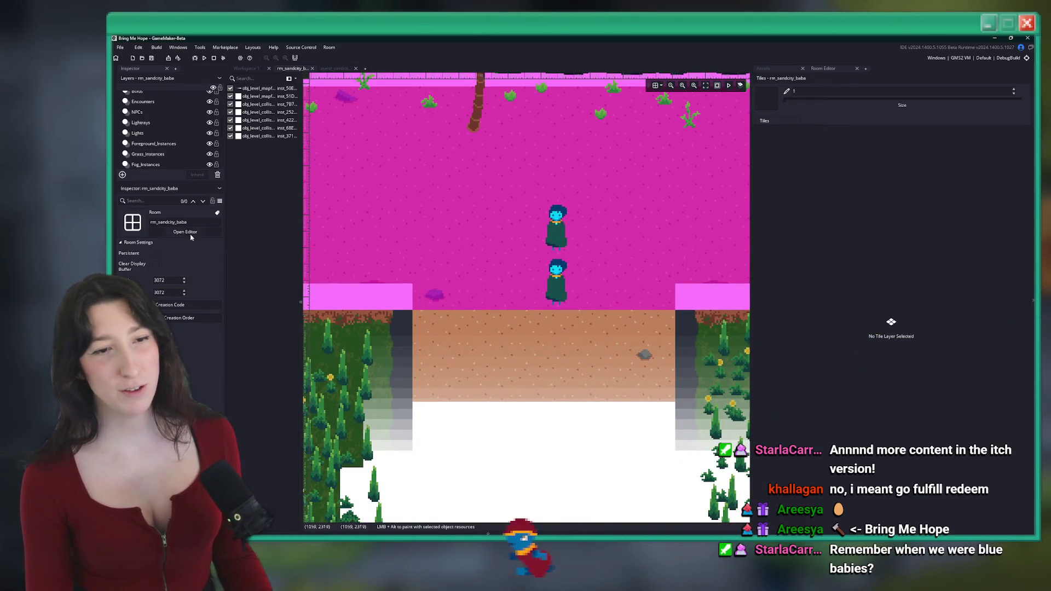
{"action": "scroll", "coordinate": [164, 142], "scroll_direction": "down", "scroll_amount": 4}
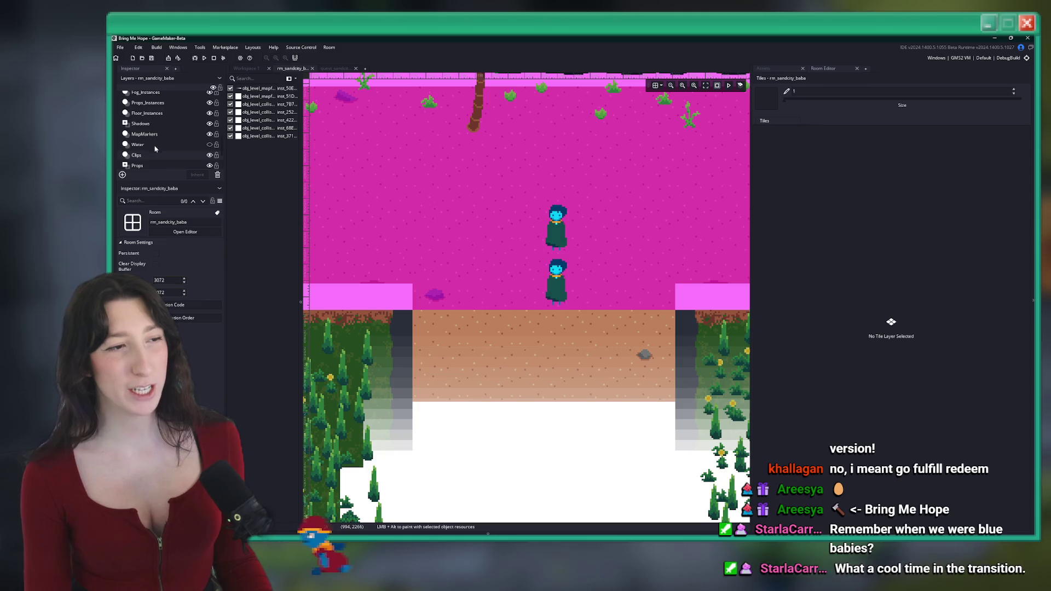
{"action": "left_click", "coordinate": [711, 296]}
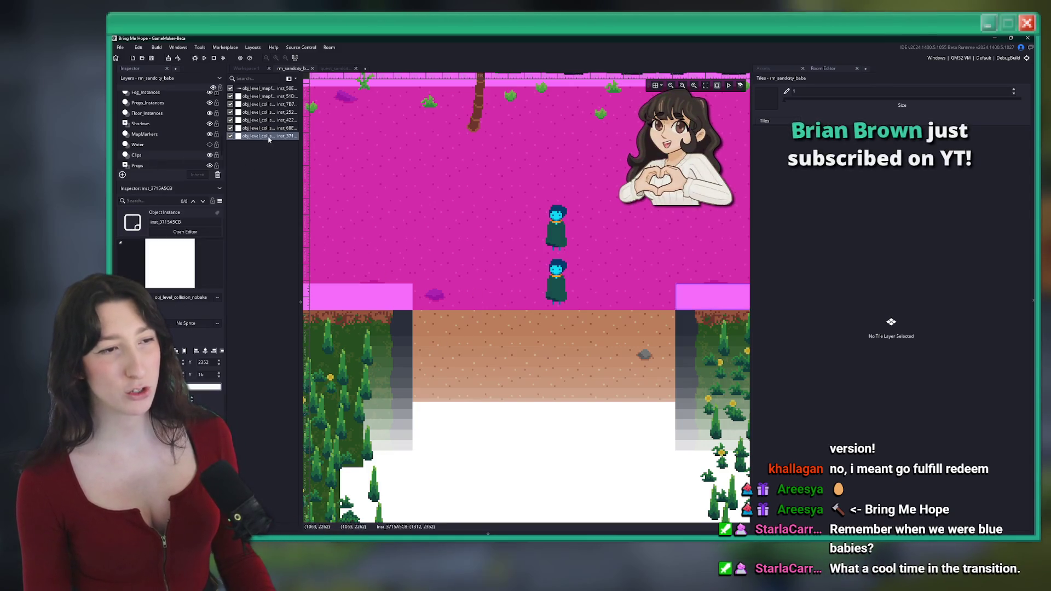
Step: Duplicate the left pink collision block, stretch it across the entrance gap, and nudge it up one grid step
{"action": "scroll", "coordinate": [340, 269], "scroll_direction": "down", "scroll_amount": 3}
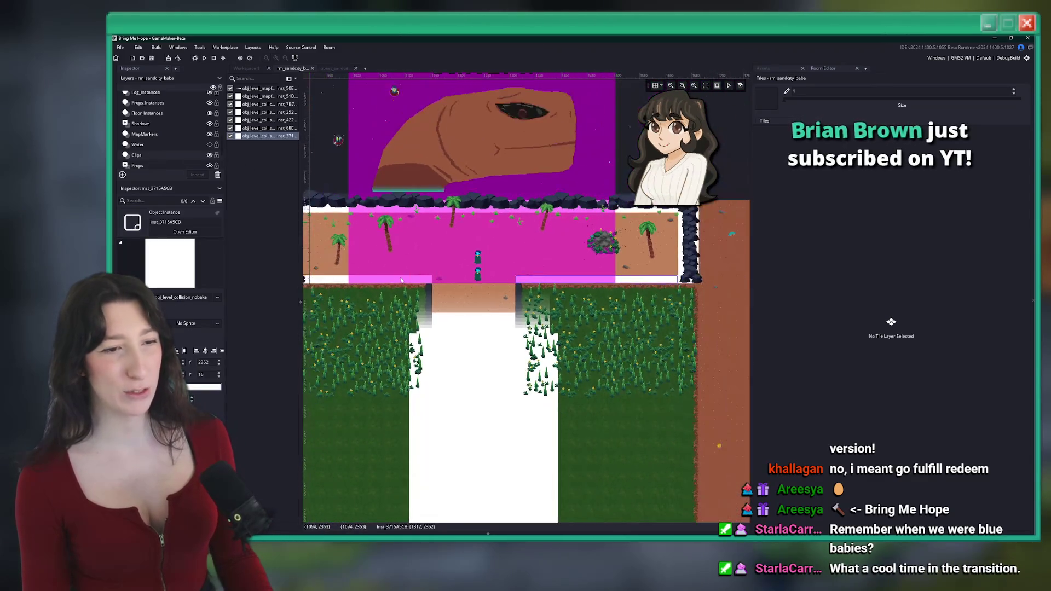
{"action": "scroll", "coordinate": [403, 280], "scroll_direction": "up", "scroll_amount": 2}
{"action": "left_click", "coordinate": [403, 280]}
{"action": "key", "text": "ctrl+v"}
{"action": "scroll", "coordinate": [412, 247], "scroll_direction": "up", "scroll_amount": 2}
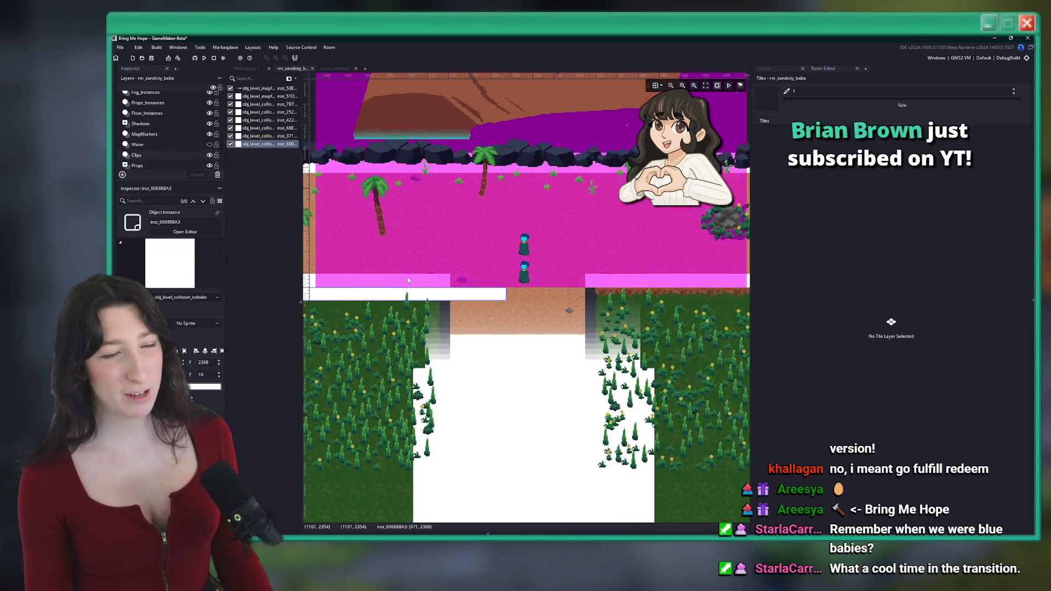
{"action": "left_click", "coordinate": [654, 86]}
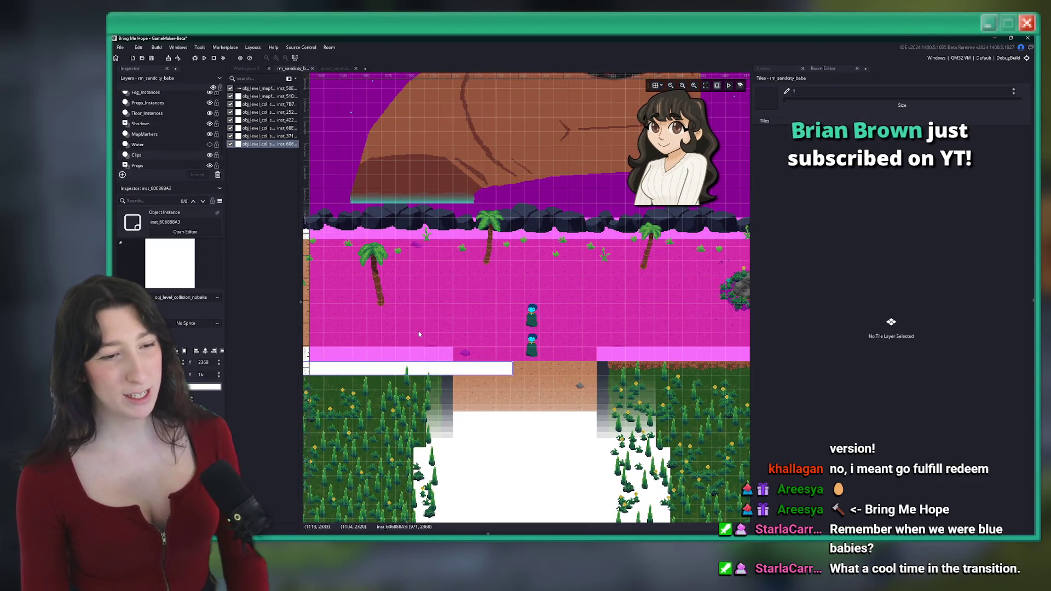
{"action": "mouse_move", "coordinate": [512, 369]}
{"action": "left_mouse_down"}
{"action": "mouse_move", "coordinate": [661, 373]}
{"action": "mouse_move", "coordinate": [607, 368]}
{"action": "left_mouse_up"}
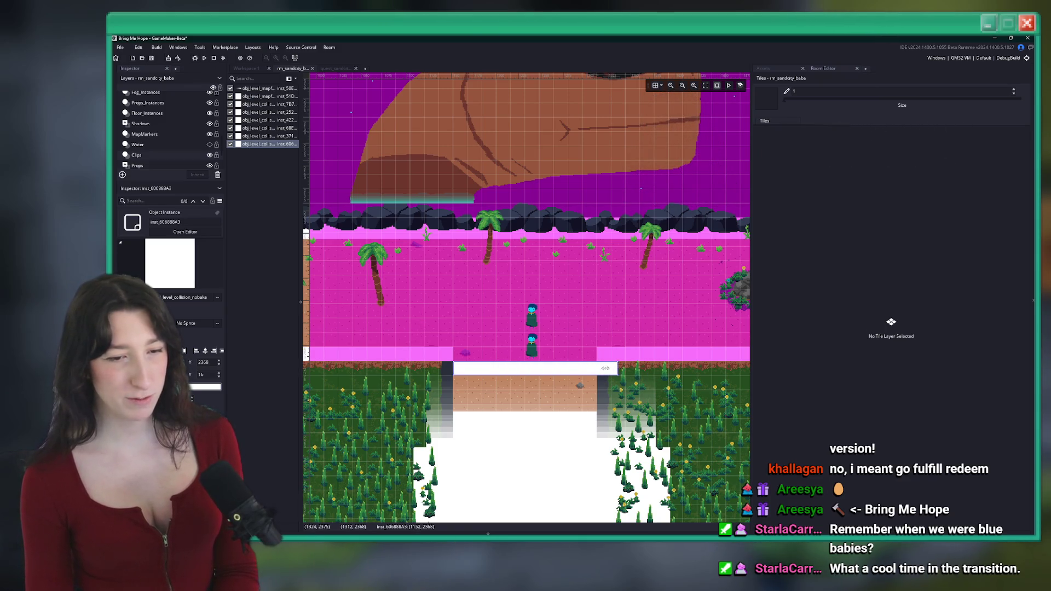
{"action": "key", "text": "Up"}
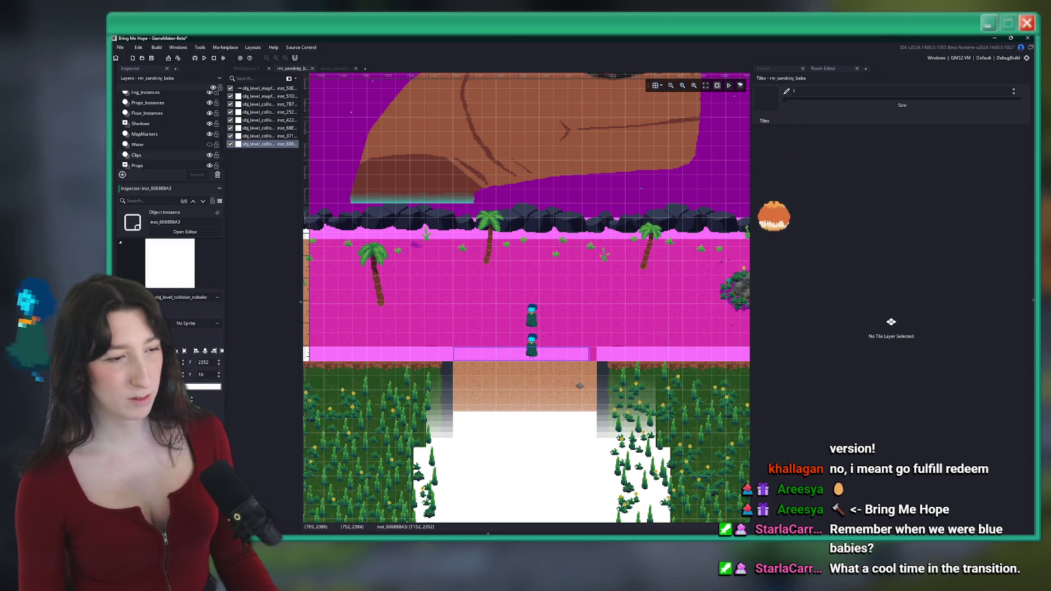
{"action": "left_click", "coordinate": [521, 356]}
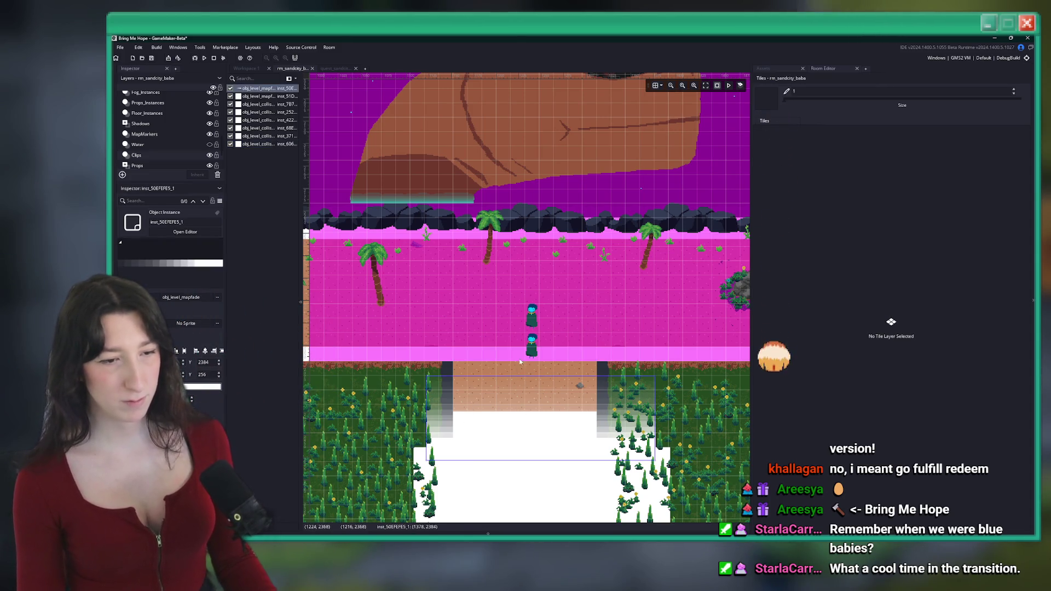
{"action": "key", "text": "ctrl+Tab"}
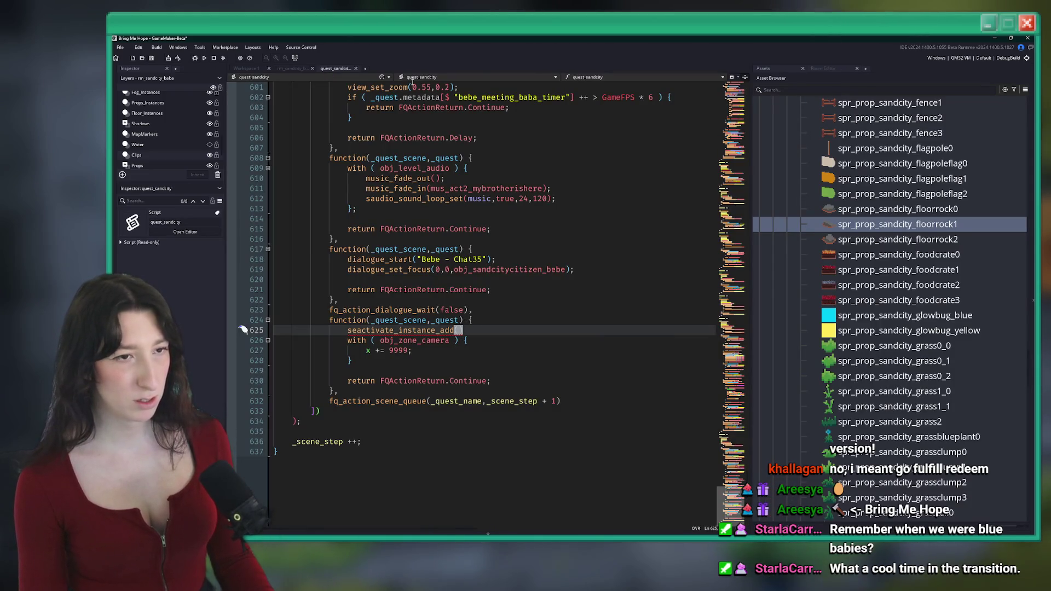
Step: Complete the call as seactivate_instance_add("entry_blocker",obj_level_collision_nobake);
{"action": "type", "text": "nobak"}
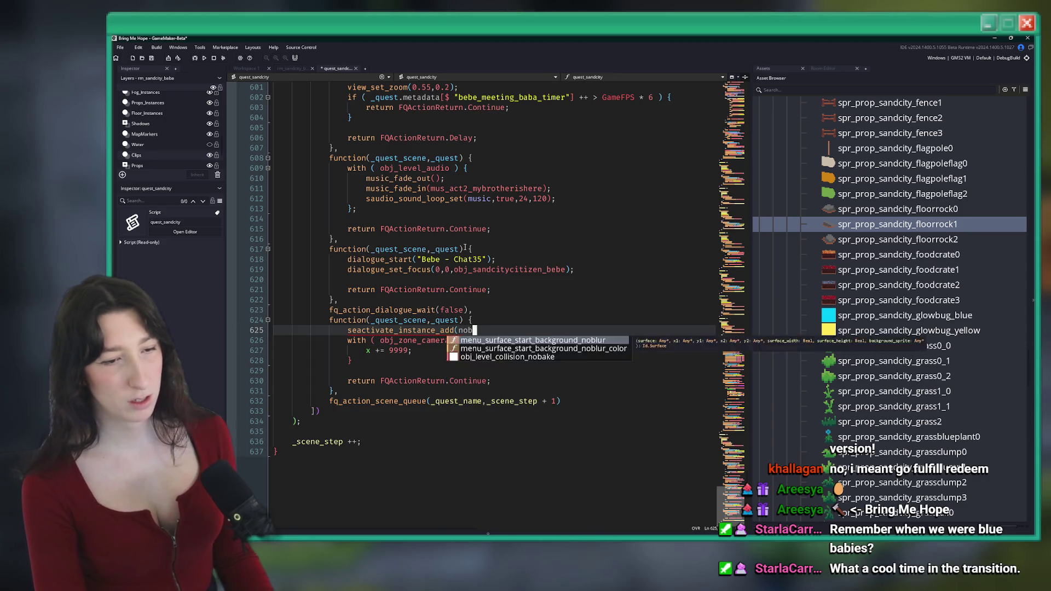
{"action": "key", "text": "Return"}
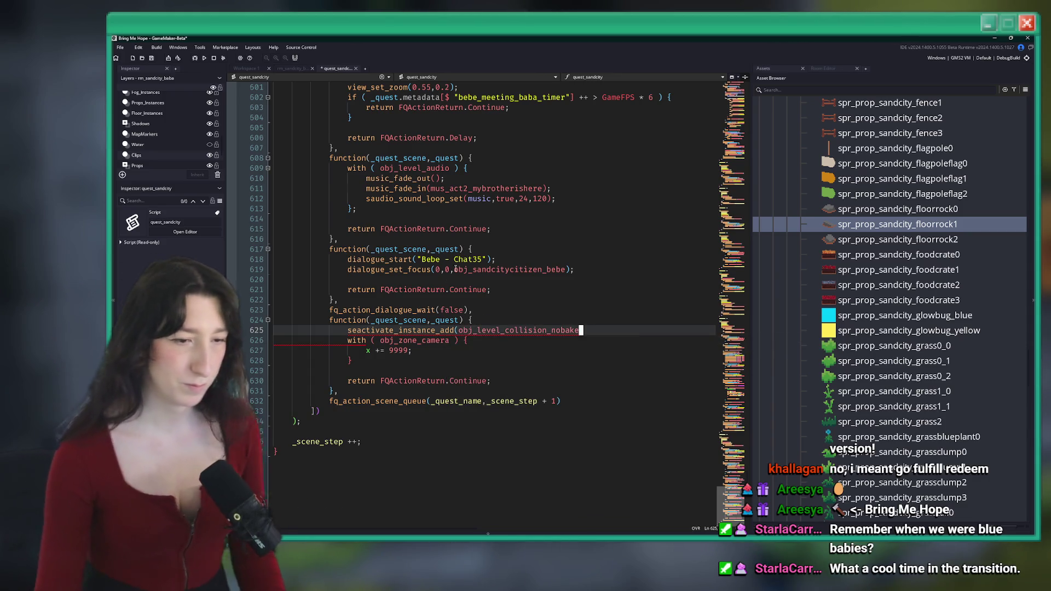
{"action": "scroll", "coordinate": [470, 388], "scroll_direction": "down", "scroll_amount": 10}
{"action": "scroll", "coordinate": [504, 186], "scroll_direction": "up", "scroll_amount": 6}
{"action": "mouse_move", "coordinate": [422, 216]}
{"action": "left_click", "coordinate": [459, 208]}
{"action": "mouse_move", "coordinate": [460, 208]}
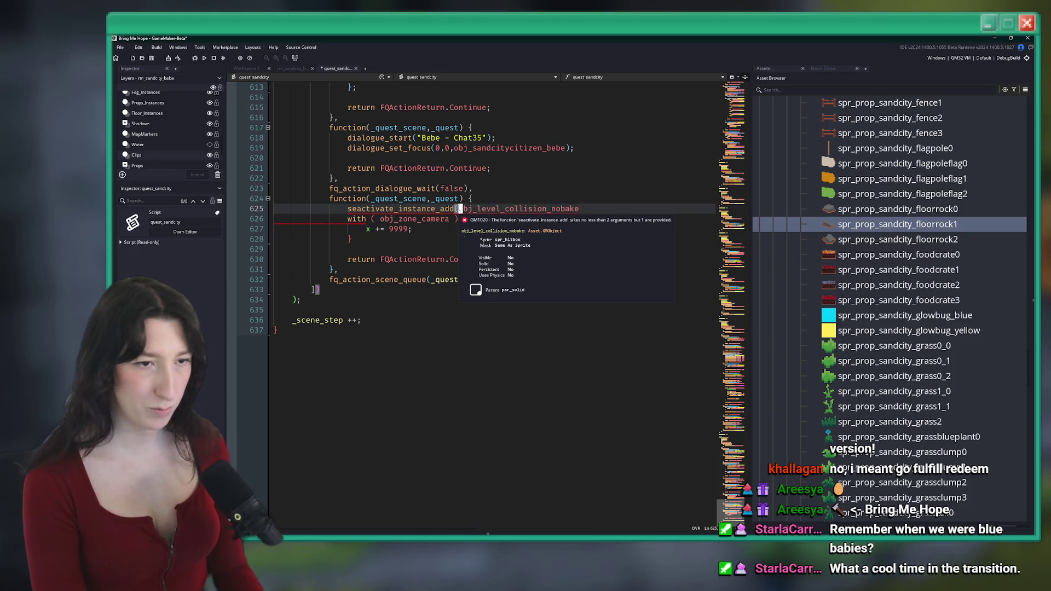
{"action": "type", "text": "entr"}
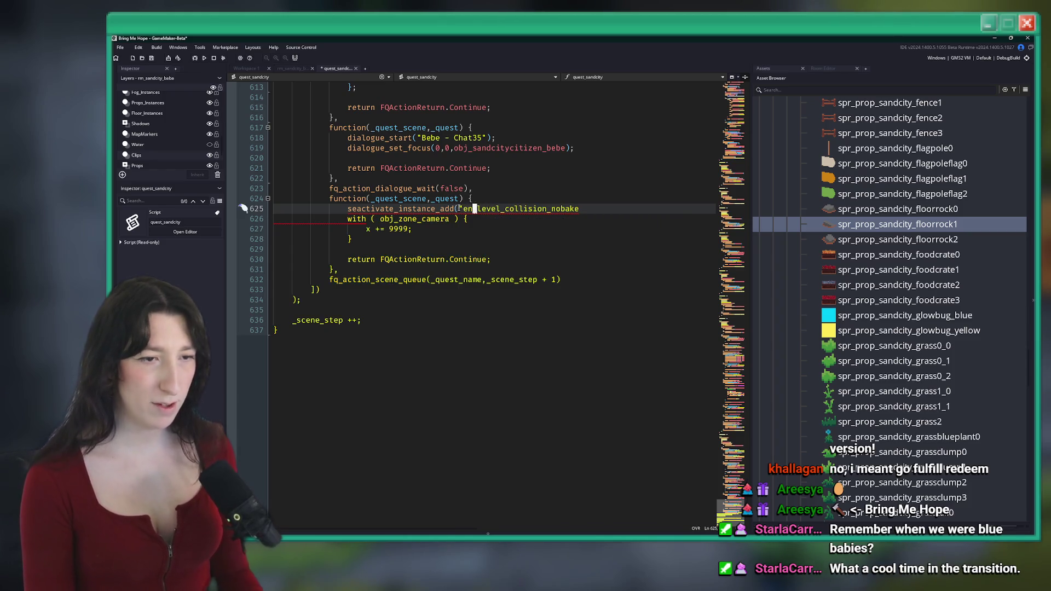
{"action": "key", "text": "ctrl+z"}
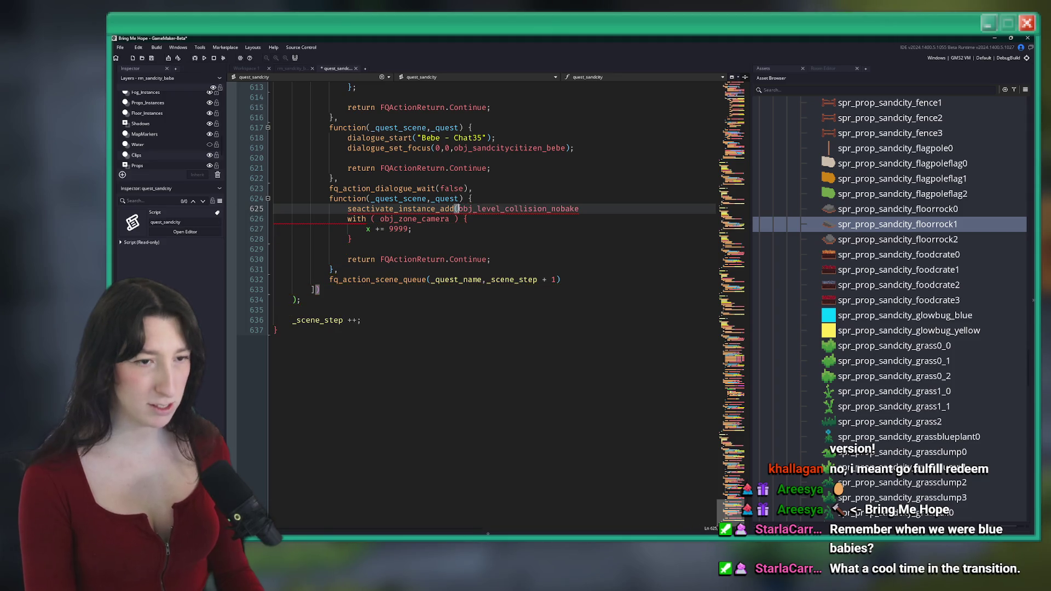
{"action": "type", "text": "\"entry"}
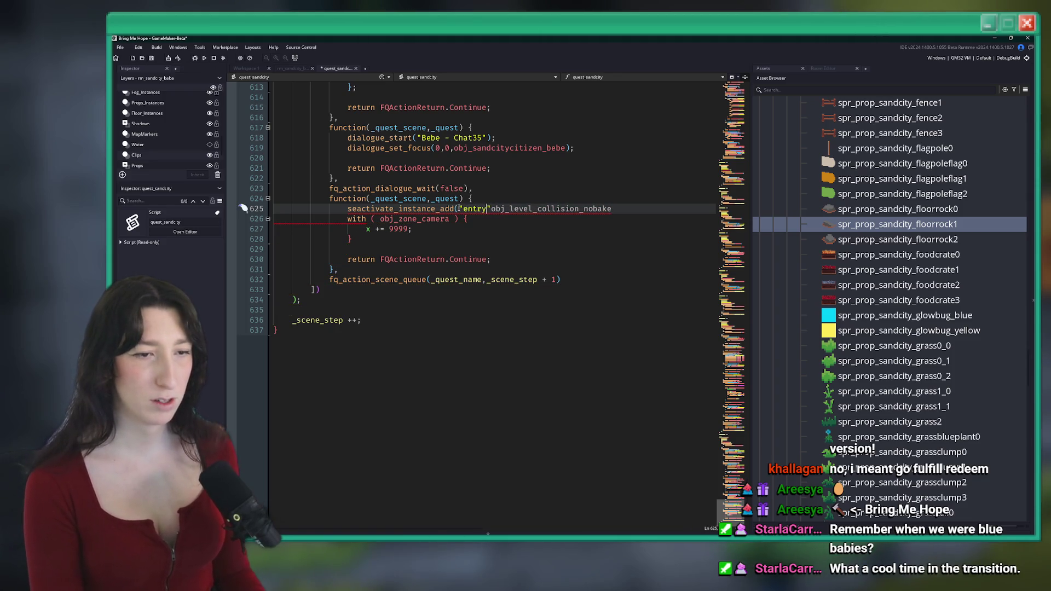
{"action": "type", "text": ","}
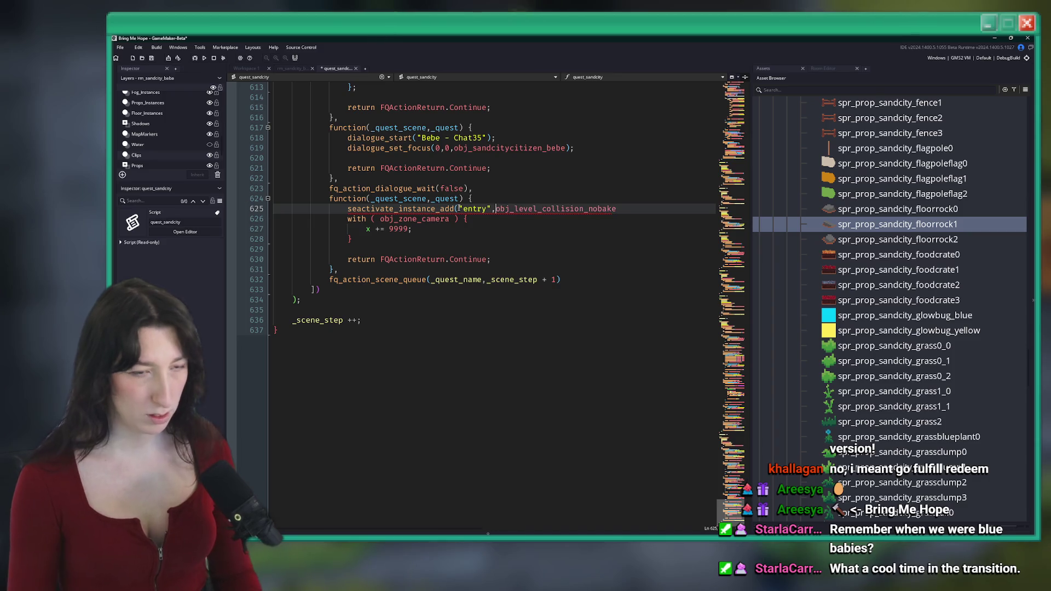
{"action": "type", "text": "_blocker"}
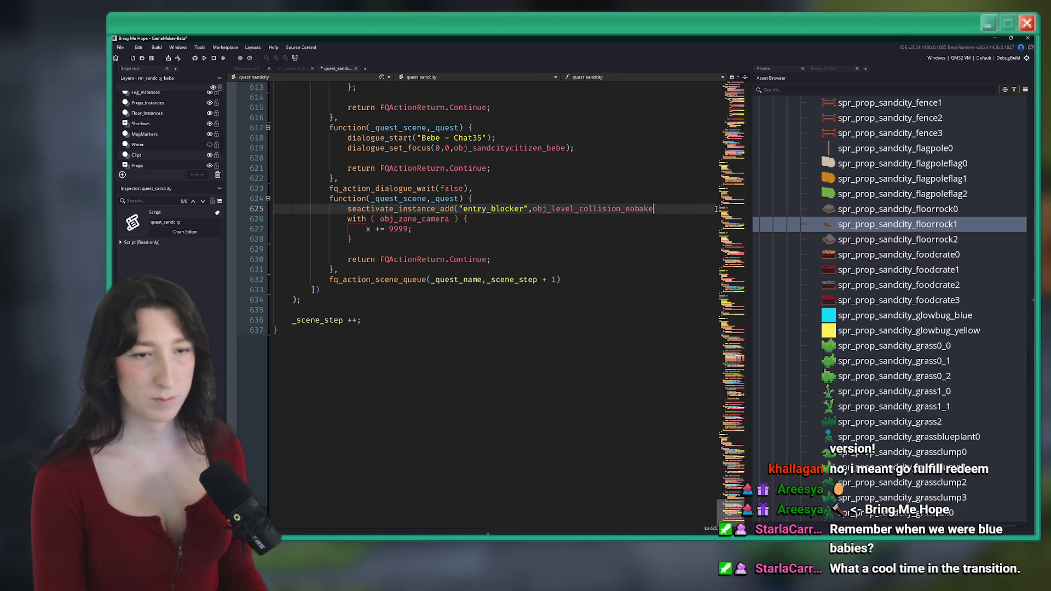
{"action": "type", "text": ");"}
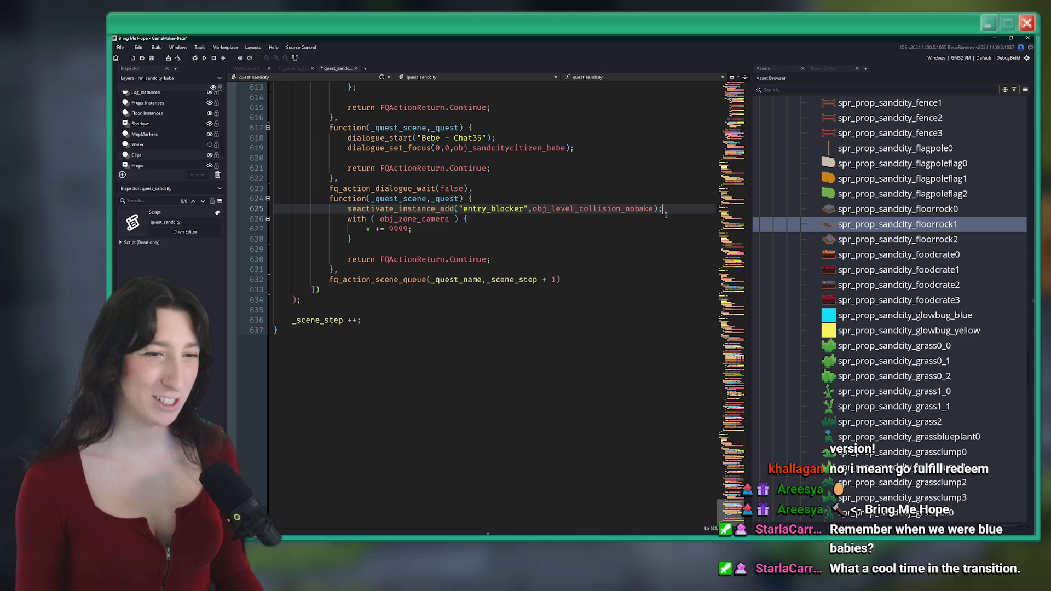
Step: On a new line above, begin var _inst = instance_create_depth(
{"action": "double_click", "coordinate": [622, 209]}
{"action": "key", "text": "ctrl+c"}
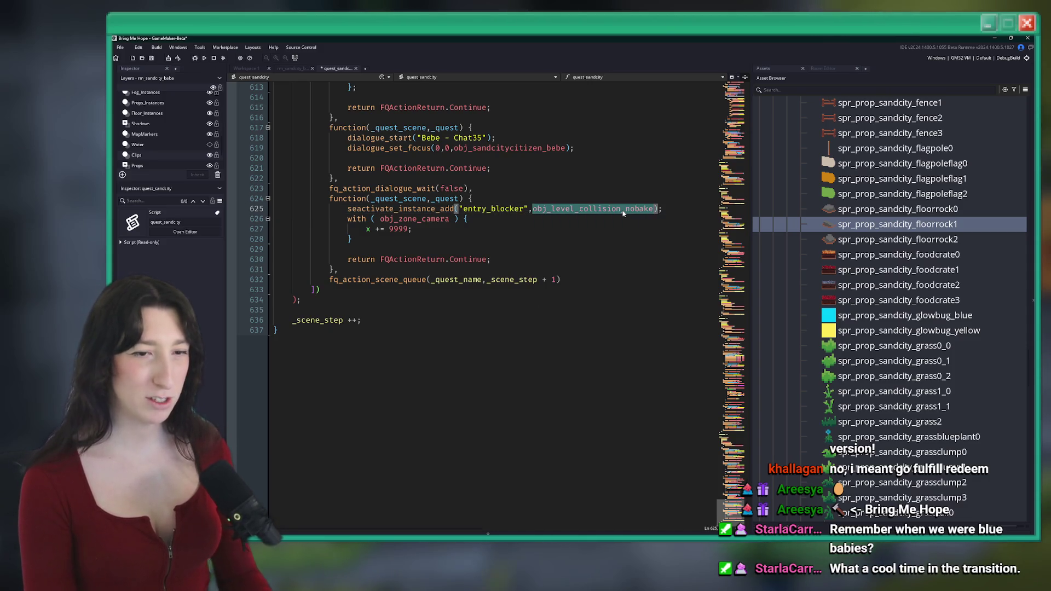
{"action": "key", "text": "Home"}
{"action": "key", "text": "Return"}
{"action": "key", "text": "Up"}
{"action": "key", "text": "BackSpace"}
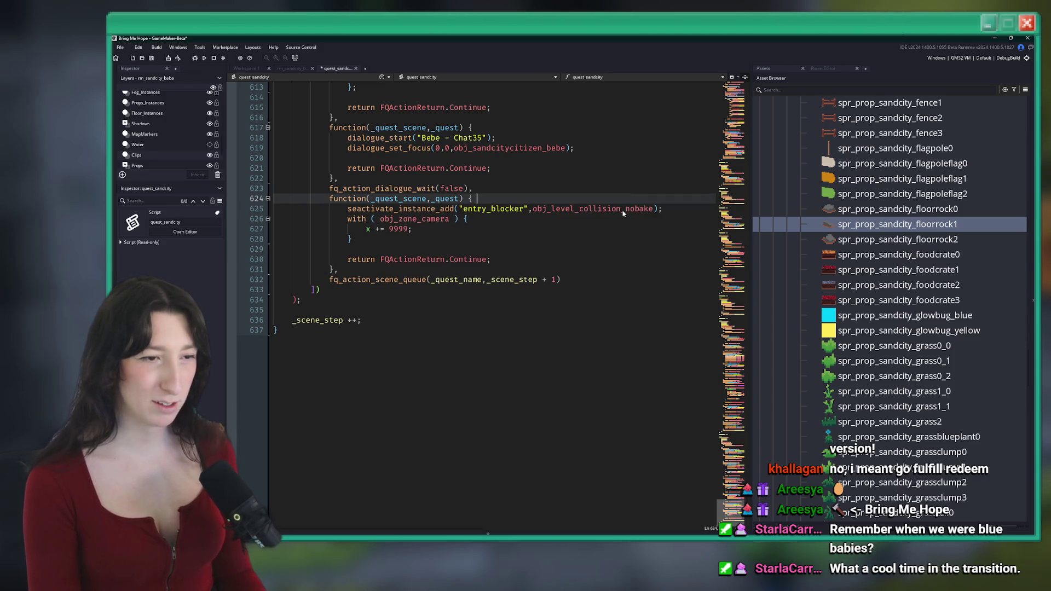
{"action": "key", "text": "Return"}
{"action": "type", "text": "var _i"}
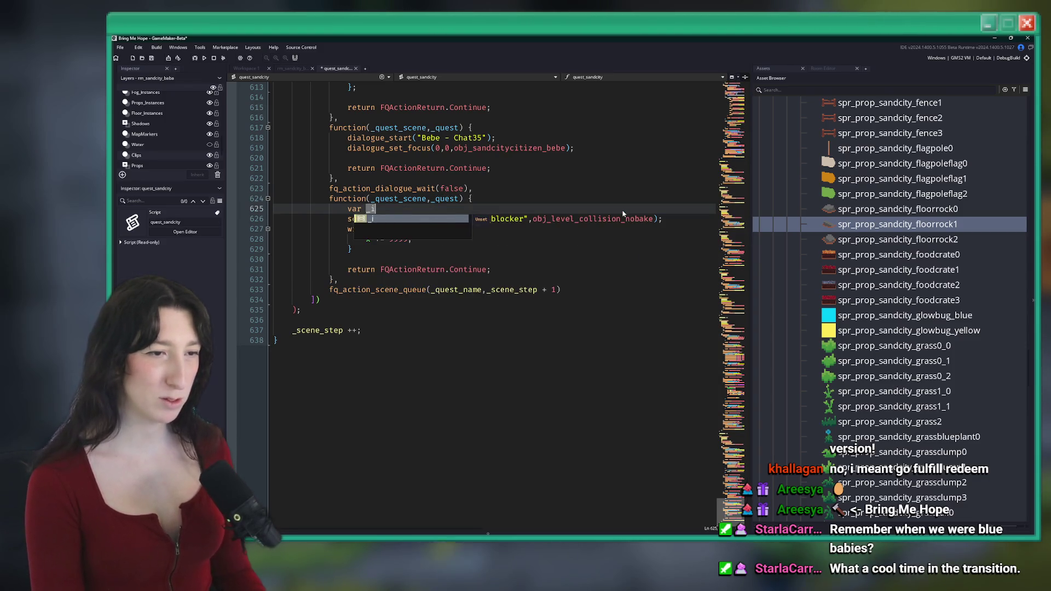
{"action": "type", "text": "nst = instance_cr"}
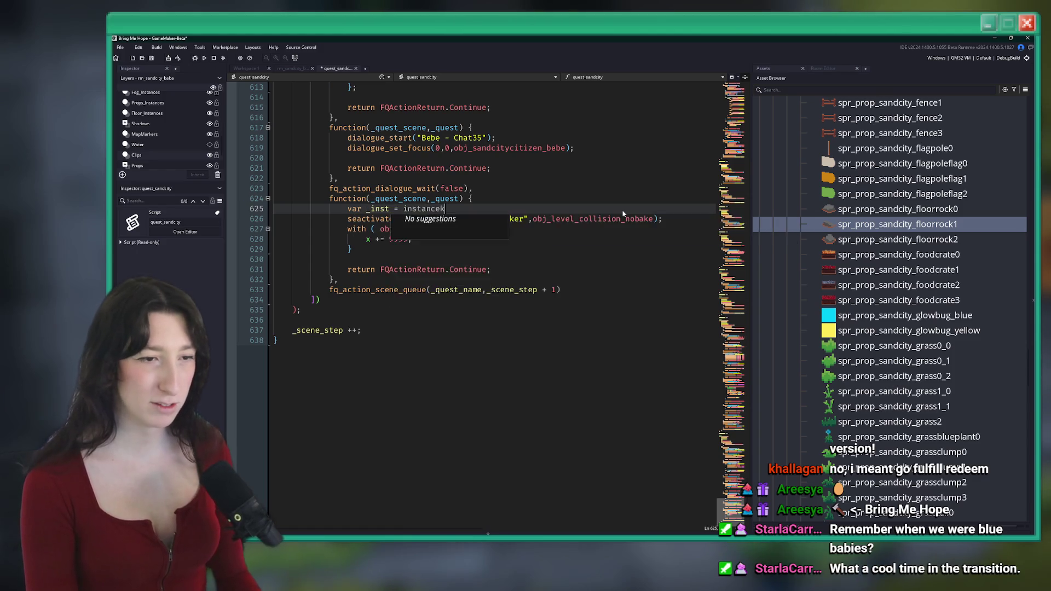
{"action": "type", "text": "eate_depth"}
{"action": "key", "text": "Return"}
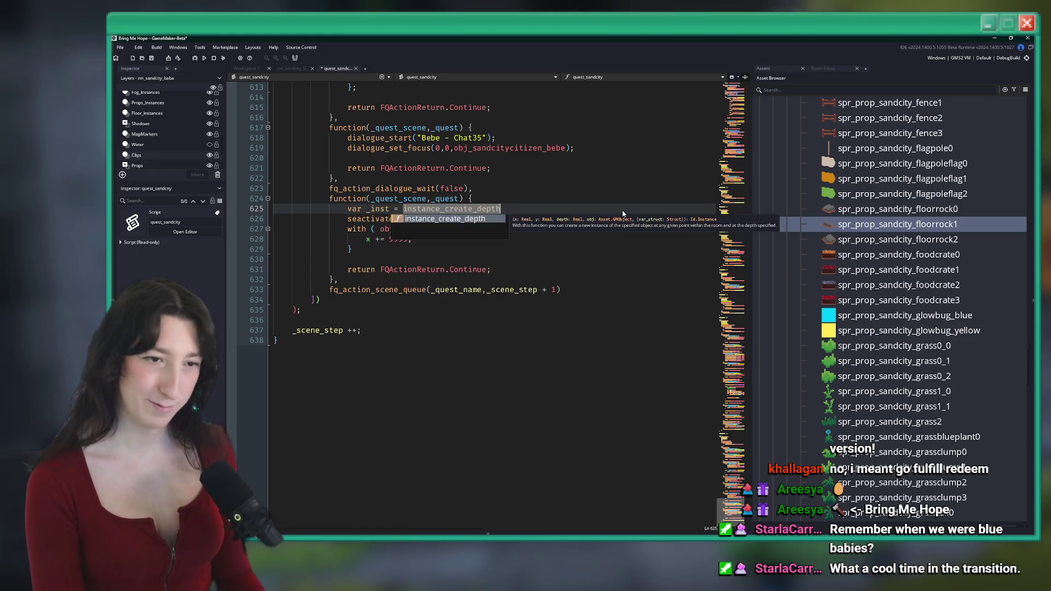
{"action": "type", "text": "("}
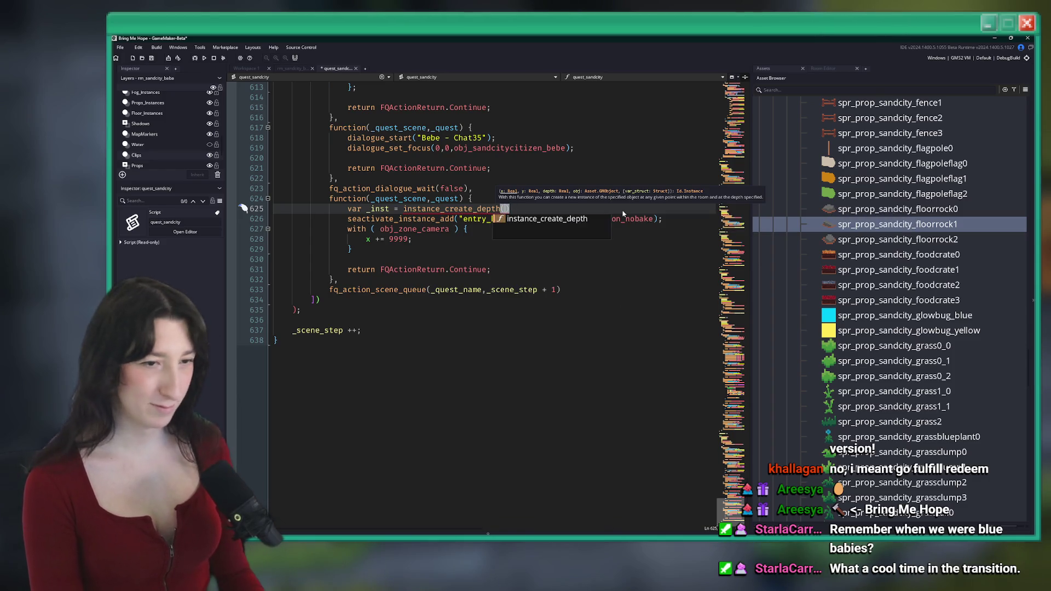
Step: Read the blocker instance's position in rm_sandcity_baba and start entering the coordinates
{"action": "left_click", "coordinate": [294, 68]}
{"action": "left_click", "coordinate": [415, 361]}
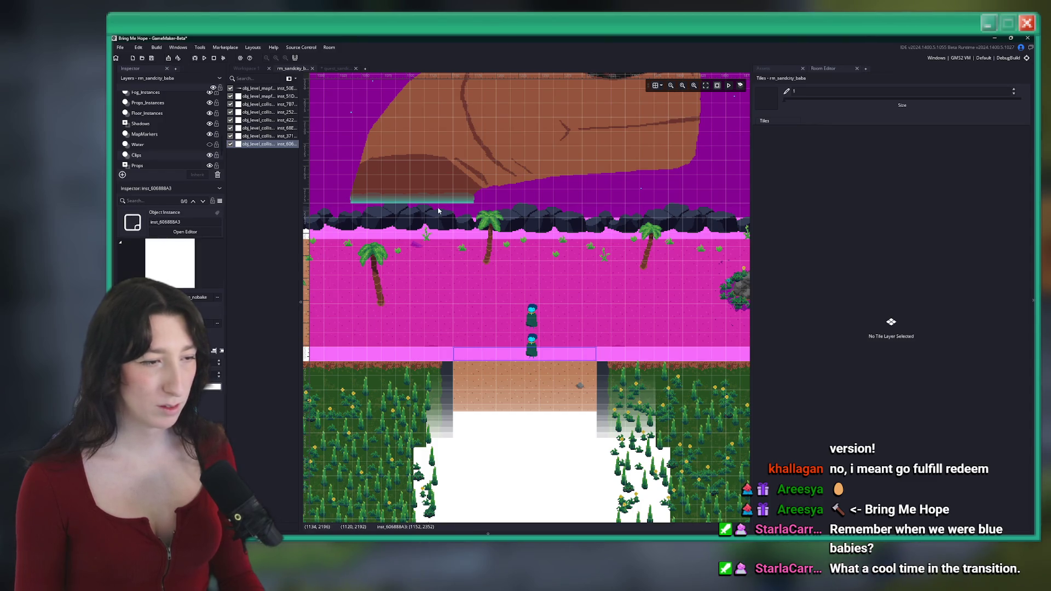
{"action": "left_click", "coordinate": [335, 68]}
{"action": "left_click", "coordinate": [294, 68]}
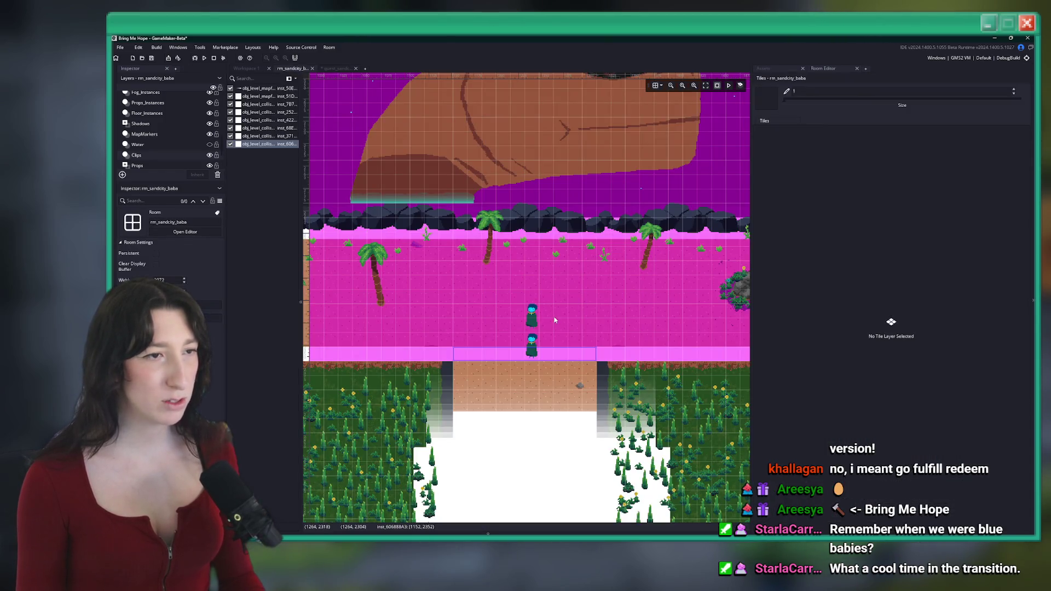
{"action": "left_click", "coordinate": [543, 362]}
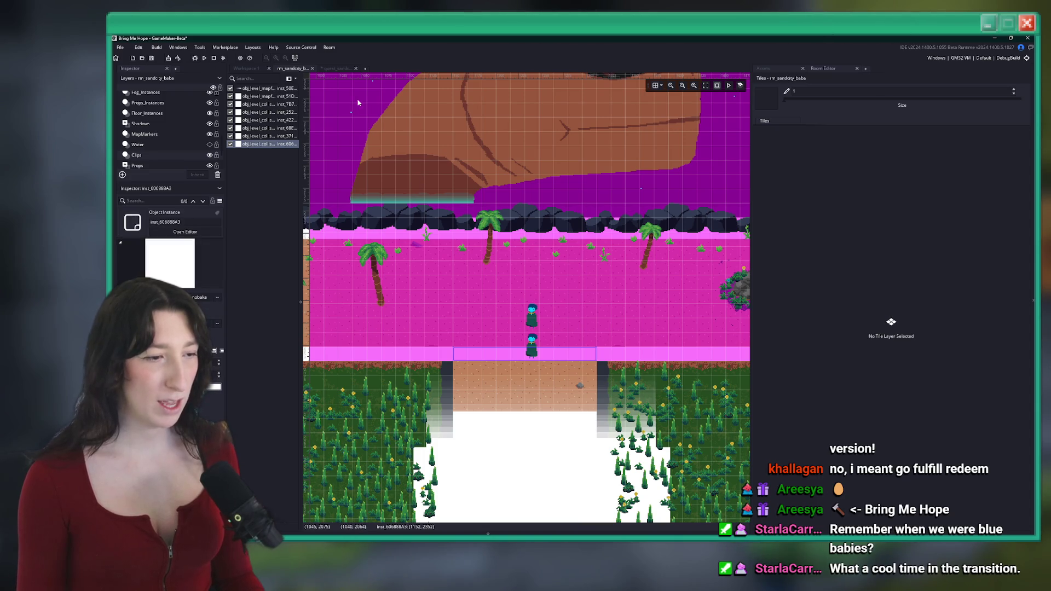
{"action": "left_click", "coordinate": [334, 69]}
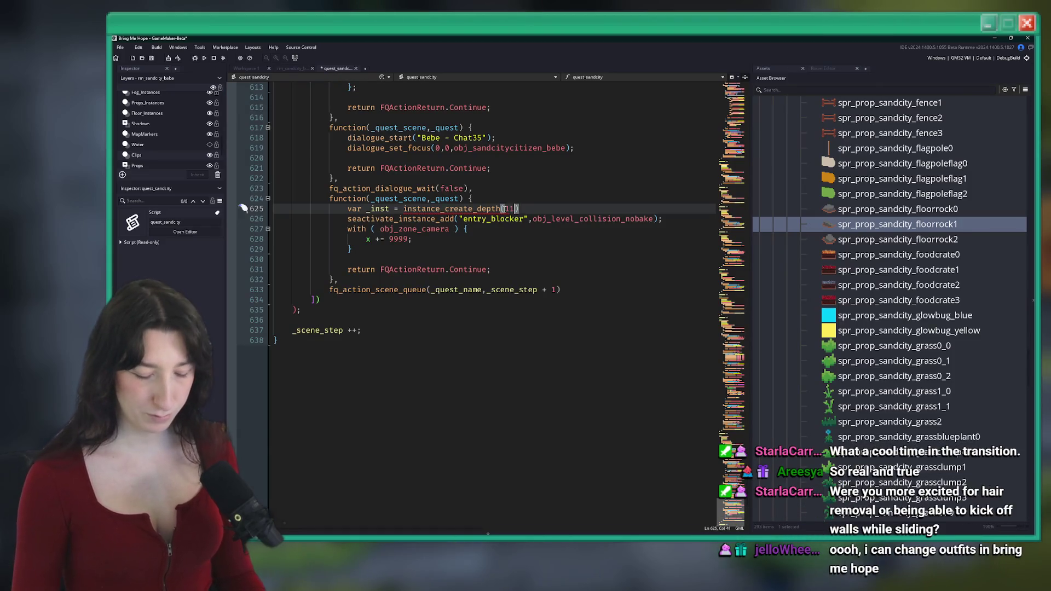
{"action": "type", "text": "53"}
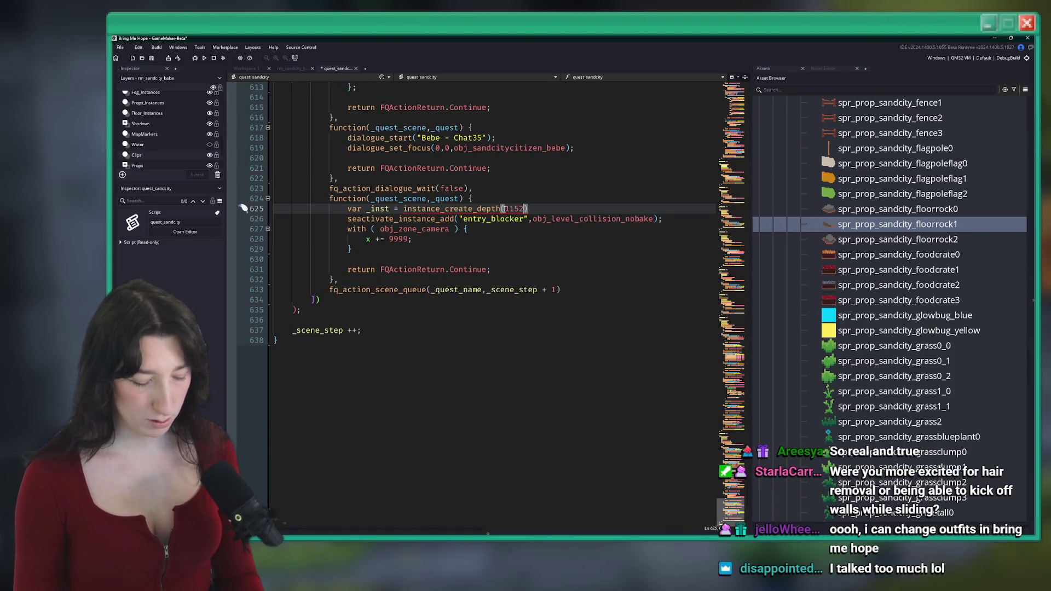
Step: Recheck the blocker's size, then fill arguments 1152, 2352, 0, obj_level_collision_nobake, 160, 16
{"action": "left_click", "coordinate": [304, 69]}
{"action": "left_click", "coordinate": [484, 352]}
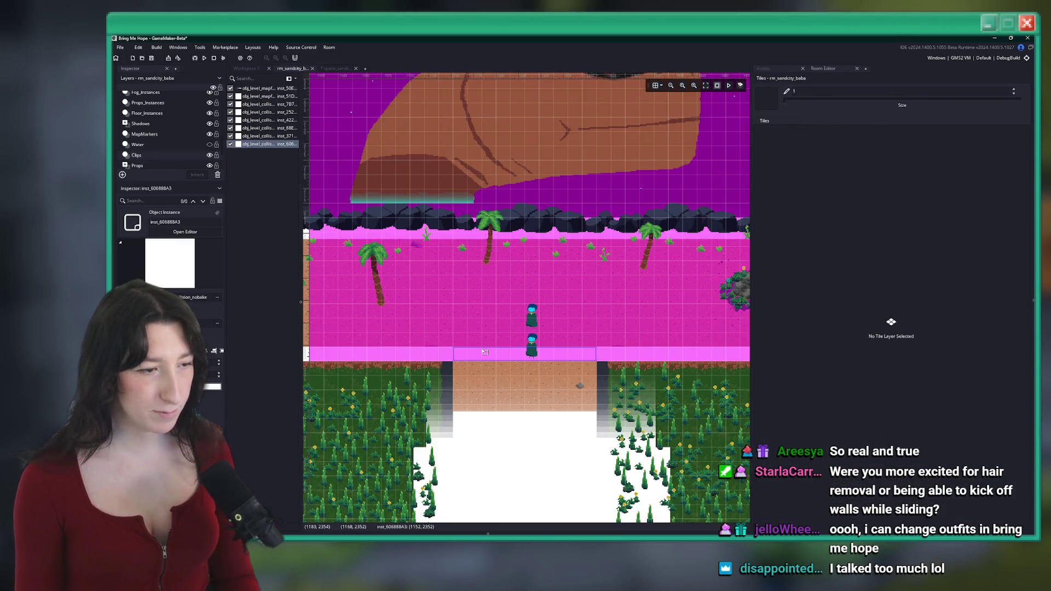
{"action": "left_click", "coordinate": [336, 68]}
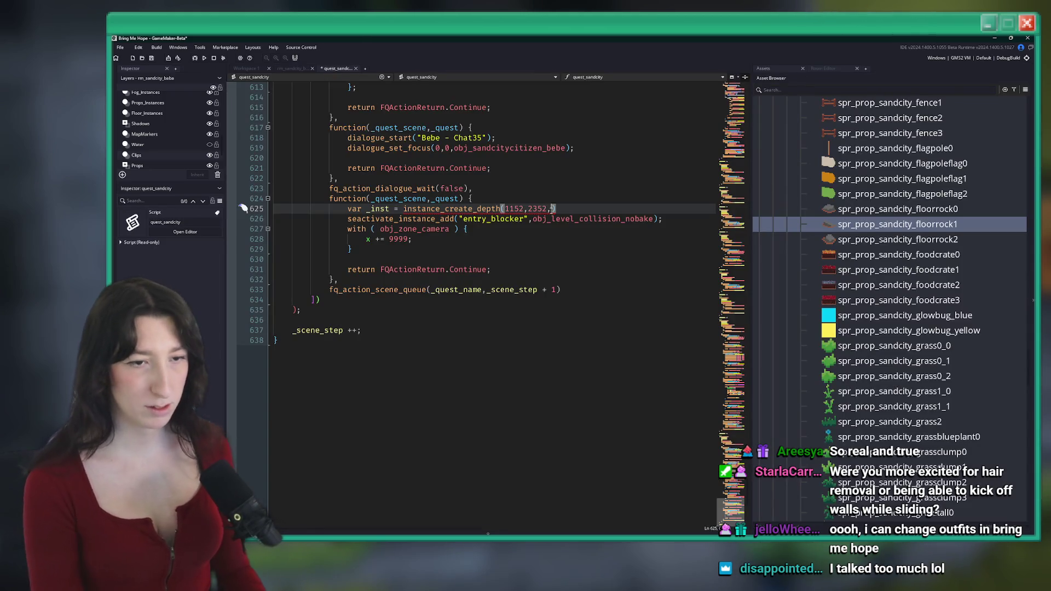
{"action": "type", "text": ",16"}
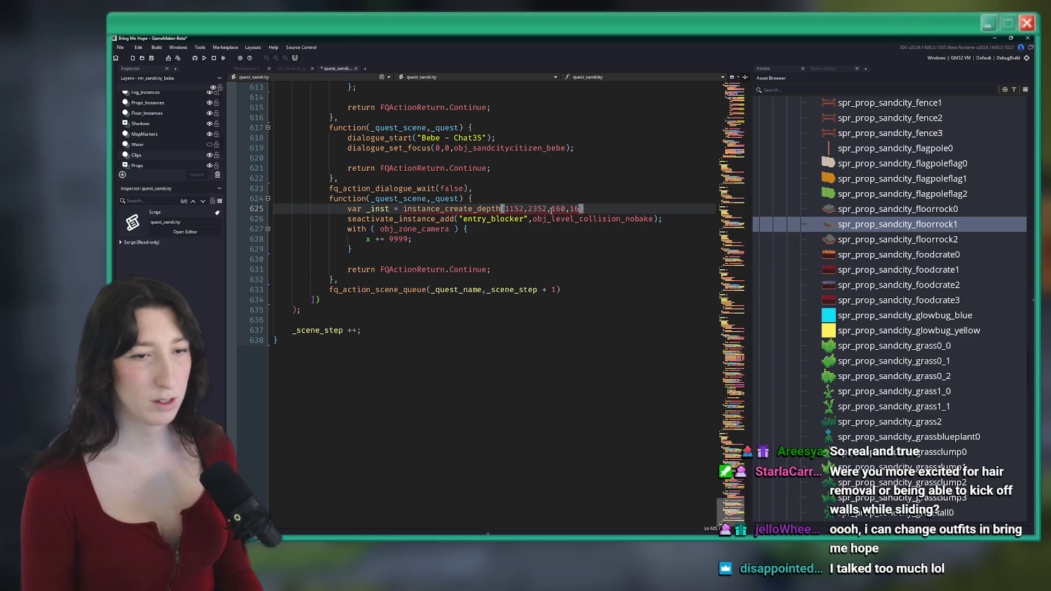
{"action": "key", "text": "Left"}
{"action": "key", "text": "Left"}
{"action": "key", "text": "Left"}
{"action": "type", "text": "0,"}
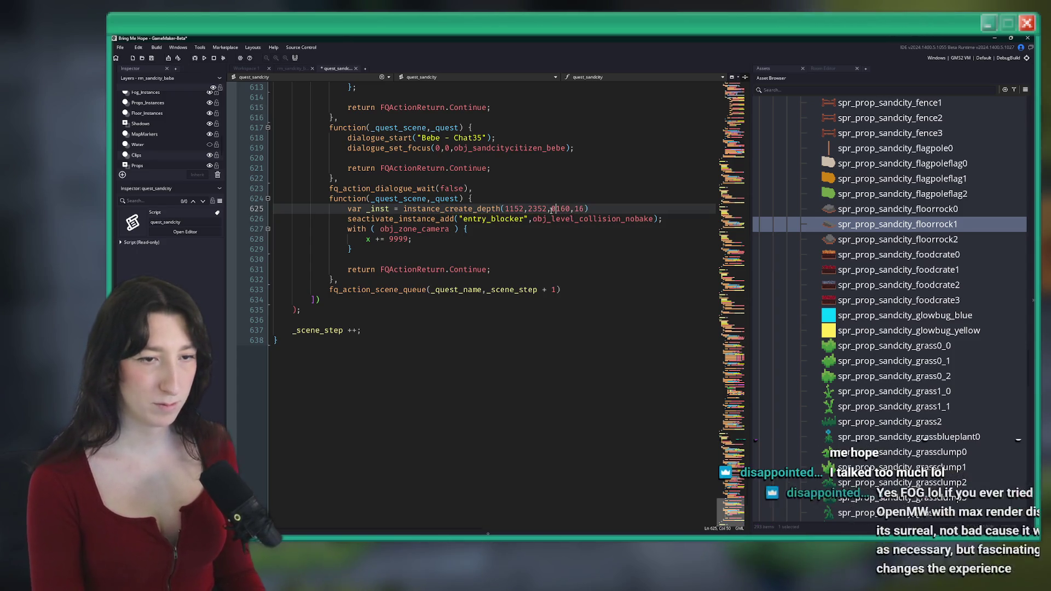
{"action": "key", "text": "ctrl+v"}
Step: Pass {image_xscale : 160, image_yscale : 16} as the struct argument, ending line 625 with a semicolon
{"action": "type", "text": "("}
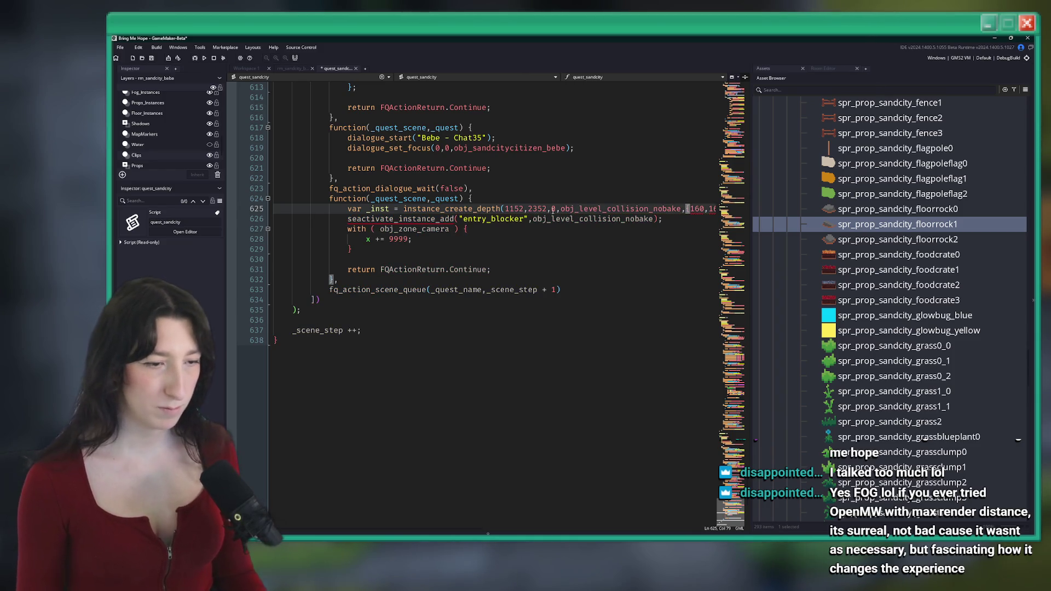
{"action": "left_click", "coordinate": [638, 208]}
{"action": "key", "text": "F12"}
{"action": "left_click", "coordinate": [642, 207]}
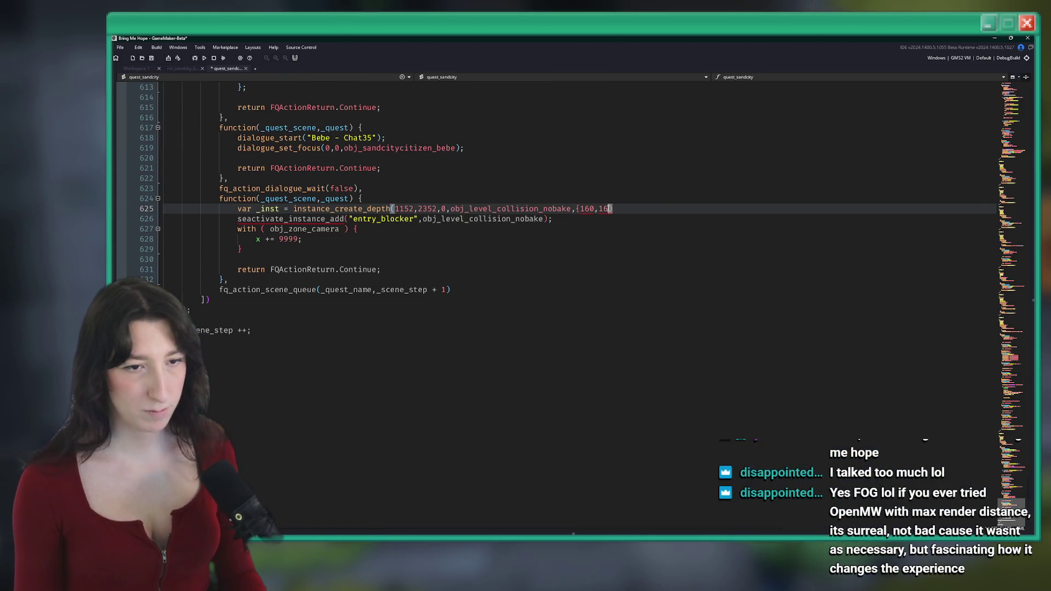
{"action": "type", "text": "}"}
{"action": "key", "text": "ctrl+Left"}
{"action": "key", "text": "ctrl+Left"}
{"action": "key", "text": "ctrl+Left"}
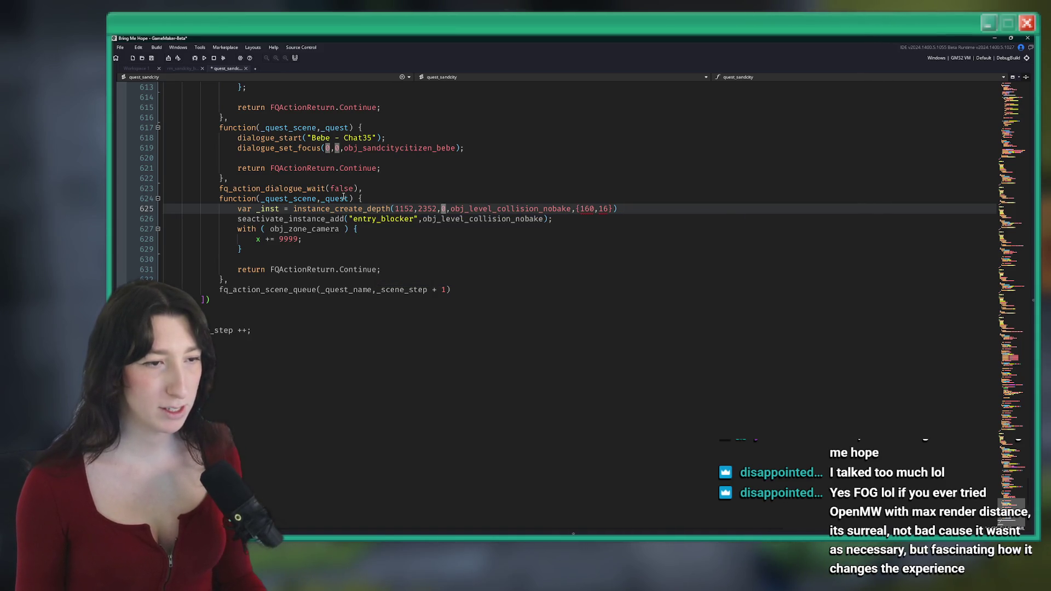
{"action": "mouse_move", "coordinate": [361, 206]}
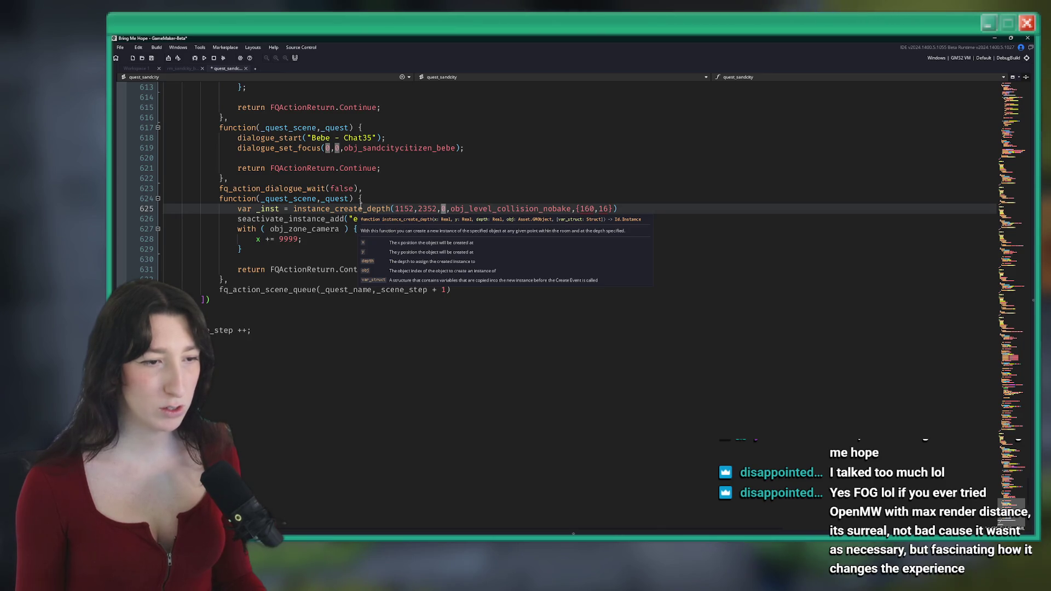
{"action": "type", "text": "image_xscale : 160,"}
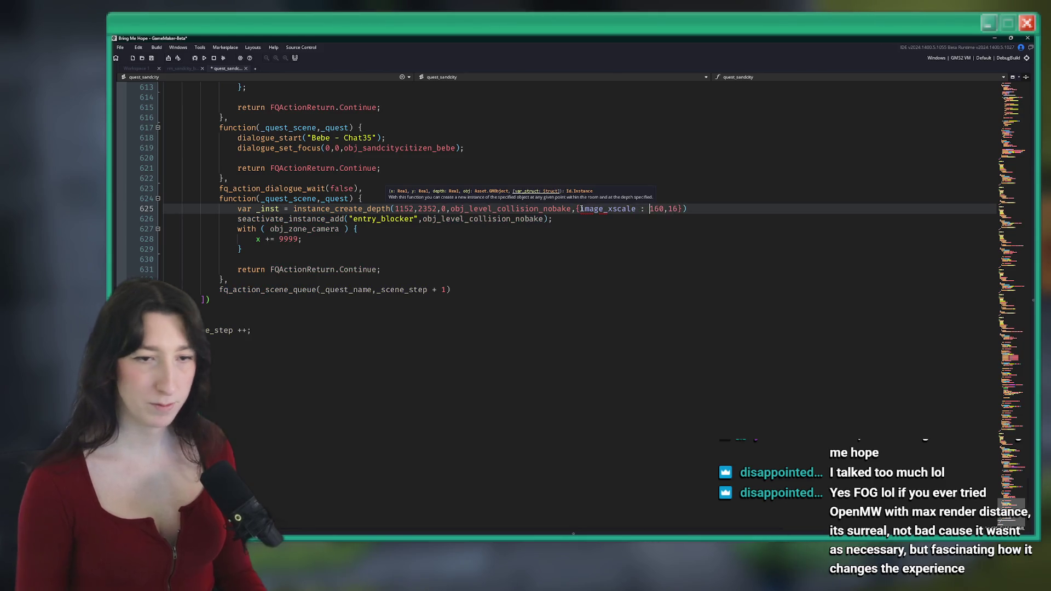
{"action": "type", "text": " image_yscale "}
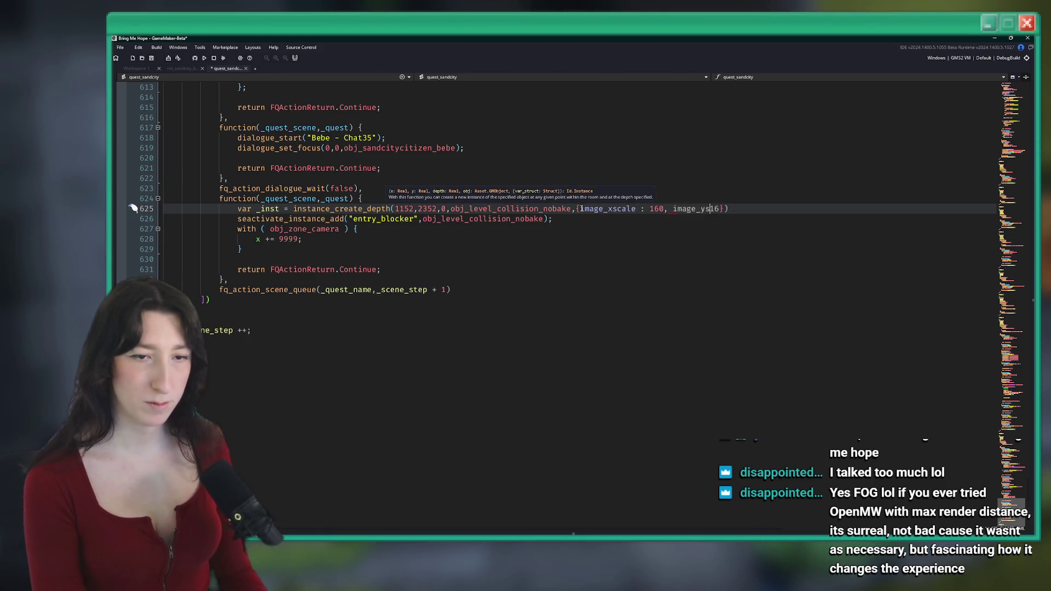
{"action": "type", "text": ":"}
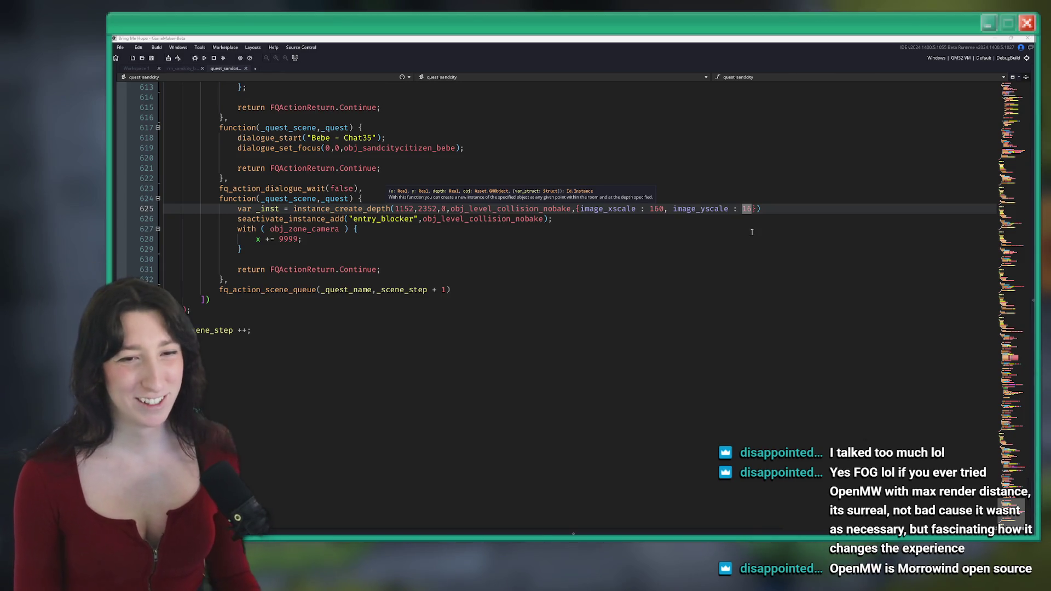
{"action": "left_click", "coordinate": [783, 219]}
{"action": "key", "text": "Up"}
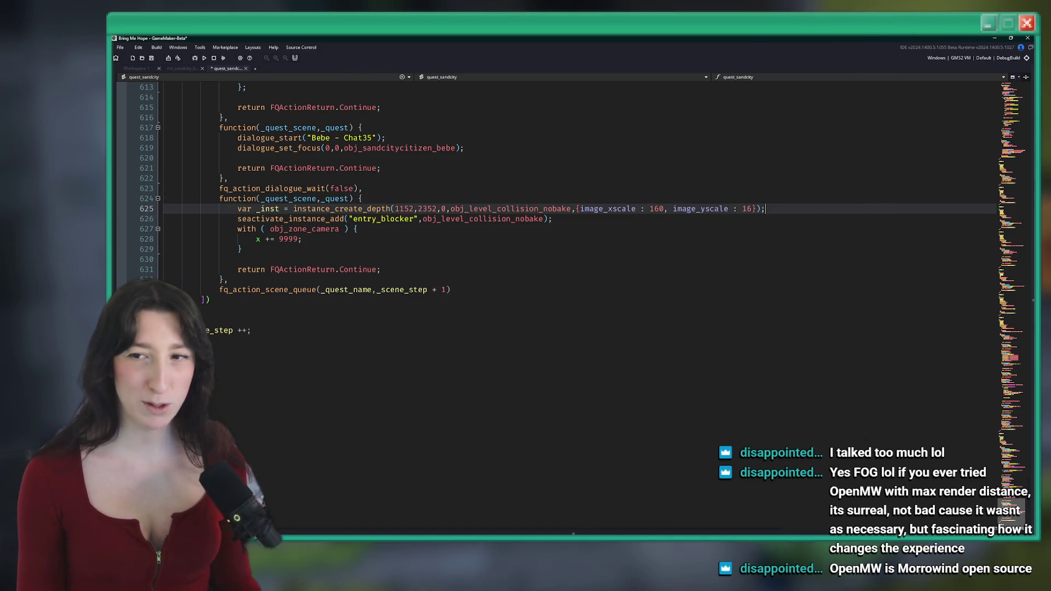
Step: Replace obj_level_collision_nobake with _inst in the line 626 seactivate_instance_add call
{"action": "double_click", "coordinate": [263, 209]}
{"action": "key", "text": "ctrl+c"}
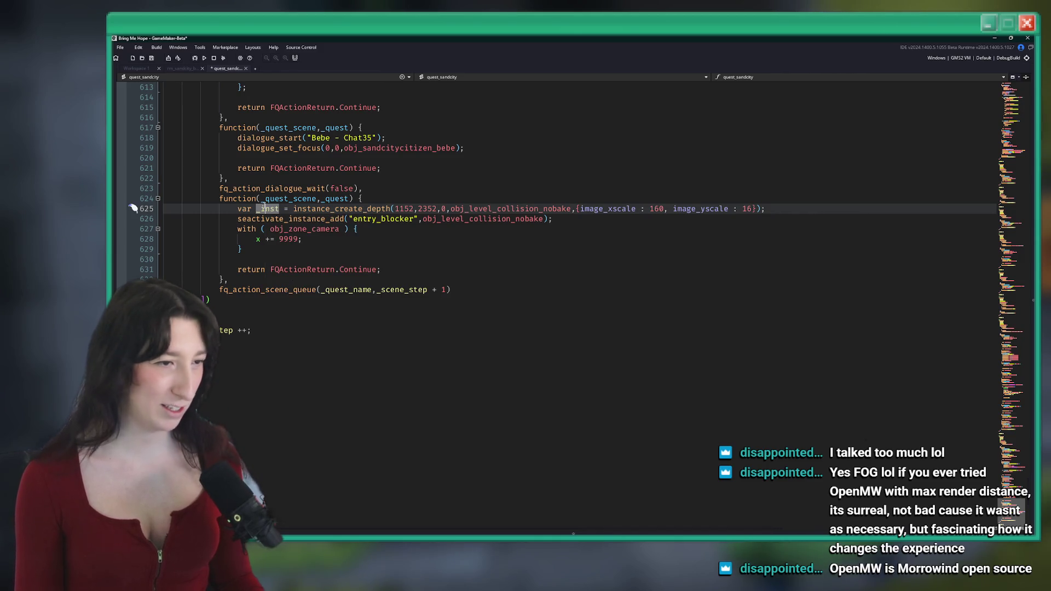
{"action": "scroll", "coordinate": [438, 221], "scroll_direction": "right", "scroll_amount": 1}
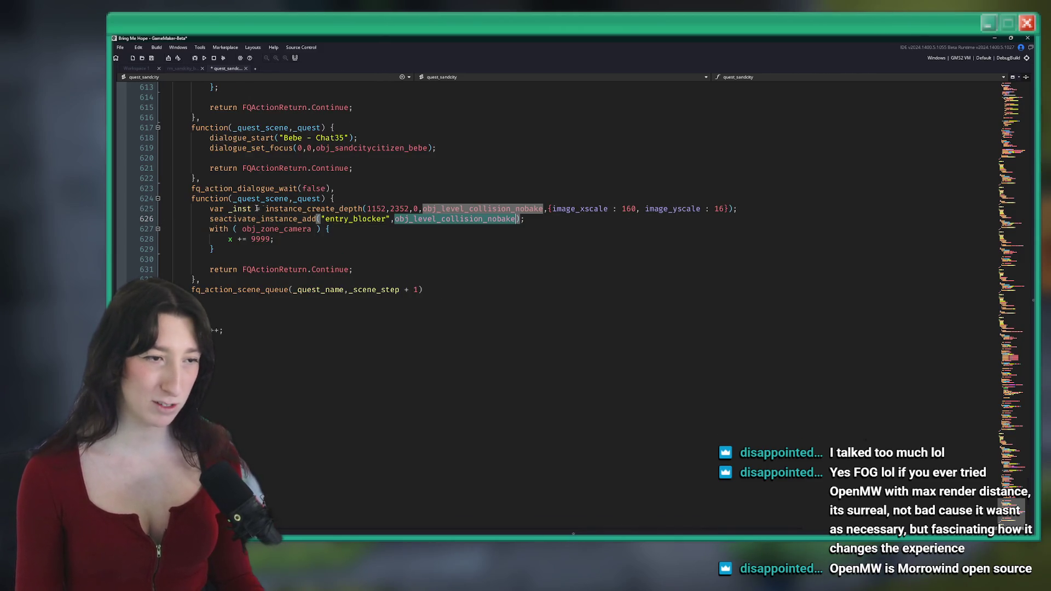
{"action": "double_click", "coordinate": [475, 219]}
{"action": "key", "text": "ctrl+v"}
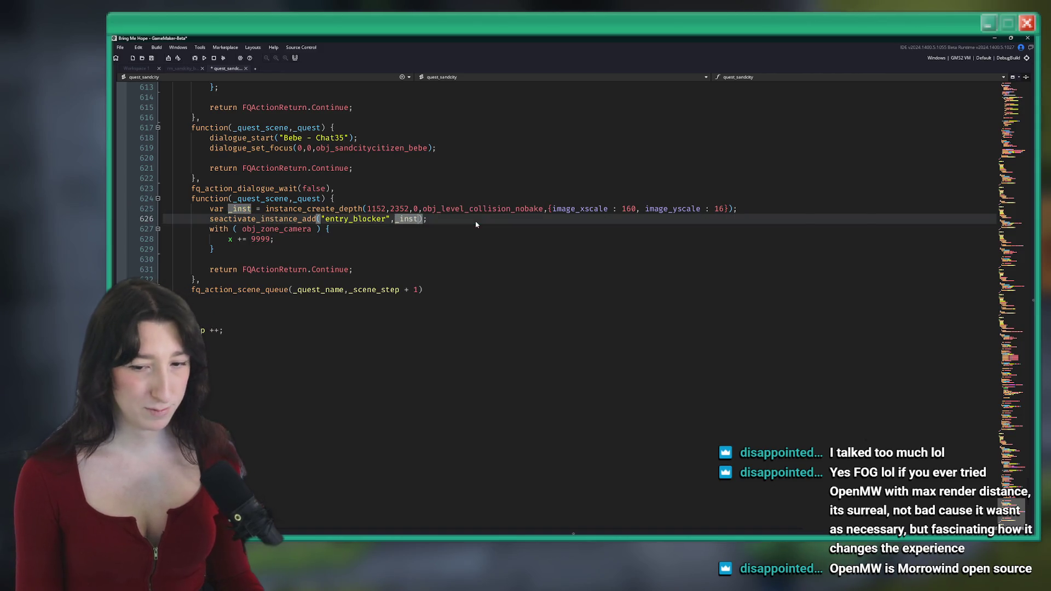
{"action": "left_click", "coordinate": [476, 220]}
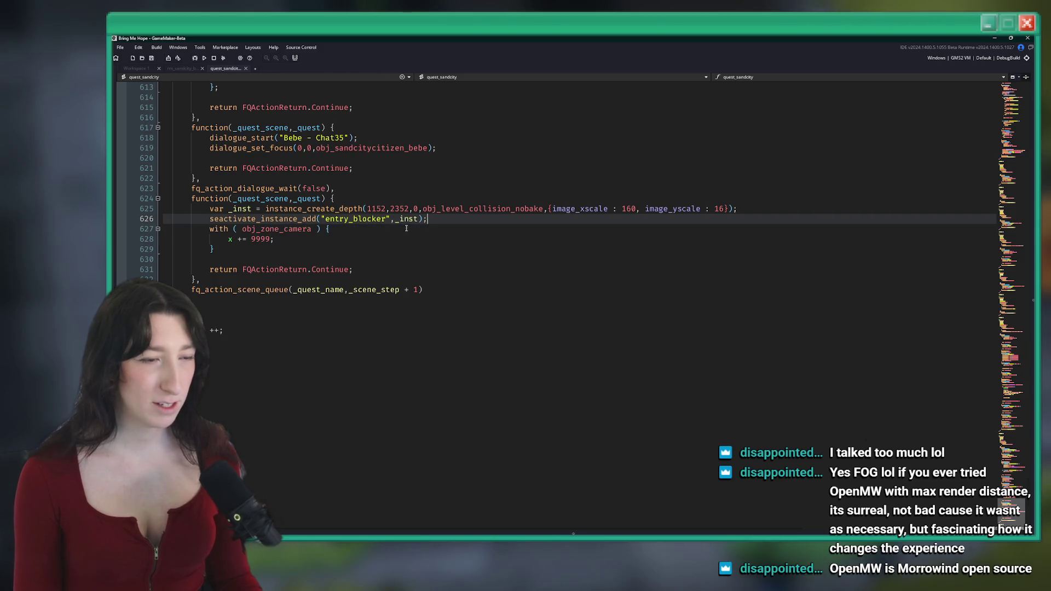
Step: Add and delete a trial seactivate_instance_toggle line, then search the project for seactivate_instance_add
{"action": "key", "text": "Return"}
{"action": "type", "text": "sea"}
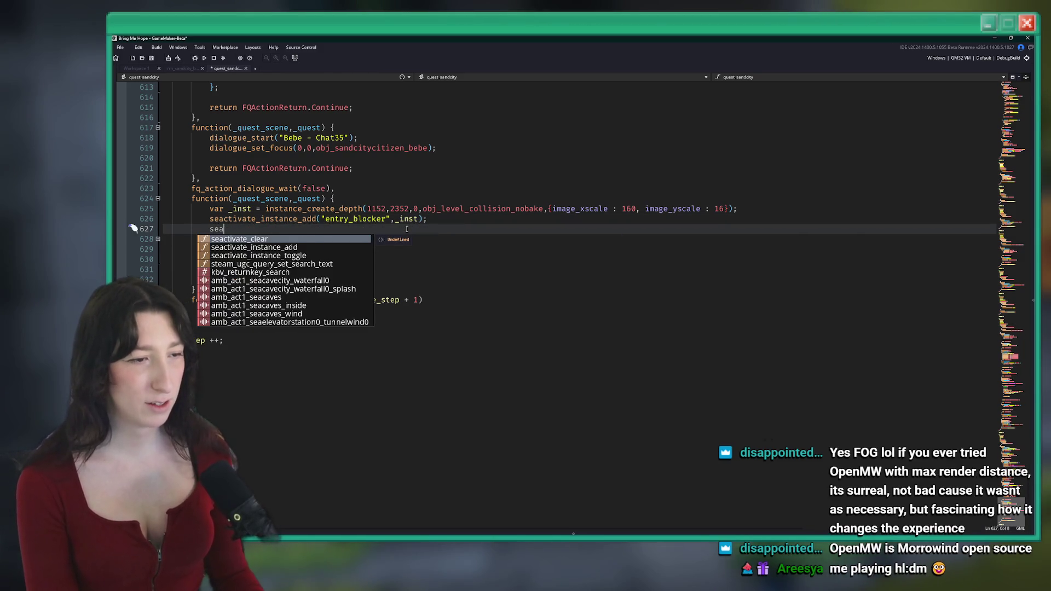
{"action": "key", "text": "Down"}
{"action": "key", "text": "Down"}
{"action": "key", "text": "Return"}
{"action": "left_click", "coordinate": [379, 229]}
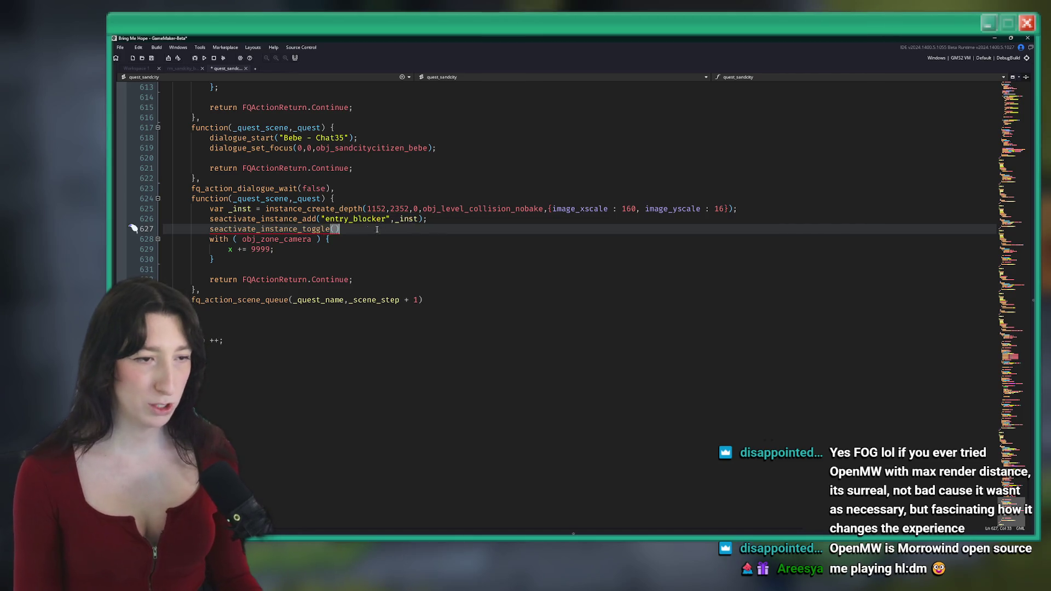
{"action": "key", "text": "shift+Home"}
{"action": "left_click", "coordinate": [334, 229]}
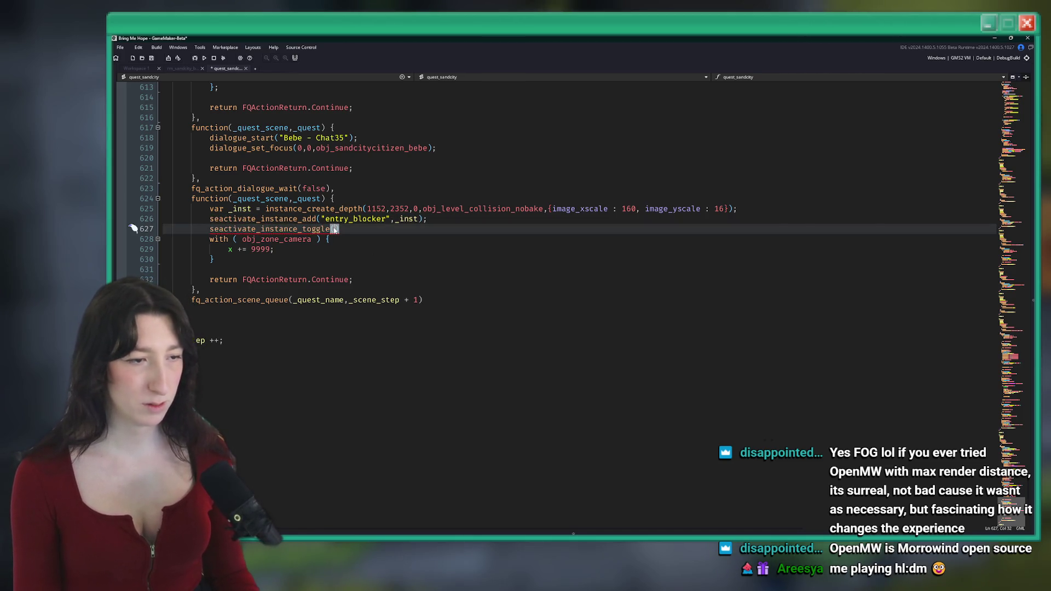
{"action": "mouse_move", "coordinate": [313, 225]}
{"action": "left_click_drag", "start_coordinate": [339, 229], "coordinate": [179, 226]}
{"action": "key", "text": "BackSpace"}
{"action": "key", "text": "BackSpace"}
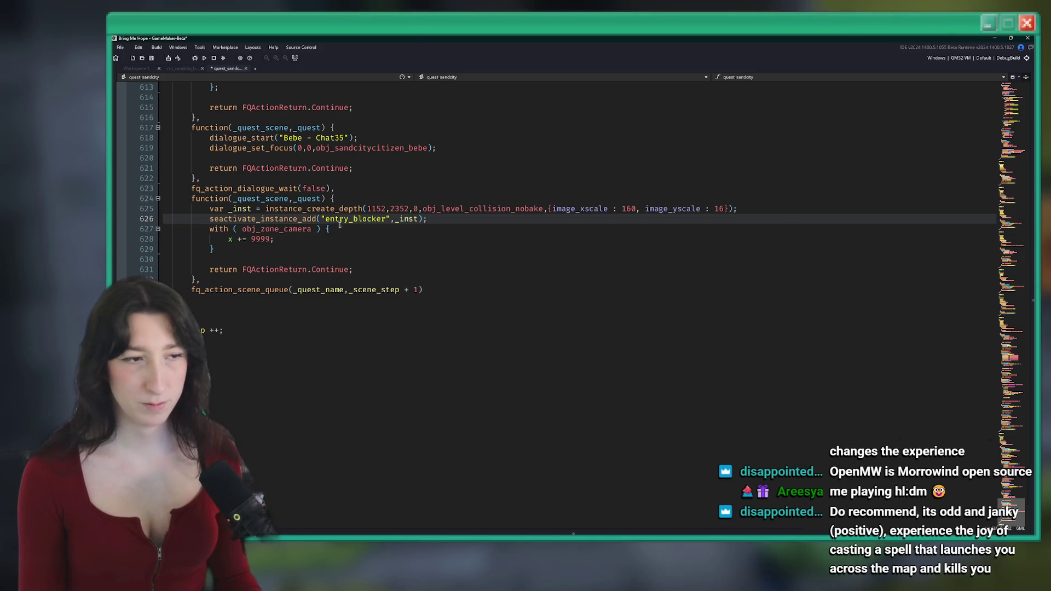
{"action": "double_click", "coordinate": [292, 218]}
{"action": "key", "text": "ctrl+shift+f"}
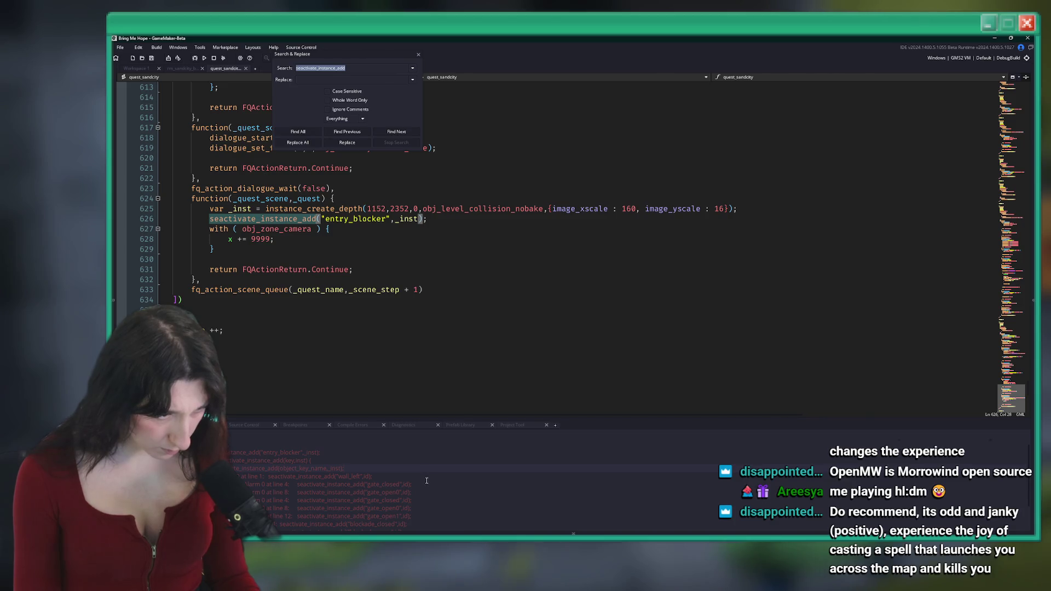
Step: Close Search & Replace and build and run the game with F5 to test the blocker
{"action": "left_click", "coordinate": [418, 54]}
{"action": "left_click", "coordinate": [432, 211]}
{"action": "left_click", "coordinate": [440, 217]}
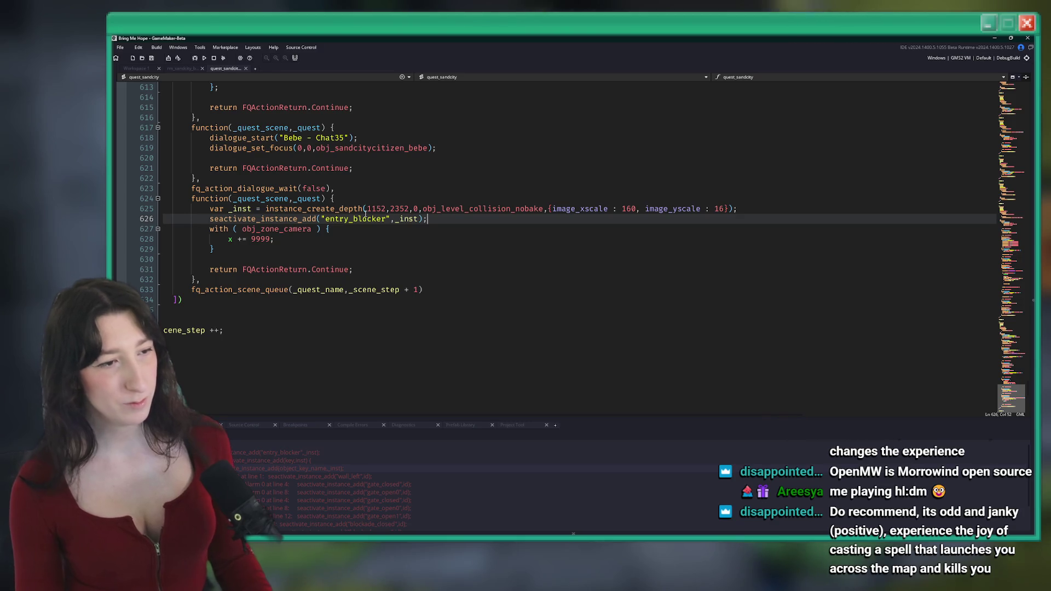
{"action": "key", "text": "F5"}
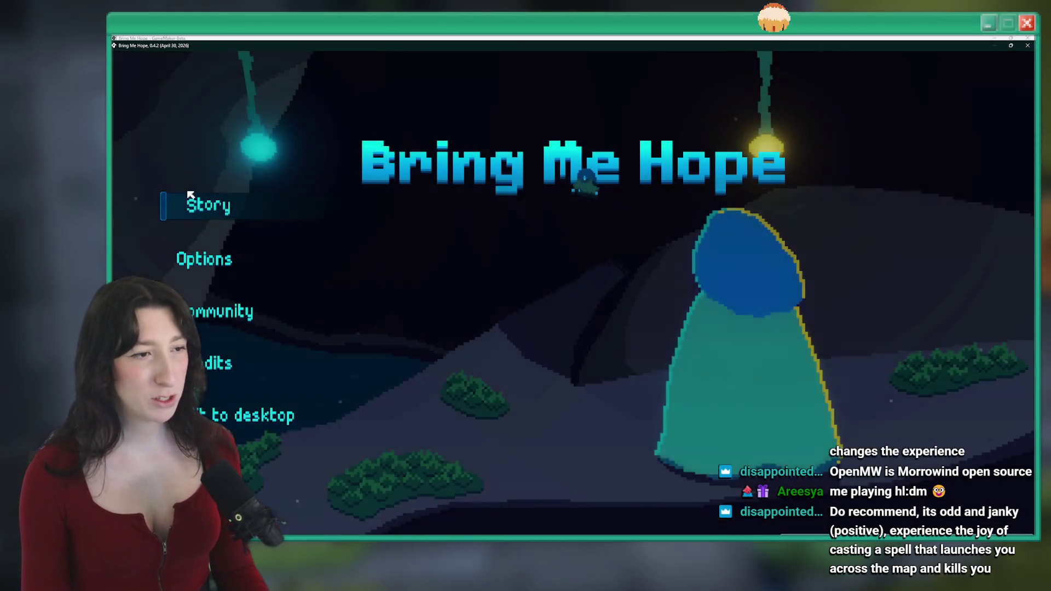
Step: Start the test game from the title menu, walk the character briefly, and close it
{"action": "left_click", "coordinate": [188, 200]}
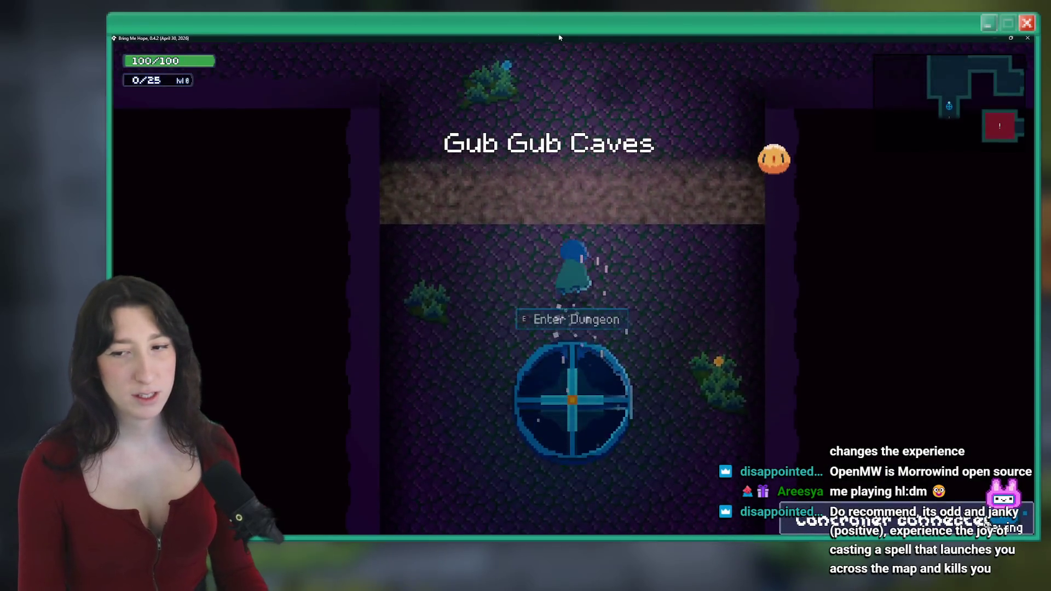
{"action": "key", "text": "w"}
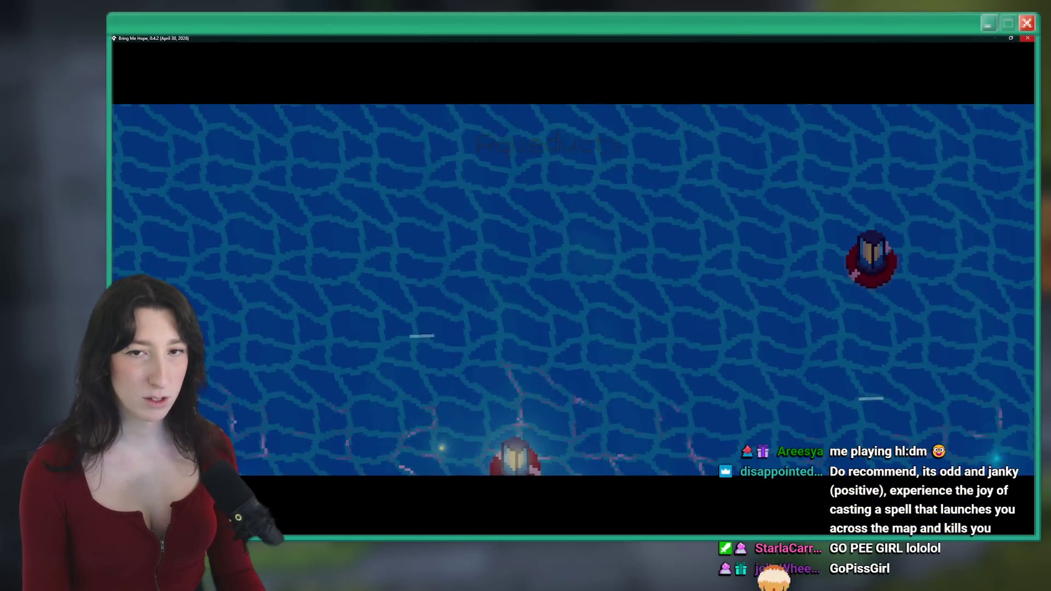
{"action": "left_click", "coordinate": [1027, 38]}
Step: Review the blocker code around line 627, then bring up the rm_sandcity_baba room
{"action": "scroll", "coordinate": [353, 282], "scroll_direction": "up", "scroll_amount": 4}
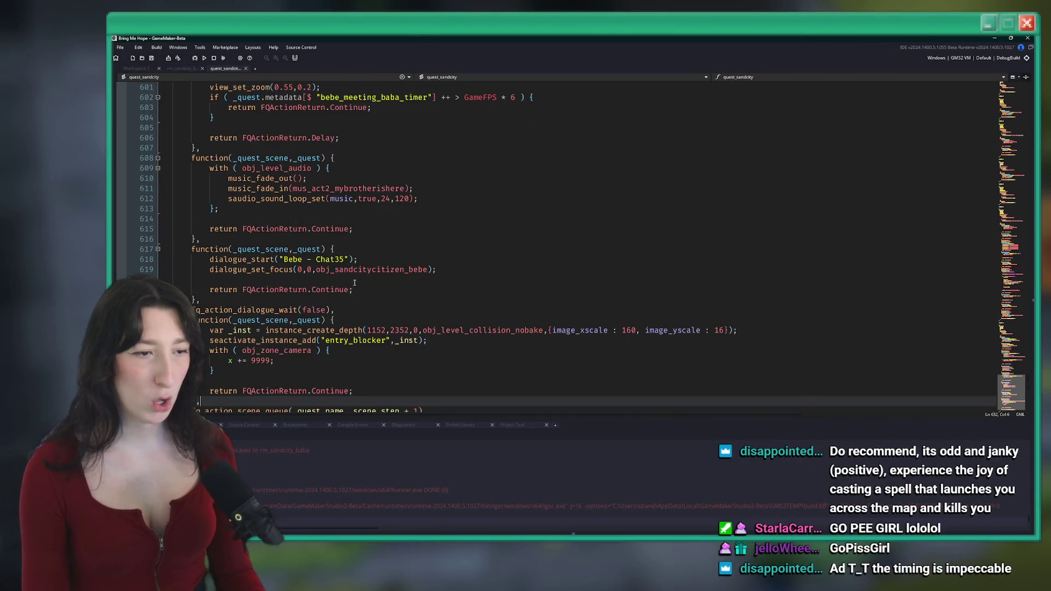
{"action": "left_click", "coordinate": [353, 283]}
{"action": "left_click", "coordinate": [279, 234]}
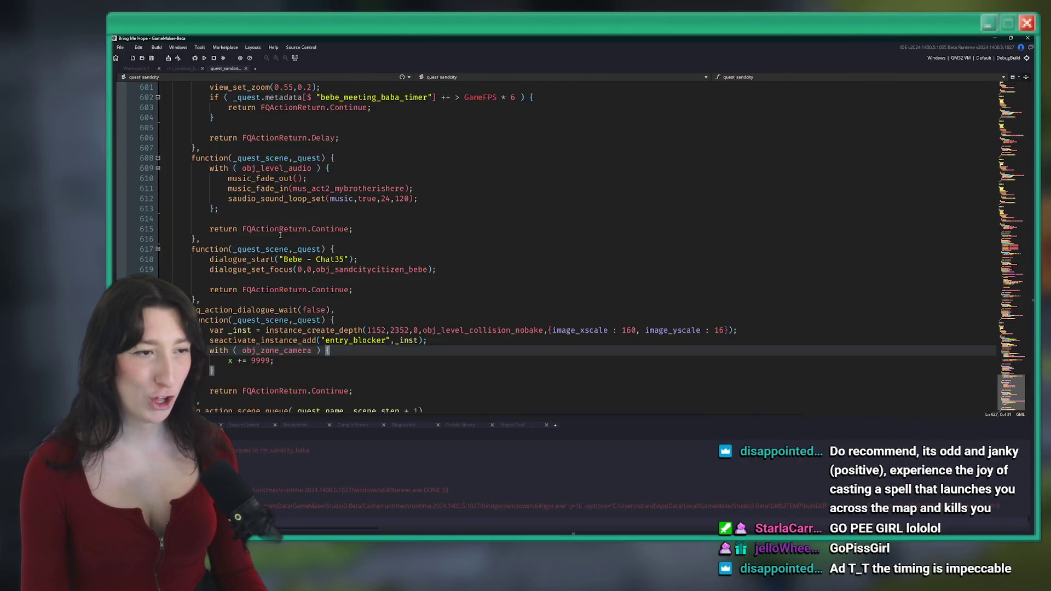
{"action": "scroll", "coordinate": [280, 234], "scroll_direction": "up", "scroll_amount": 4}
{"action": "left_click", "coordinate": [183, 68]}
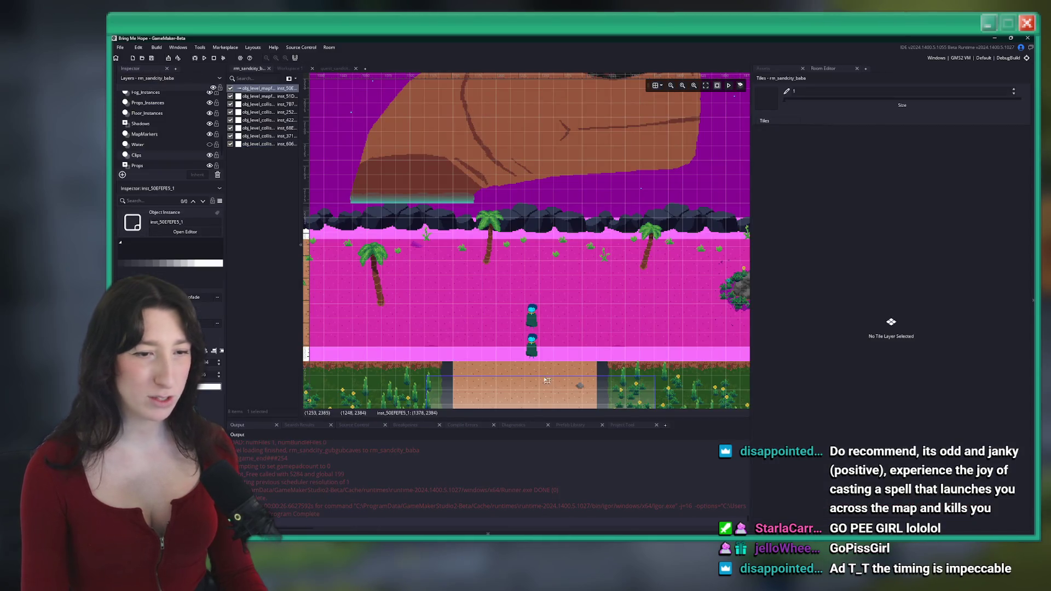
Step: Delete the old collision instance from rm_sandcity_baba and do a quick test run
{"action": "key", "text": "Delete"}
{"action": "key", "text": "F5"}
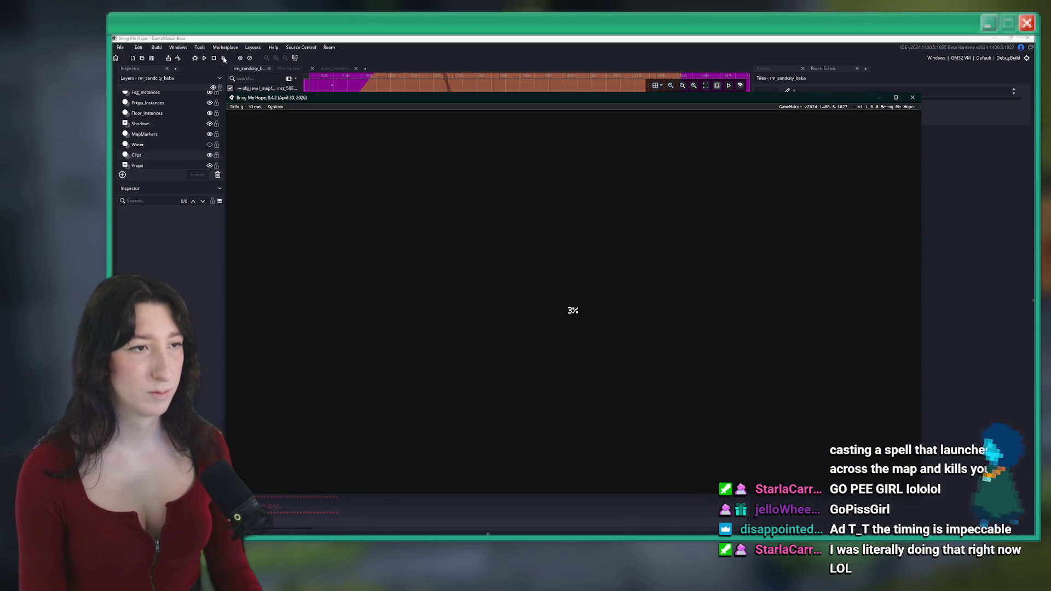
{"action": "left_click", "coordinate": [224, 59]}
Step: Move both obj_player_spawn instances on the Encounters layer further up and launch a new test run
{"action": "scroll", "coordinate": [161, 127], "scroll_direction": "up", "scroll_amount": 2}
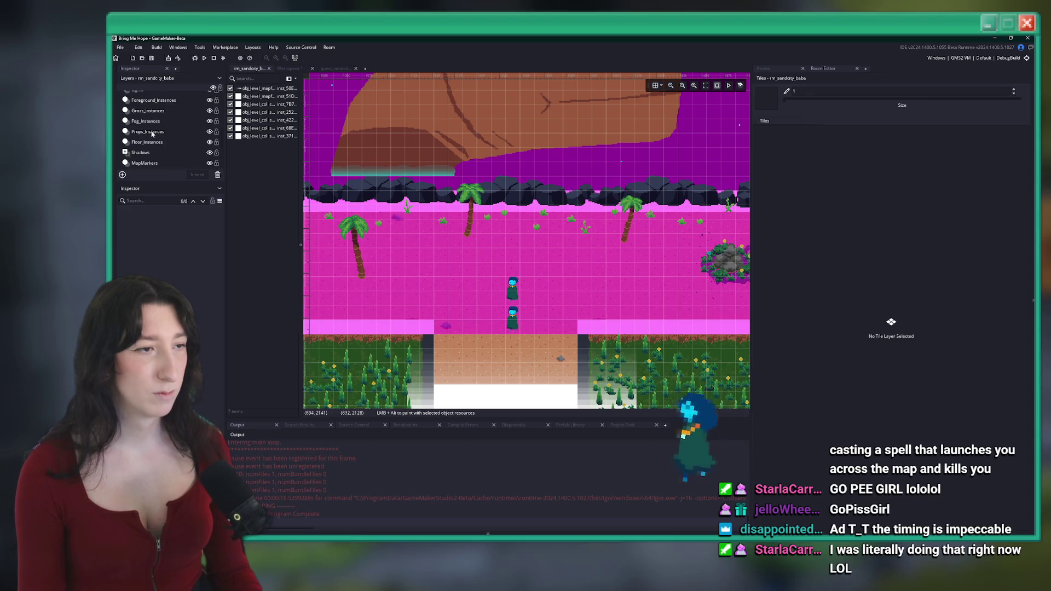
{"action": "scroll", "coordinate": [159, 132], "scroll_direction": "down", "scroll_amount": 3}
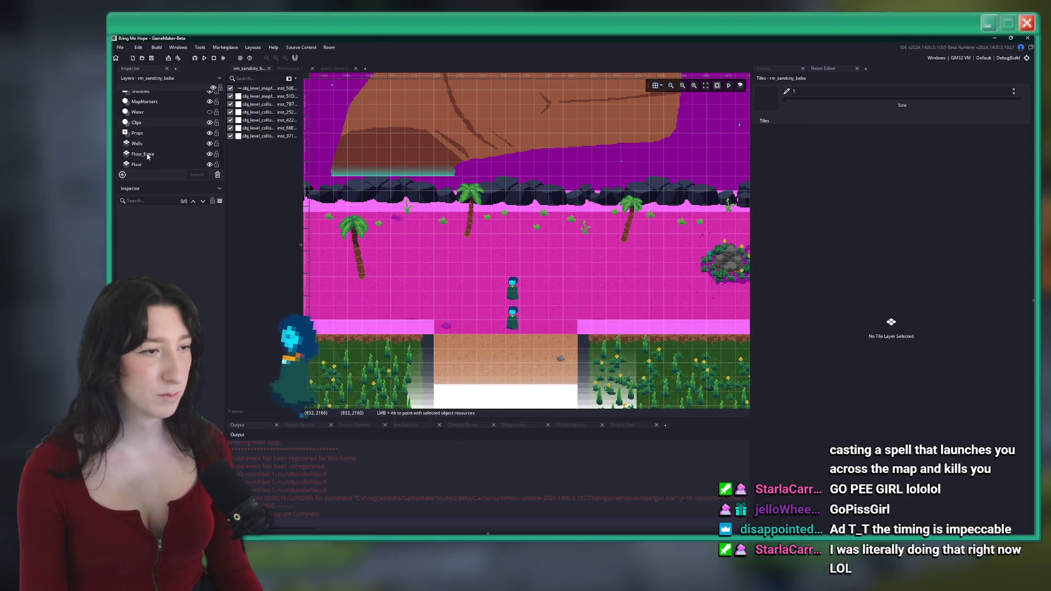
{"action": "scroll", "coordinate": [147, 137], "scroll_direction": "up", "scroll_amount": 5}
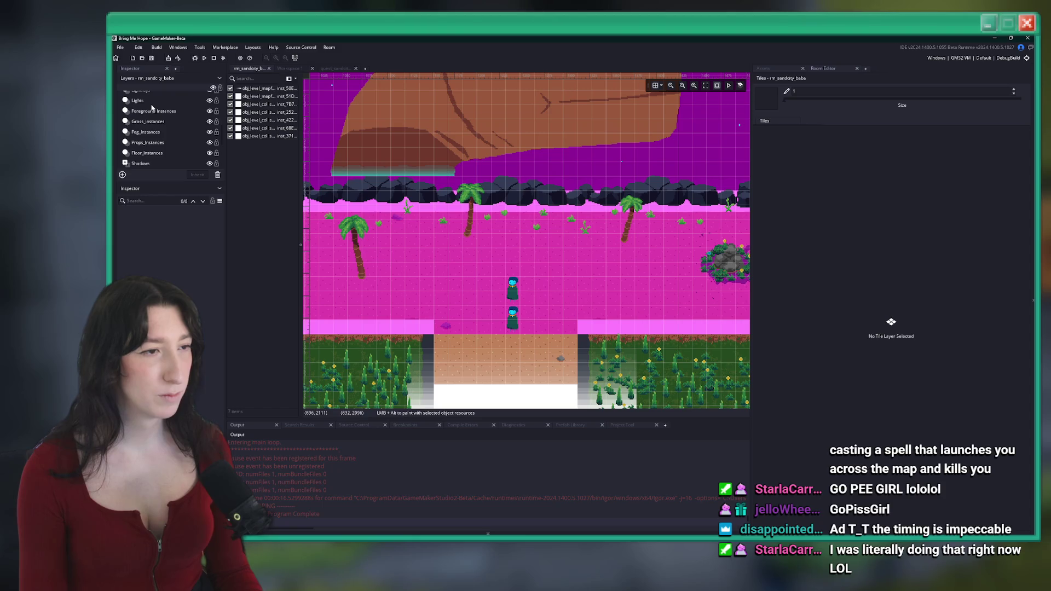
{"action": "scroll", "coordinate": [150, 111], "scroll_direction": "up", "scroll_amount": 1}
{"action": "left_click", "coordinate": [156, 98]}
{"action": "left_click_drag", "start_coordinate": [514, 336], "coordinate": [514, 265]}
{"action": "left_click", "coordinate": [540, 355]}
{"action": "key", "text": "F5"}
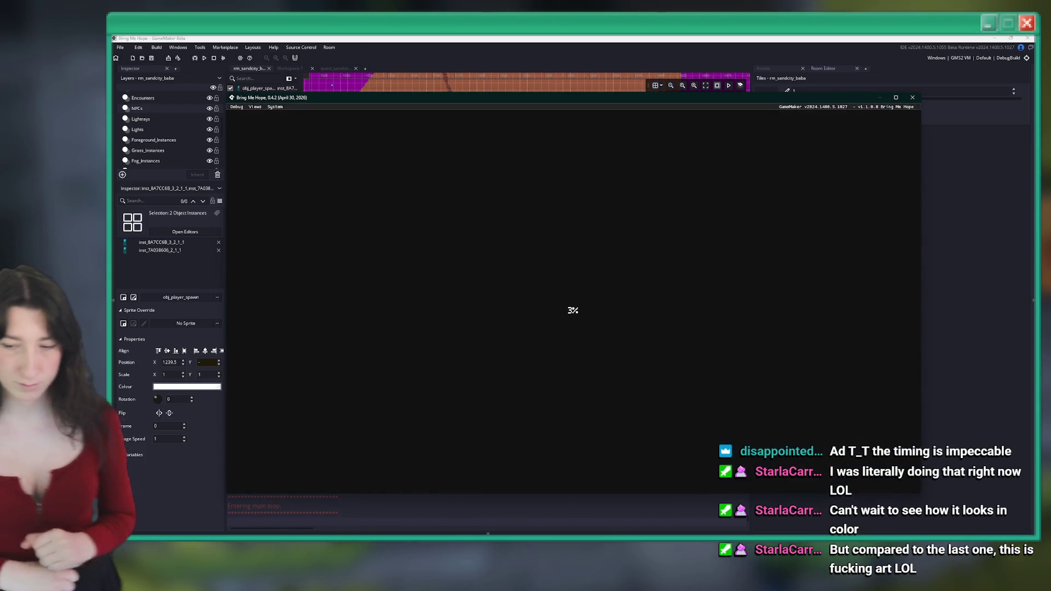
Step: Maximize the running game, start Story mode and advance the opening dialogue
{"action": "left_click", "coordinate": [889, 101]}
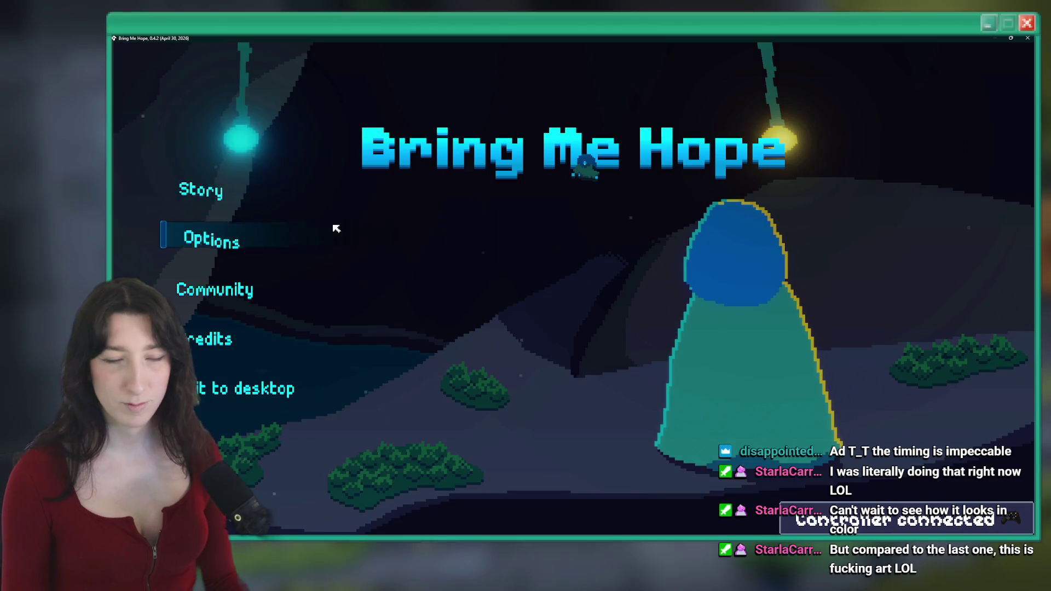
{"action": "left_click", "coordinate": [226, 200]}
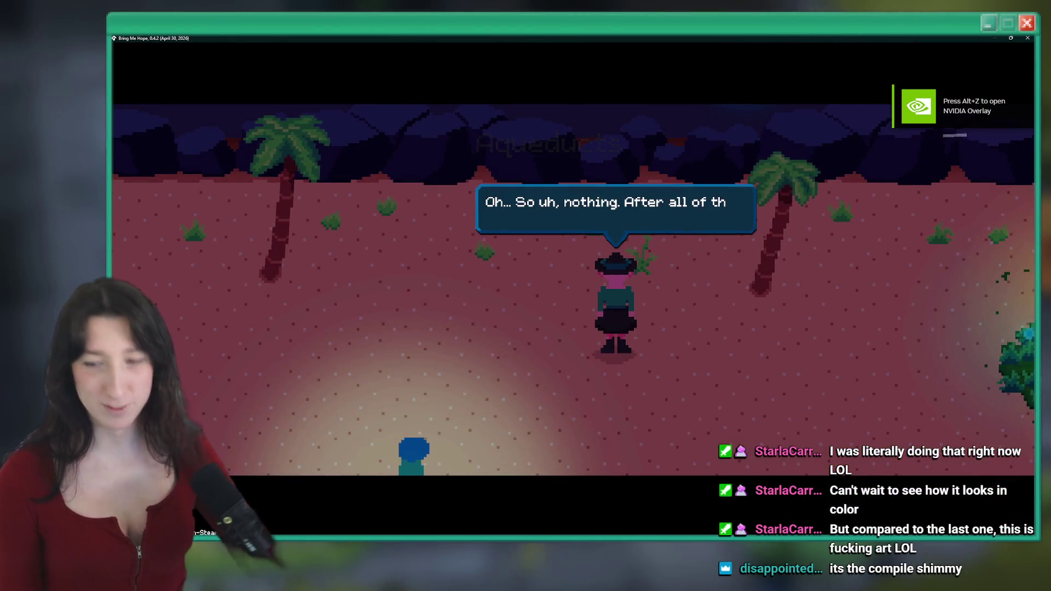
{"action": "key", "text": "space"}
{"action": "key", "text": "space"}
{"action": "key", "text": "space"}
{"action": "key", "text": "space"}
{"action": "key", "text": "space"}
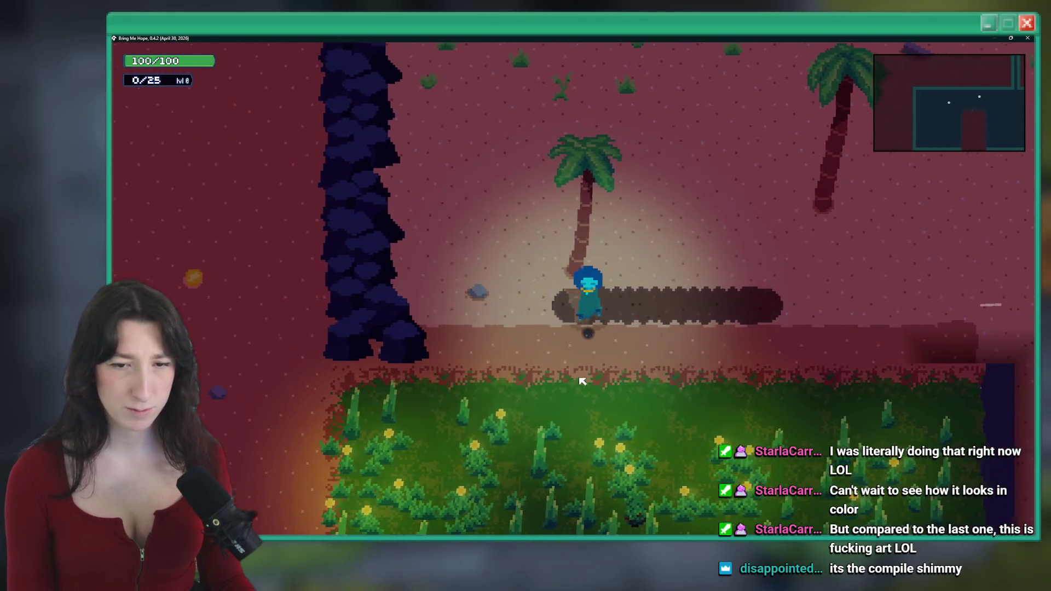
Step: Walk around the Sand City beach through the cliff gap, check the map, then quit the game
{"action": "key", "text": "d"}
{"action": "key", "text": "w"}
{"action": "key", "text": "w"}
{"action": "key", "text": "s"}
{"action": "key", "text": "d"}
{"action": "key", "text": "w"}
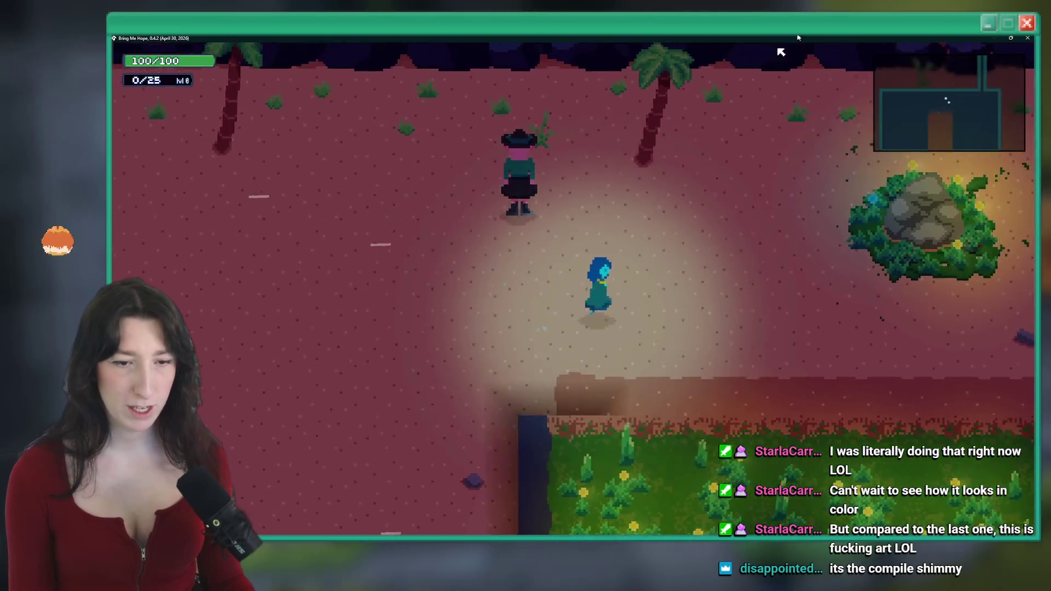
{"action": "key", "text": "w"}
{"action": "key", "text": "d"}
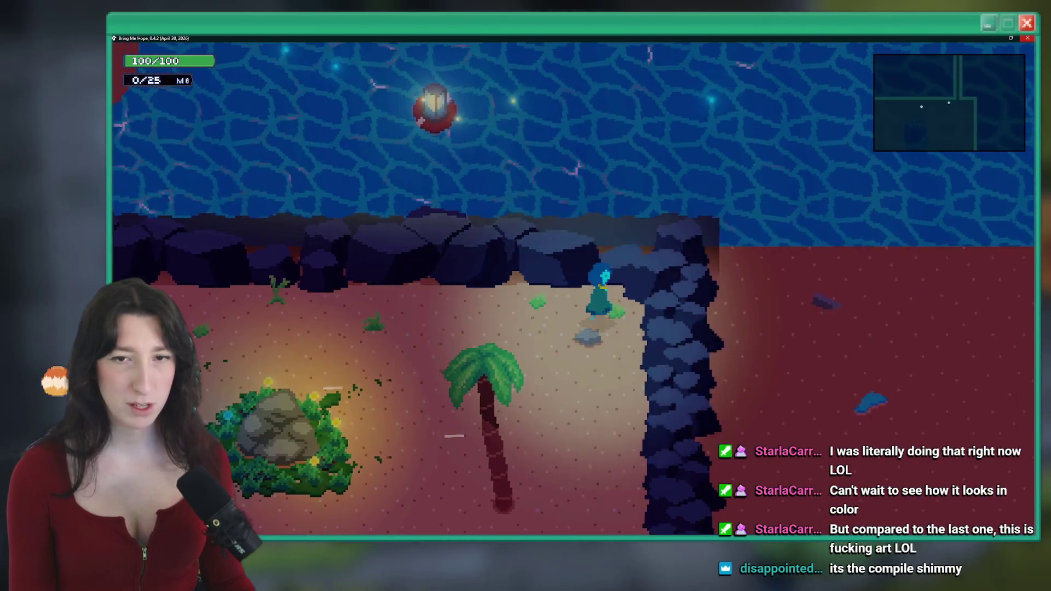
{"action": "key", "text": "m"}
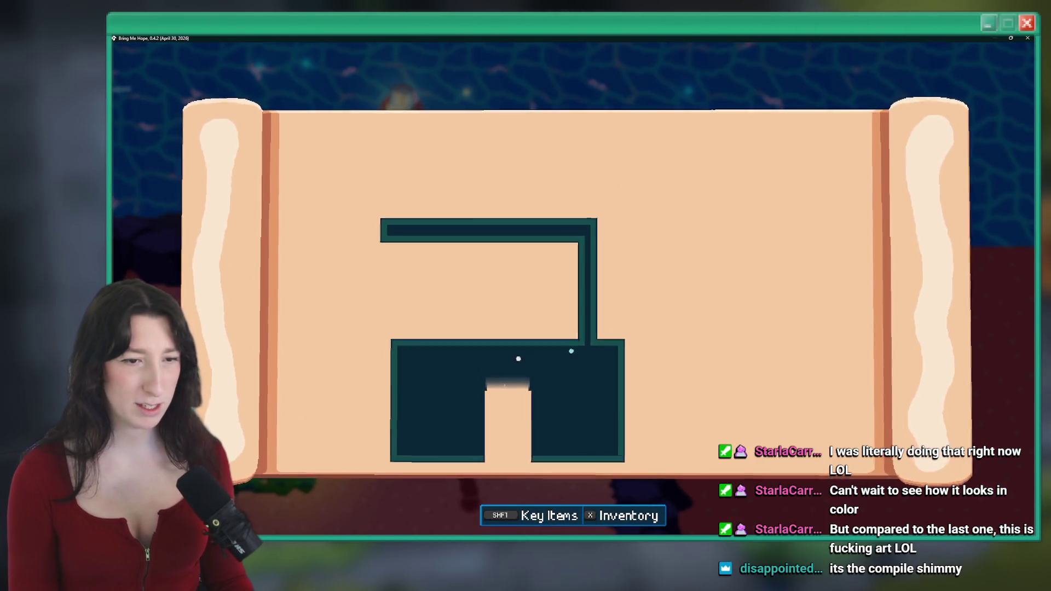
{"action": "key", "text": "m"}
{"action": "key", "text": "s"}
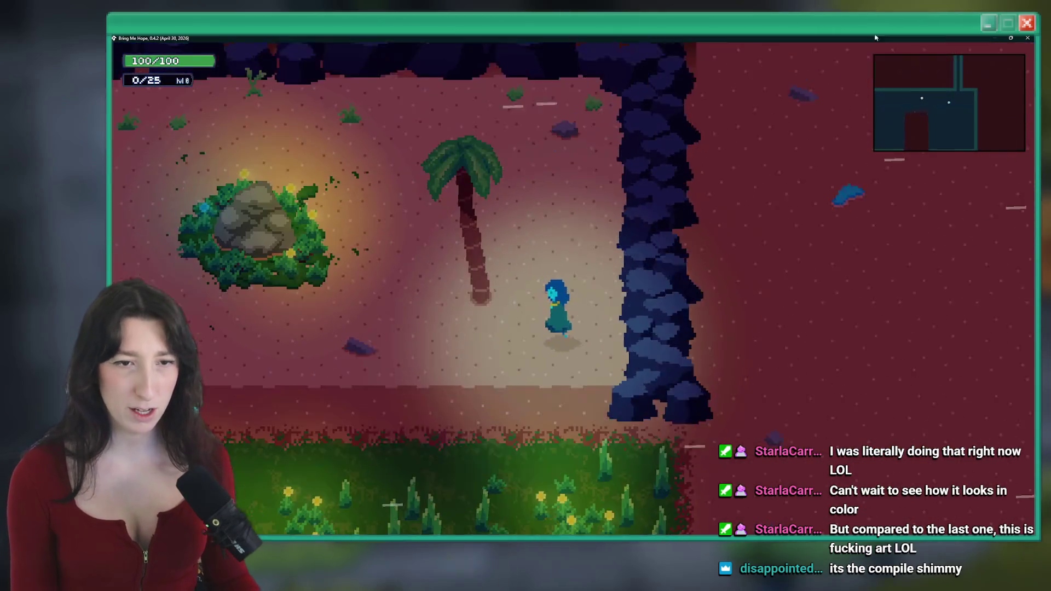
{"action": "key", "text": "Escape"}
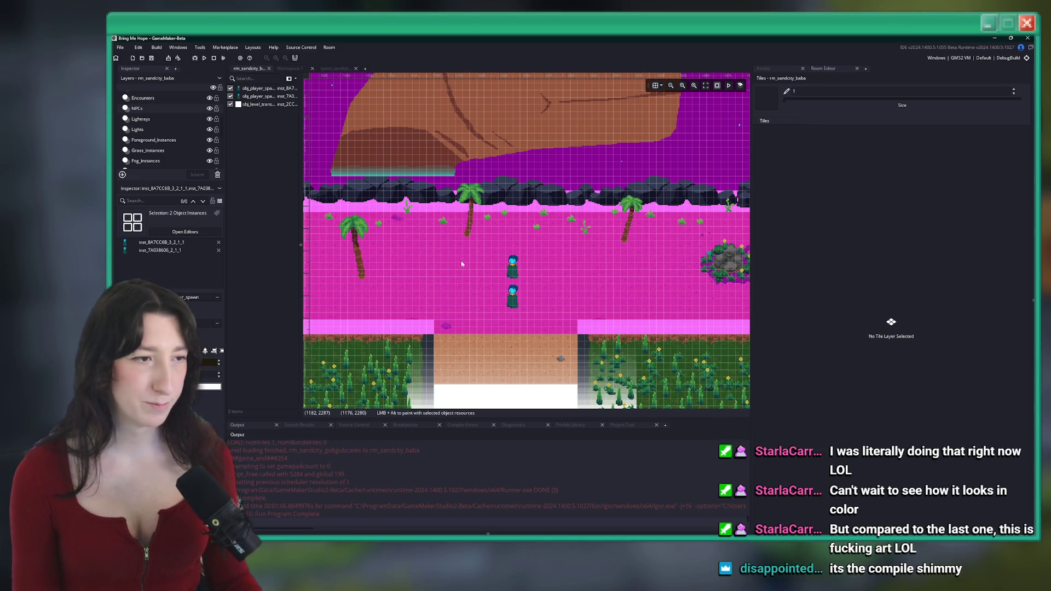
Step: Turn on the Footsteps layer's visibility in rm_sandcity_baba and zoom around the room
{"action": "scroll", "coordinate": [461, 265], "scroll_direction": "down", "scroll_amount": 3}
{"action": "scroll", "coordinate": [162, 145], "scroll_direction": "up", "scroll_amount": 5}
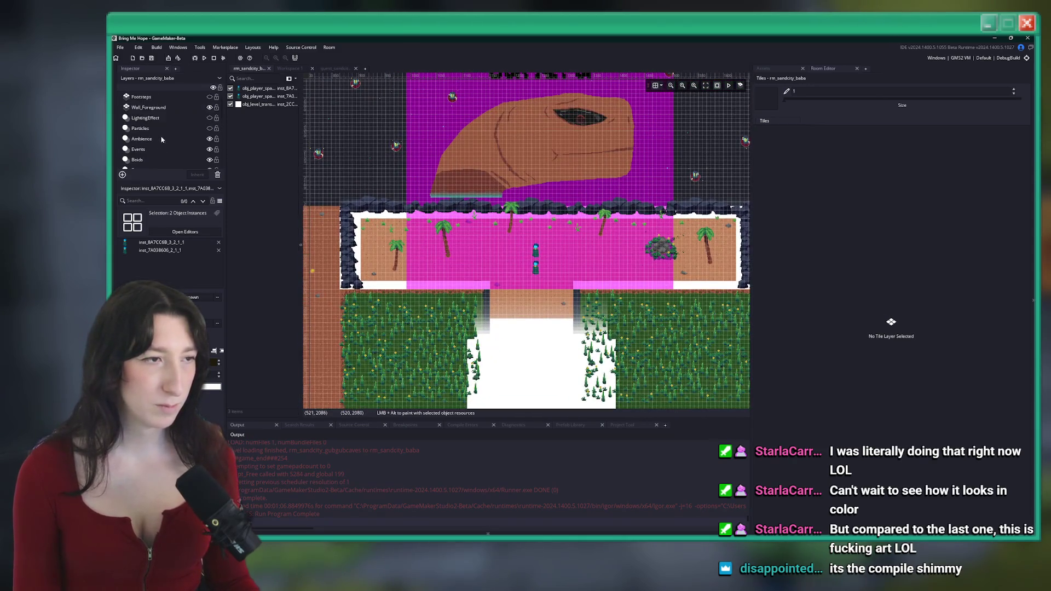
{"action": "scroll", "coordinate": [162, 144], "scroll_direction": "up", "scroll_amount": 1}
{"action": "left_click", "coordinate": [169, 111]}
{"action": "left_click", "coordinate": [209, 107]}
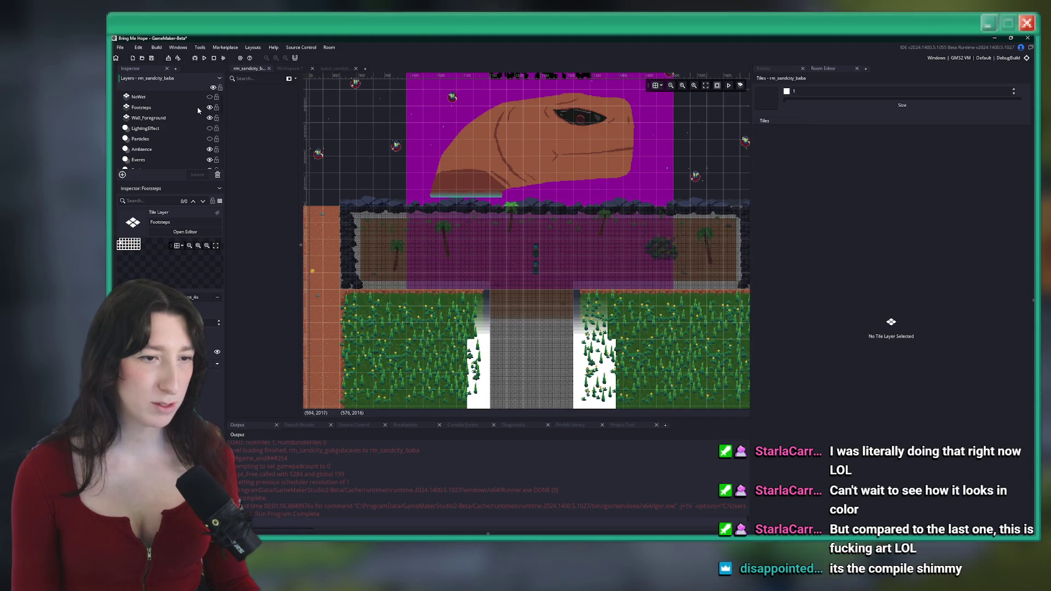
{"action": "scroll", "coordinate": [448, 227], "scroll_direction": "down", "scroll_amount": 2}
{"action": "scroll", "coordinate": [448, 228], "scroll_direction": "down", "scroll_amount": 1}
{"action": "scroll", "coordinate": [561, 149], "scroll_direction": "up", "scroll_amount": 5}
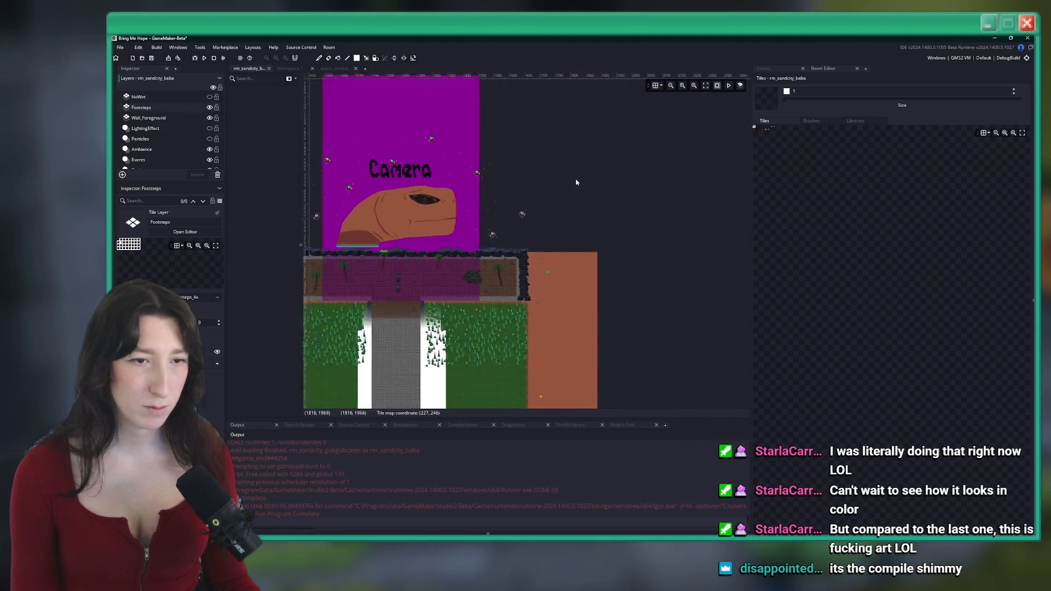
{"action": "scroll", "coordinate": [560, 149], "scroll_direction": "up", "scroll_amount": 3}
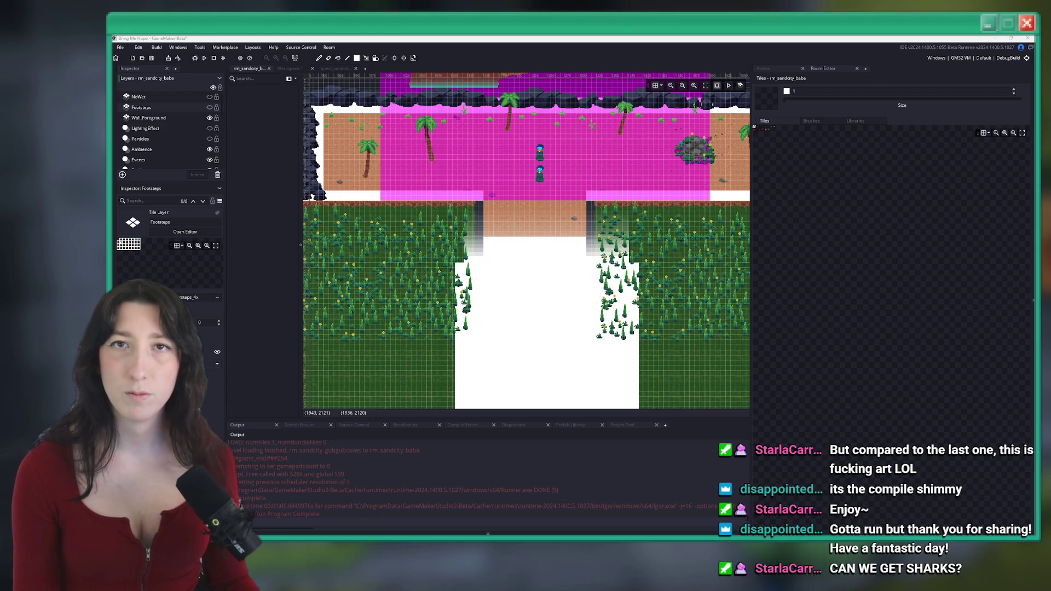
{"action": "key", "text": "alt+Tab"}
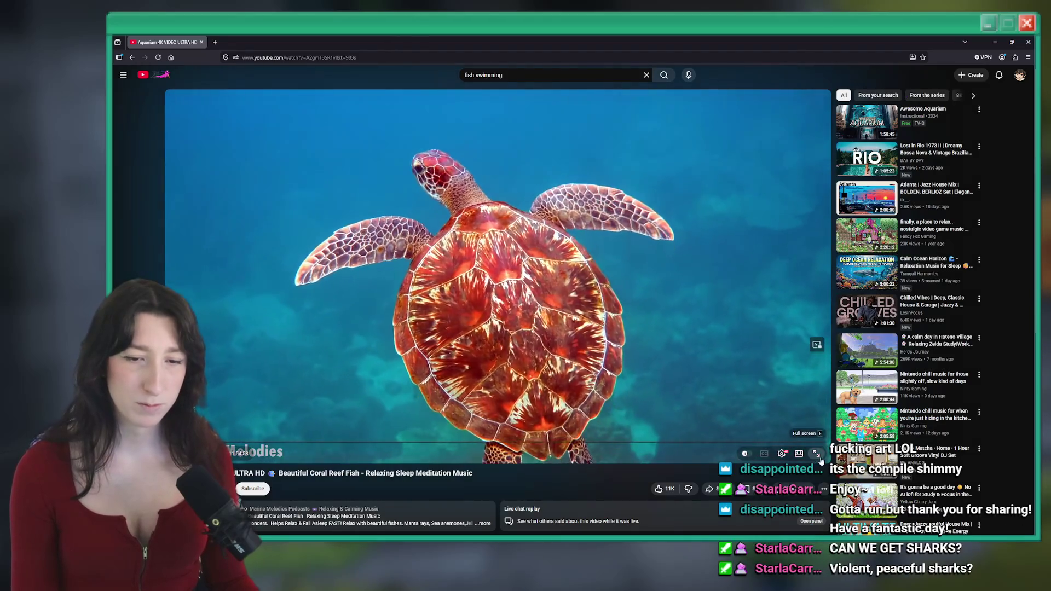
Step: Make the Aquarium 4K coral reef video full screen and set playback speed near 2.95x
{"action": "left_click", "coordinate": [817, 454]}
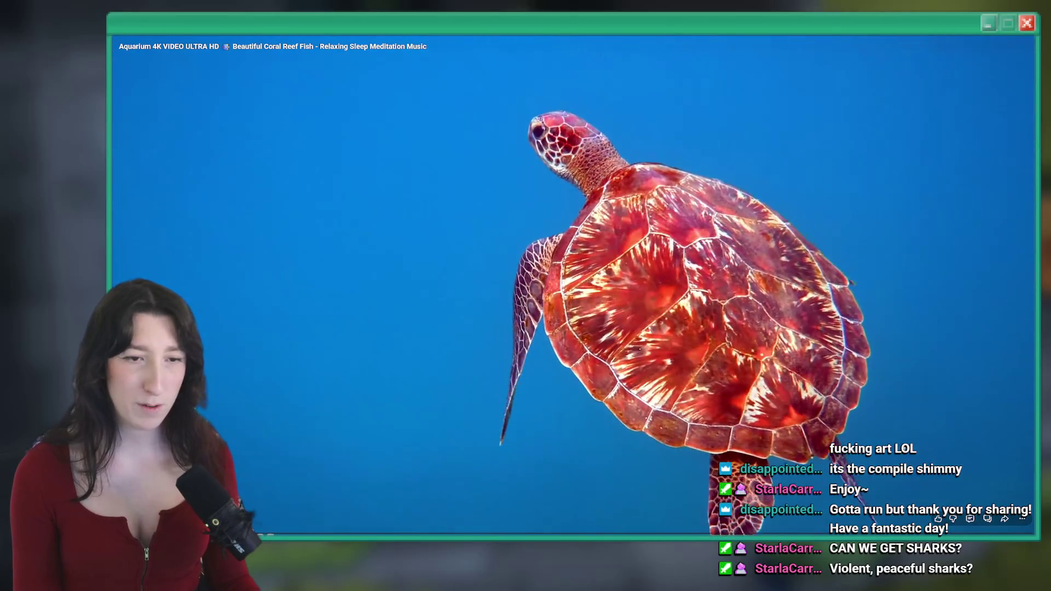
{"action": "left_click", "coordinate": [979, 530]}
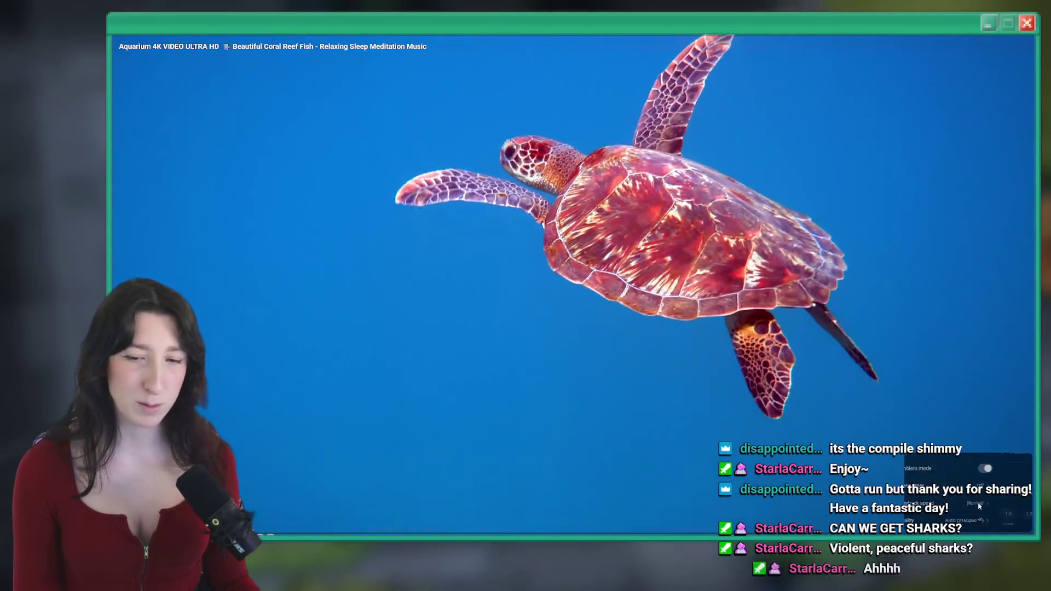
{"action": "left_click", "coordinate": [980, 503]}
{"action": "left_click", "coordinate": [981, 494]}
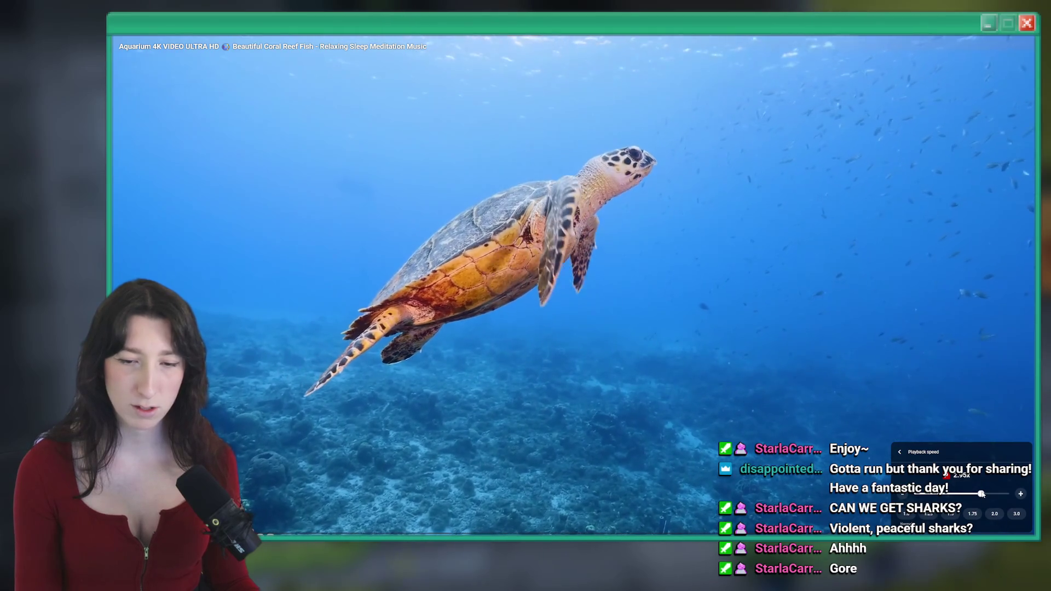
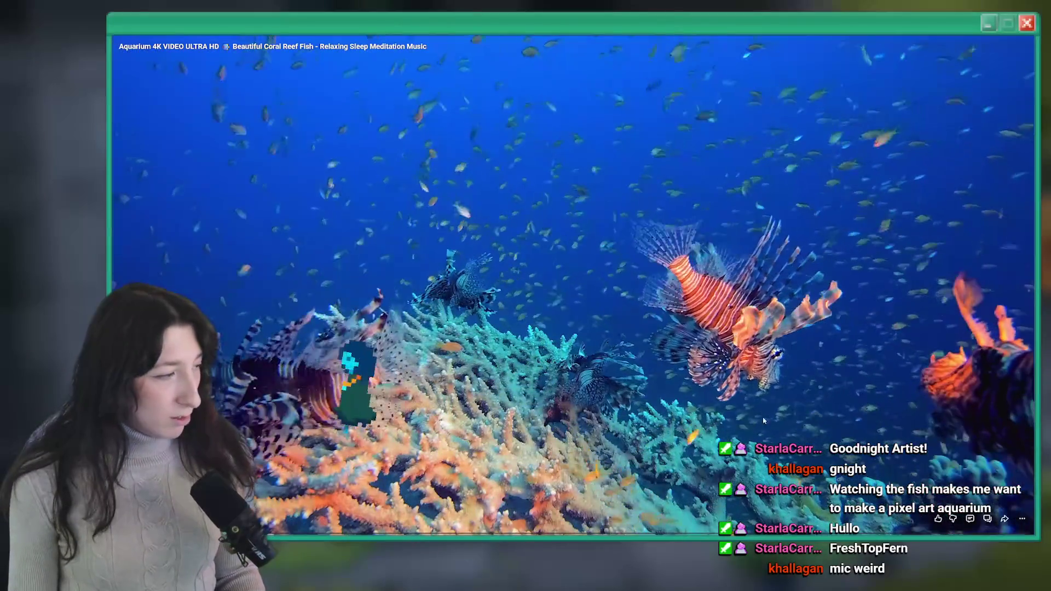
Step: Exit fullscreen on the coral reef fish video and switch over to GameMaker
{"action": "double_click", "coordinate": [765, 389]}
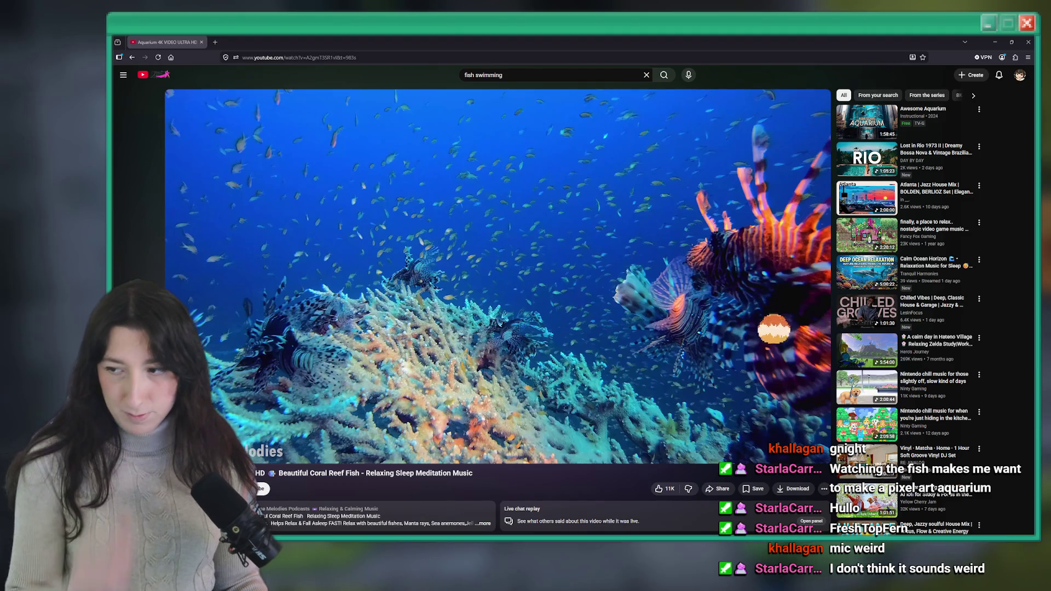
{"action": "key", "text": "alt+Tab"}
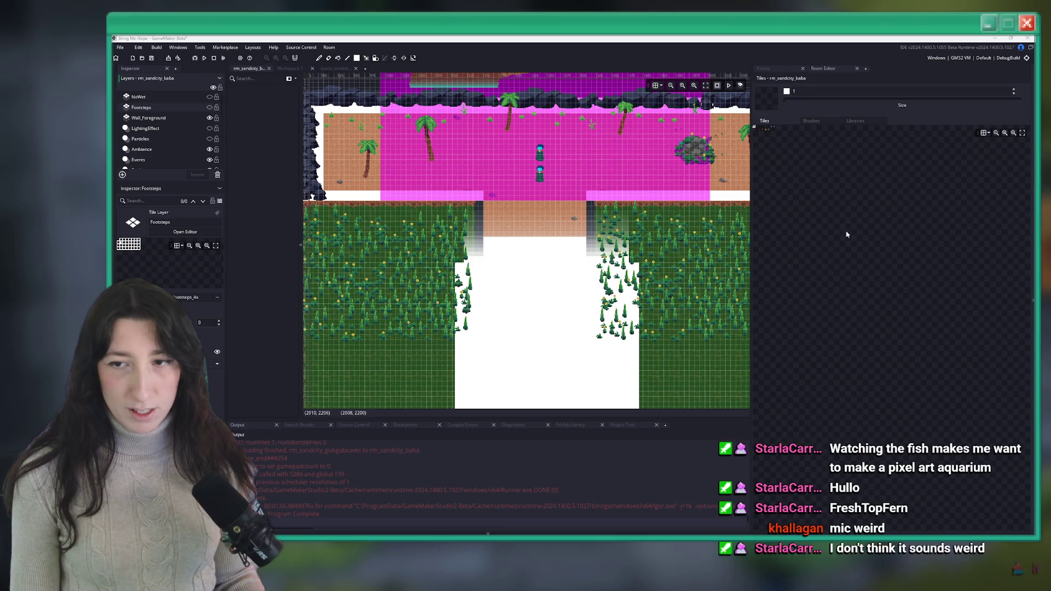
Step: Scroll the rm_sandcity_baba room view to reveal the Camera area, then bring up the Start menu
{"action": "scroll", "coordinate": [514, 261], "scroll_direction": "up", "scroll_amount": 1}
{"action": "scroll", "coordinate": [514, 261], "scroll_direction": "up", "scroll_amount": 6}
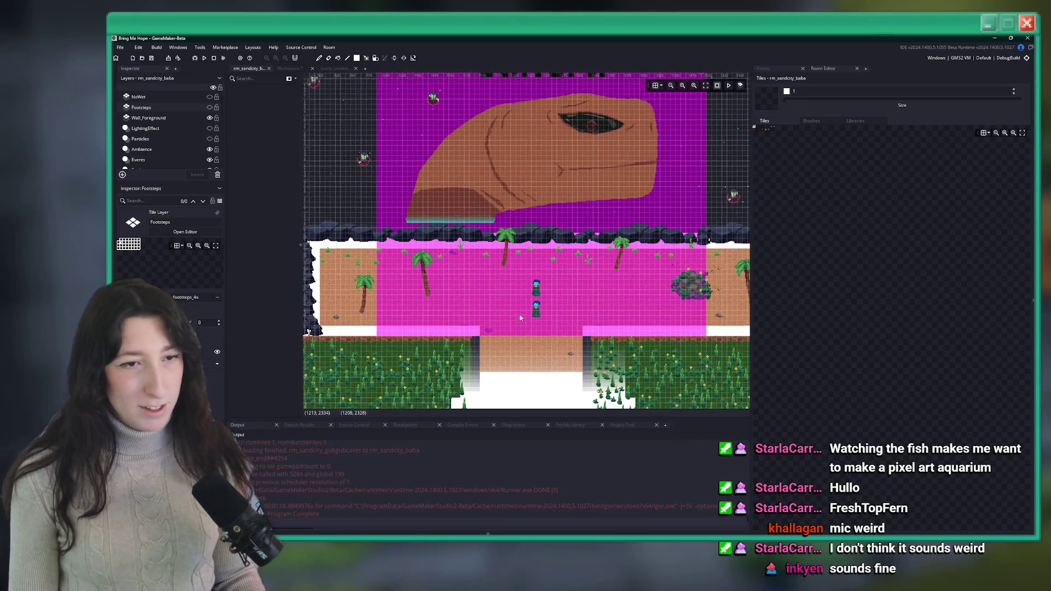
{"action": "scroll", "coordinate": [601, 186], "scroll_direction": "down", "scroll_amount": 1}
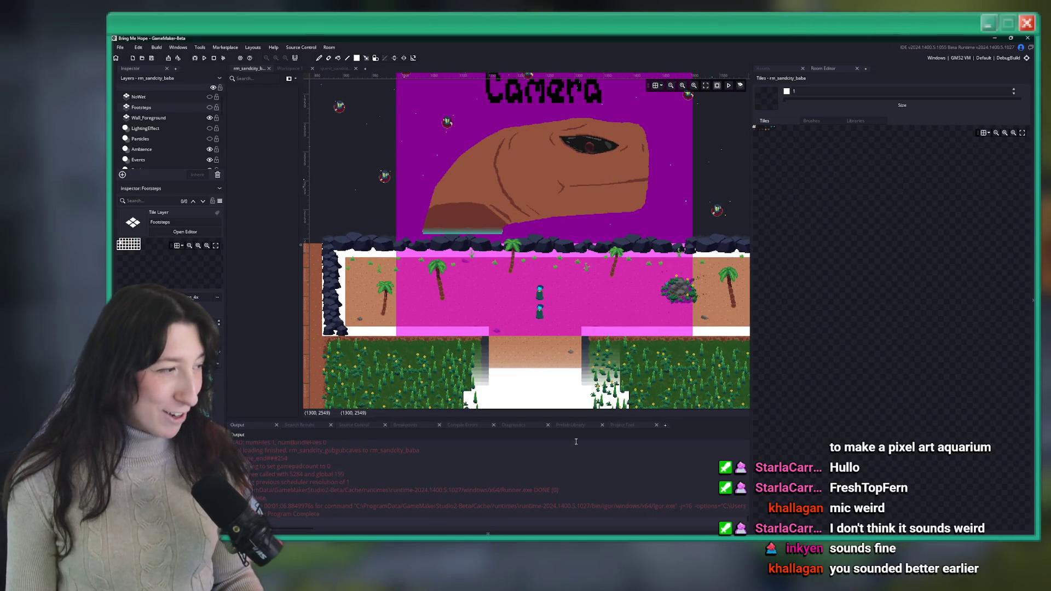
{"action": "key", "text": "super"}
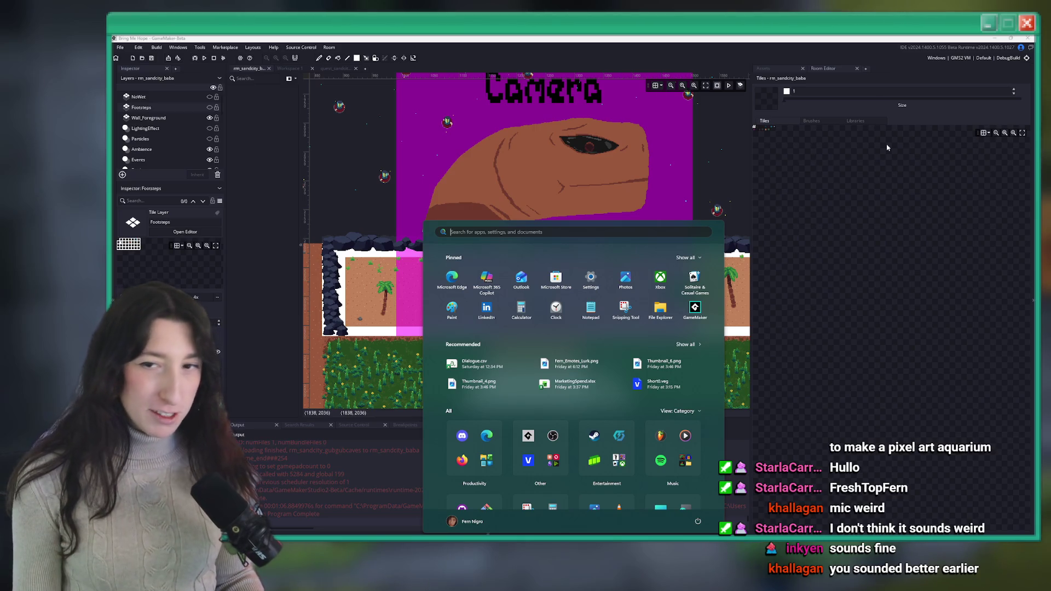
Step: Search 'as' in the Start menu and launch Aseprite from the best match
{"action": "type", "text": "as"}
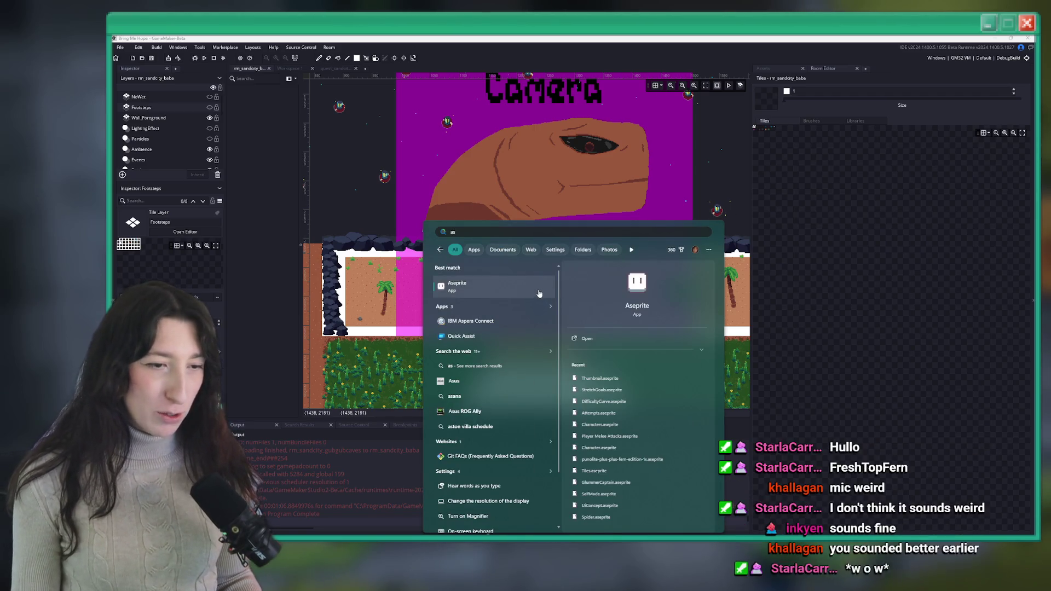
{"action": "left_click", "coordinate": [539, 291]}
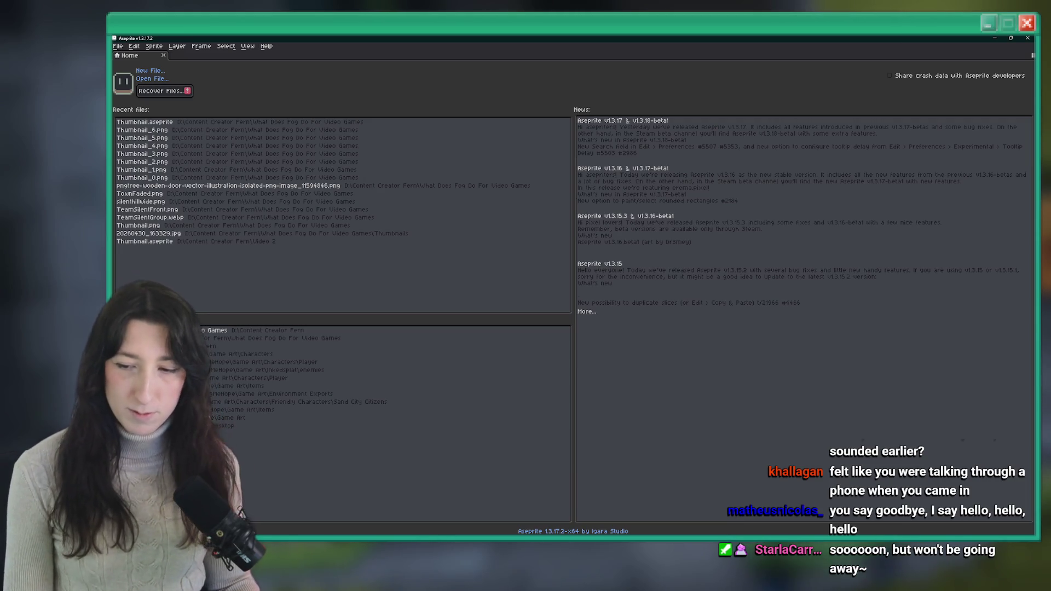
Step: Start opening a sprite file and browse the file window to the Desktop folder
{"action": "left_click", "coordinate": [154, 80]}
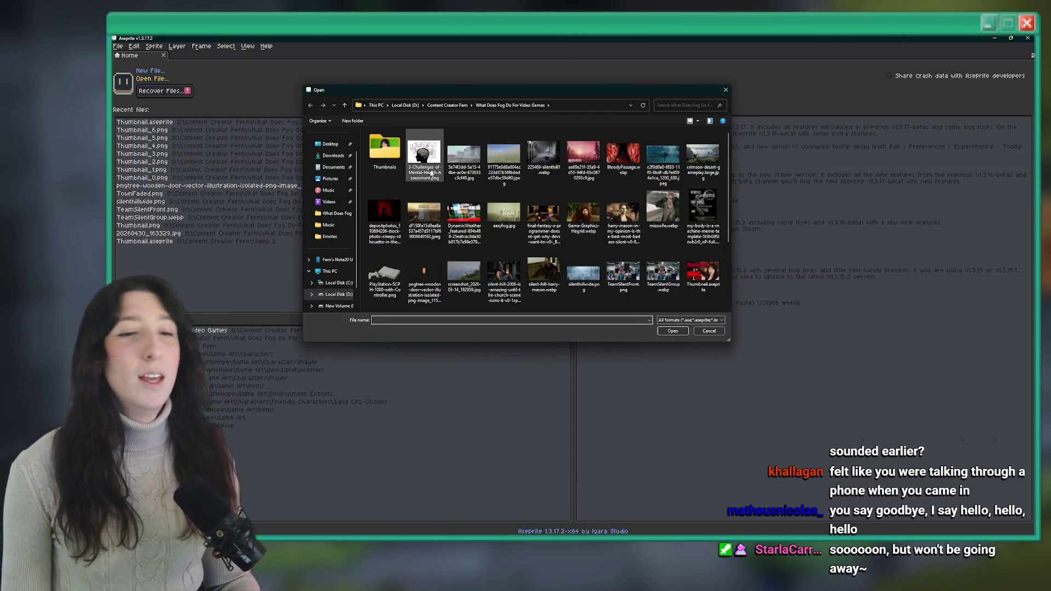
{"action": "scroll", "coordinate": [484, 219], "scroll_direction": "down", "scroll_amount": 3}
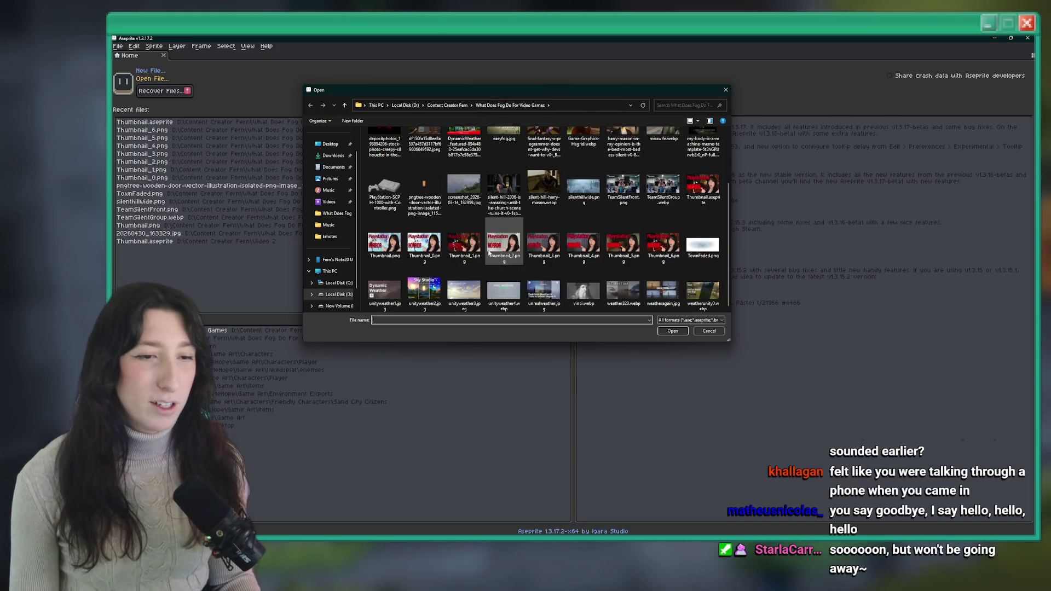
{"action": "scroll", "coordinate": [485, 232], "scroll_direction": "up", "scroll_amount": 3}
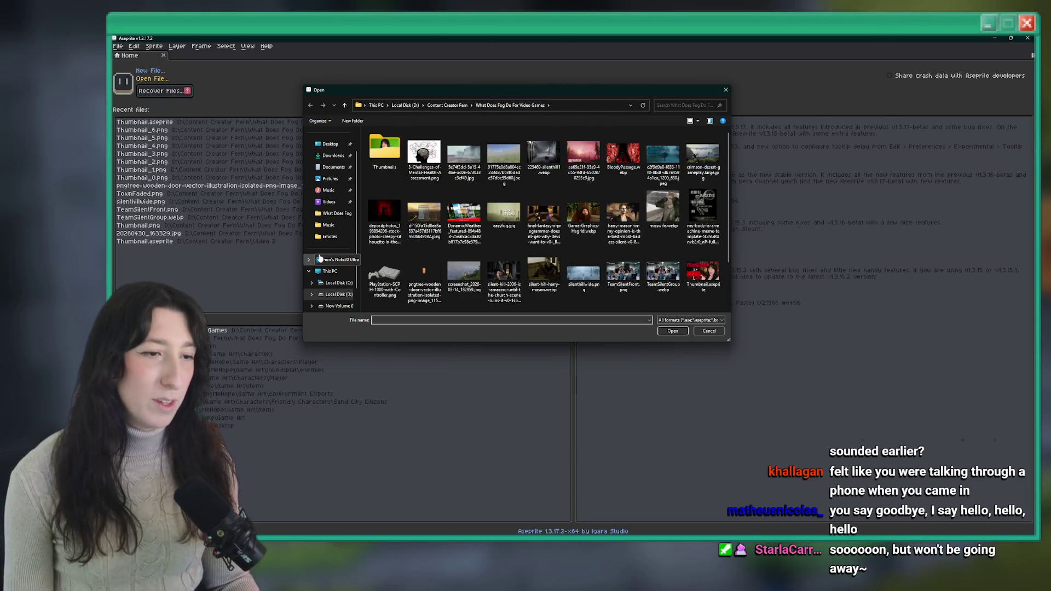
{"action": "scroll", "coordinate": [322, 254], "scroll_direction": "up", "scroll_amount": 1}
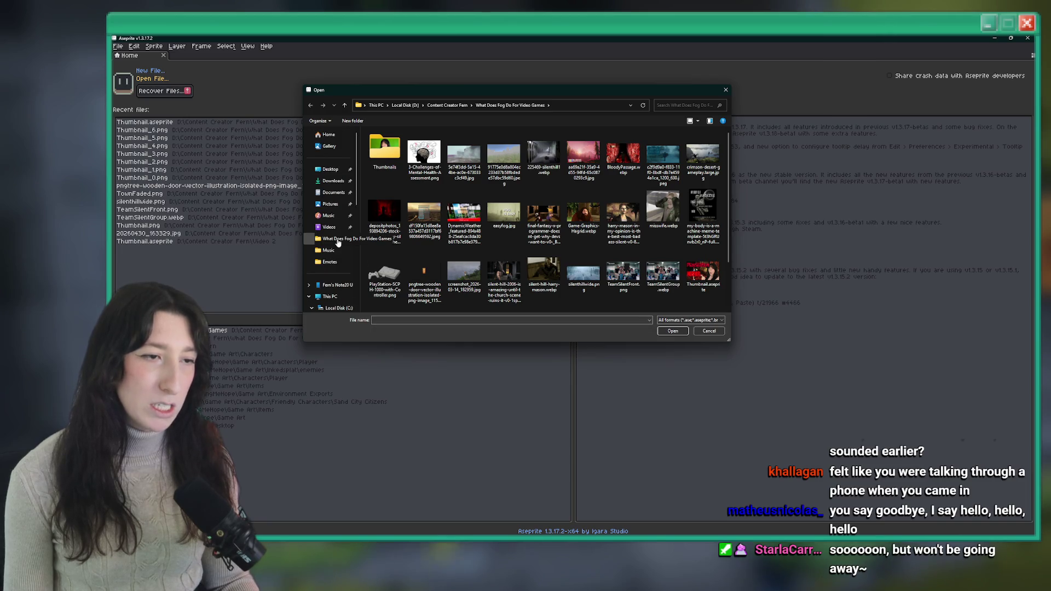
{"action": "scroll", "coordinate": [333, 243], "scroll_direction": "down", "scroll_amount": 2}
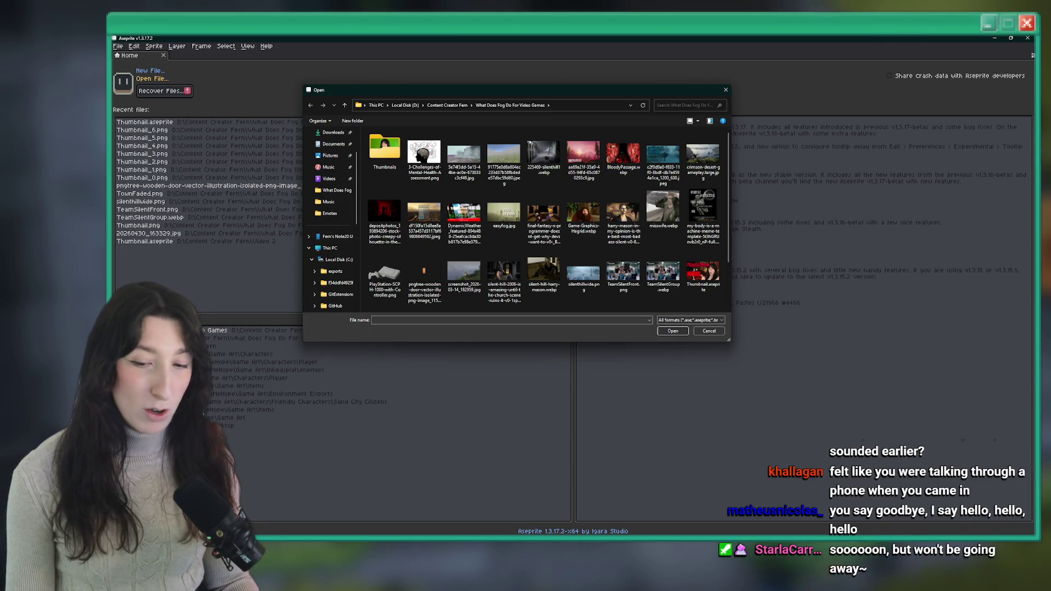
{"action": "left_click", "coordinate": [967, 533]}
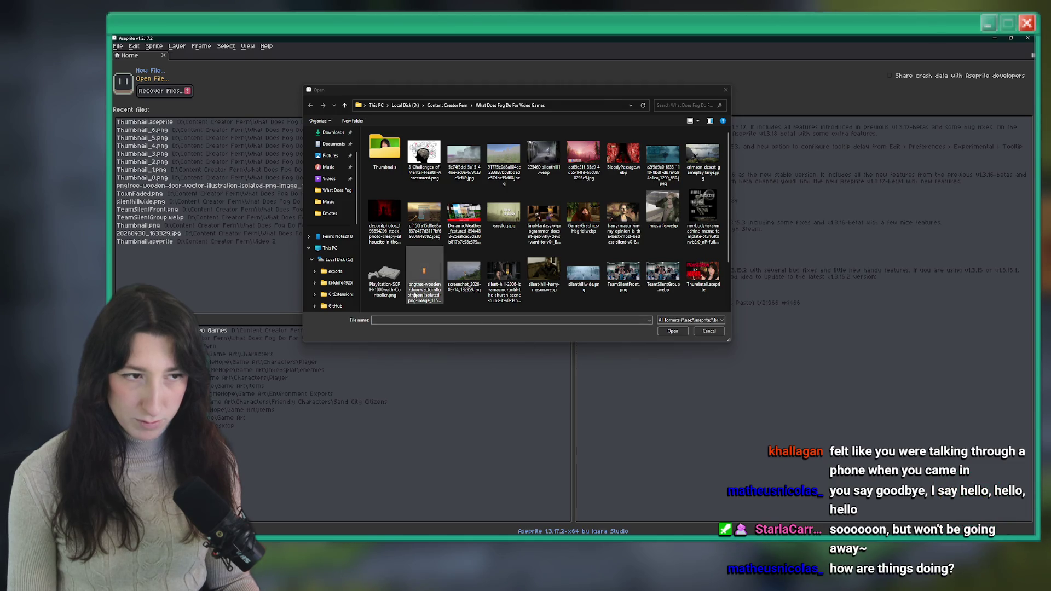
{"action": "left_click", "coordinate": [345, 241]}
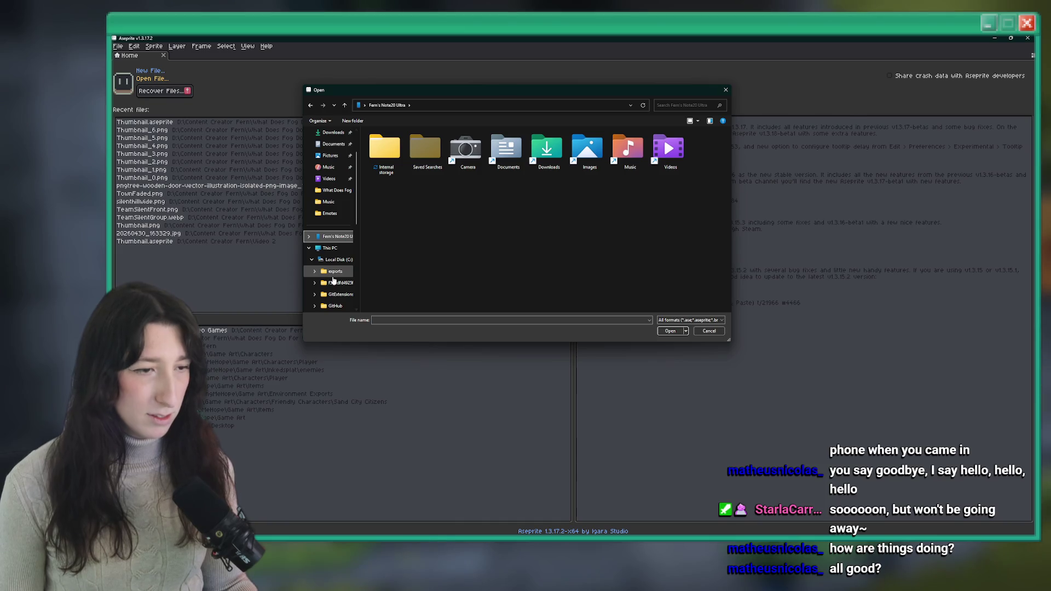
{"action": "left_click", "coordinate": [334, 259]}
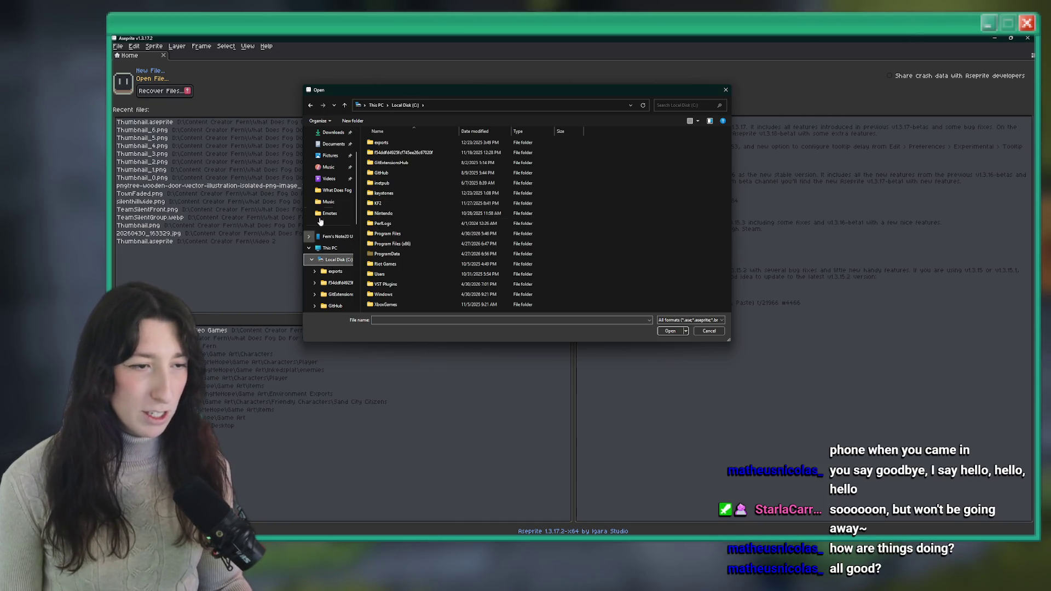
{"action": "scroll", "coordinate": [320, 221], "scroll_direction": "up", "scroll_amount": 1}
{"action": "left_click", "coordinate": [330, 156]}
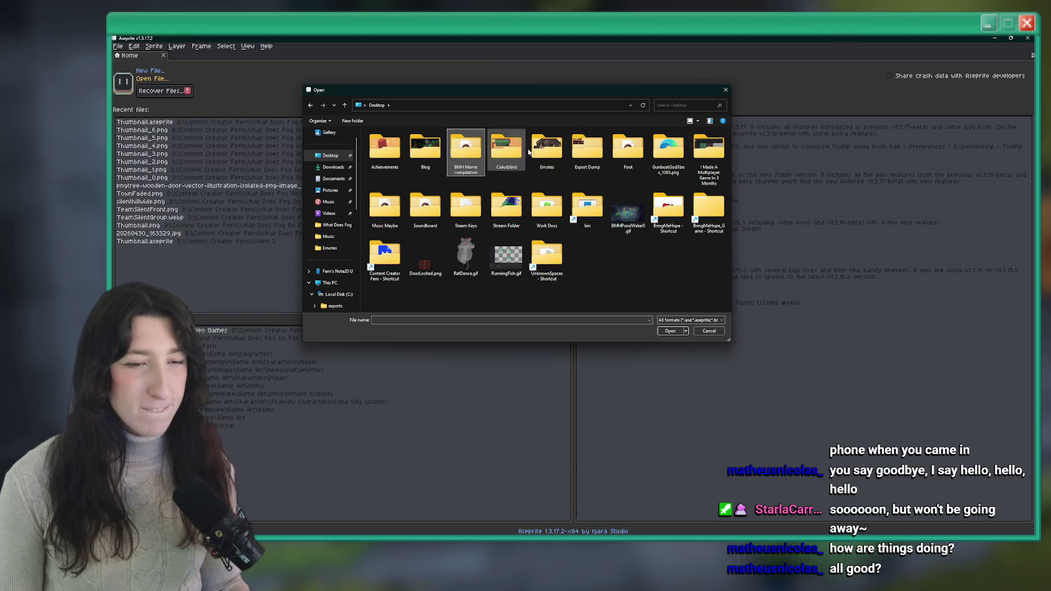
Step: Go through BringMeHope > Game Art > Characters > Sandcity Enemies > Crab Boss and open CrabBoss.aseprite
{"action": "left_click", "coordinate": [668, 151]}
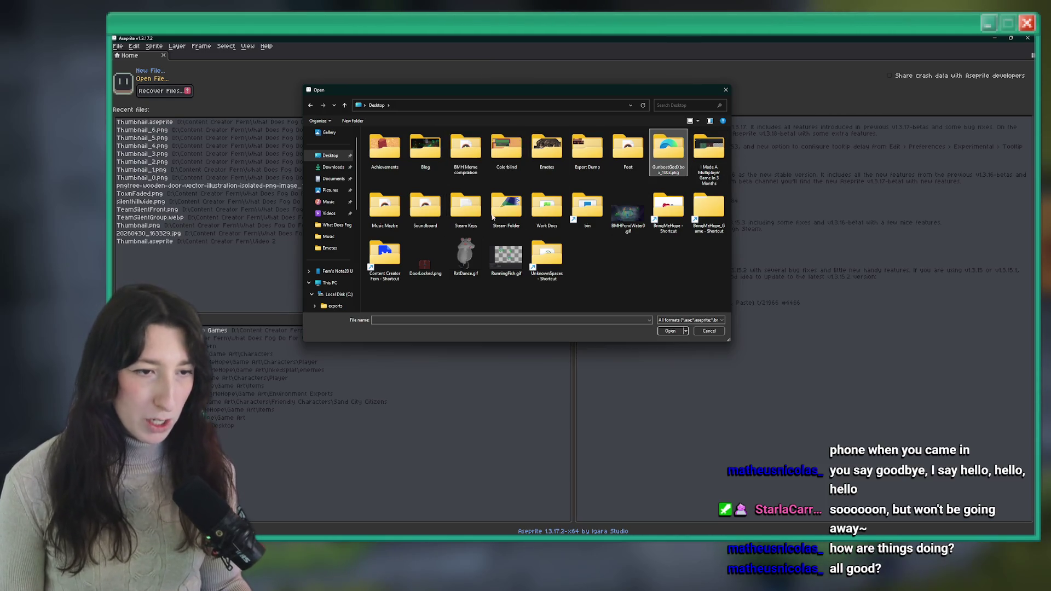
{"action": "left_click", "coordinate": [669, 208]}
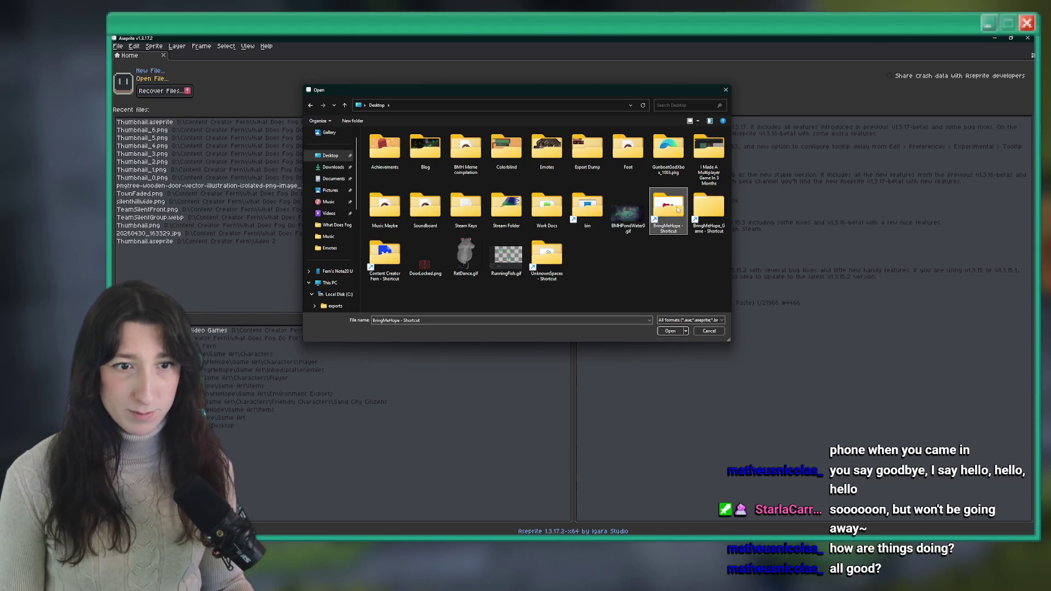
{"action": "double_click", "coordinate": [668, 206]}
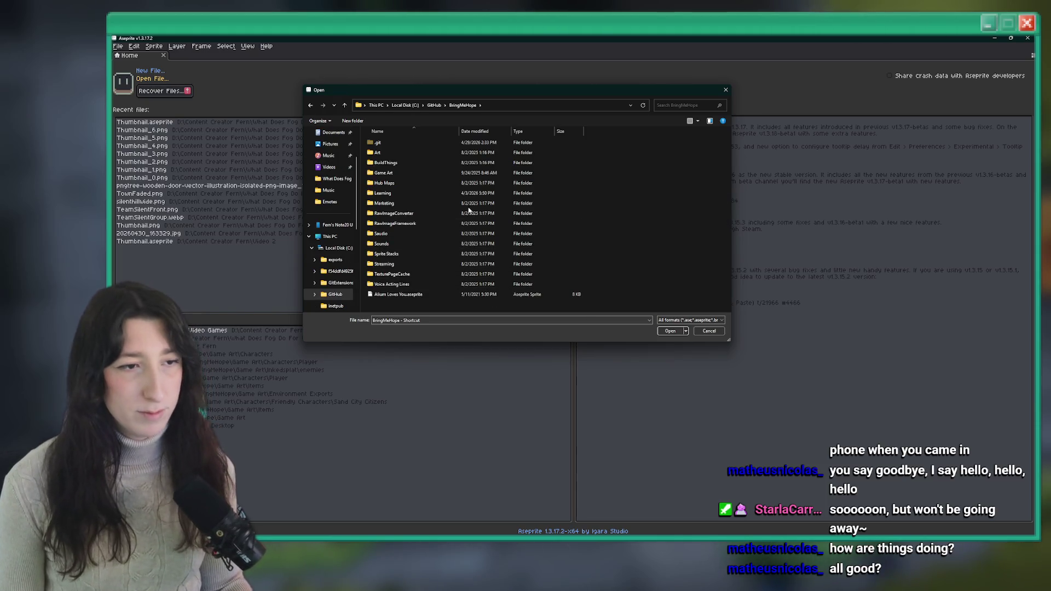
{"action": "double_click", "coordinate": [485, 173]}
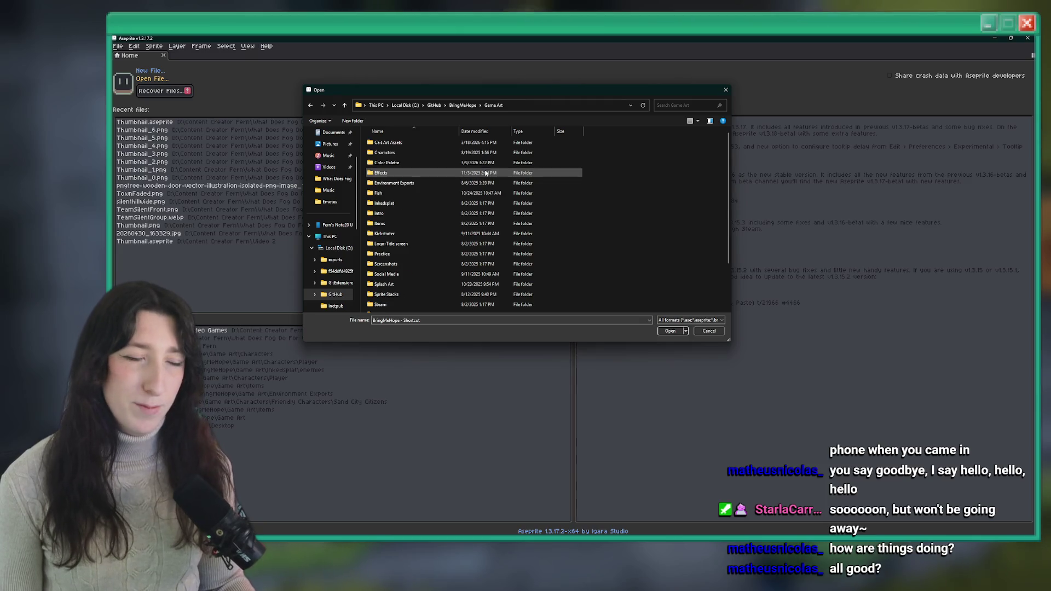
{"action": "double_click", "coordinate": [444, 153]}
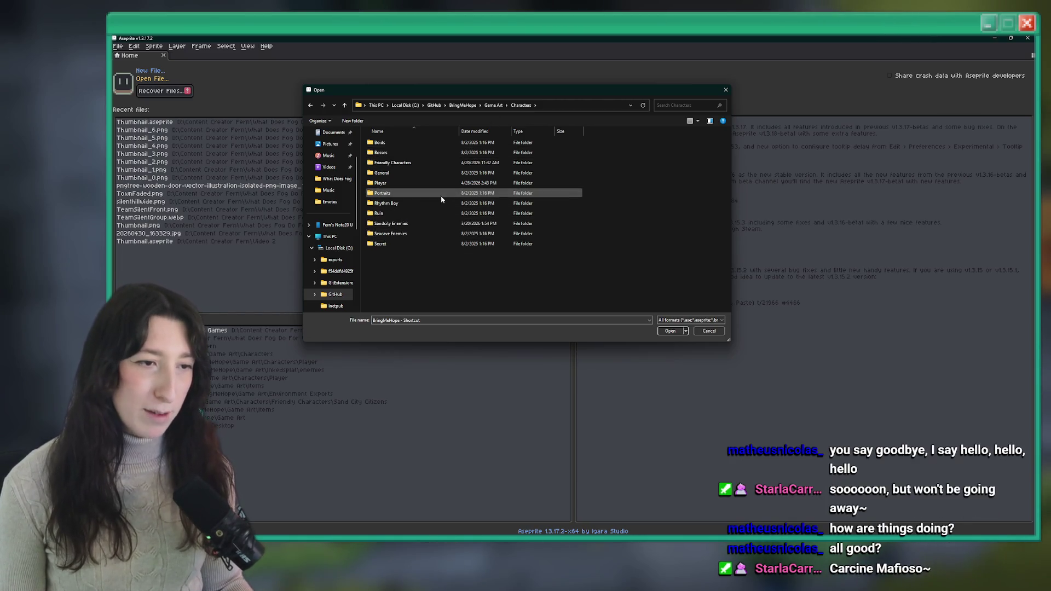
{"action": "double_click", "coordinate": [444, 153]}
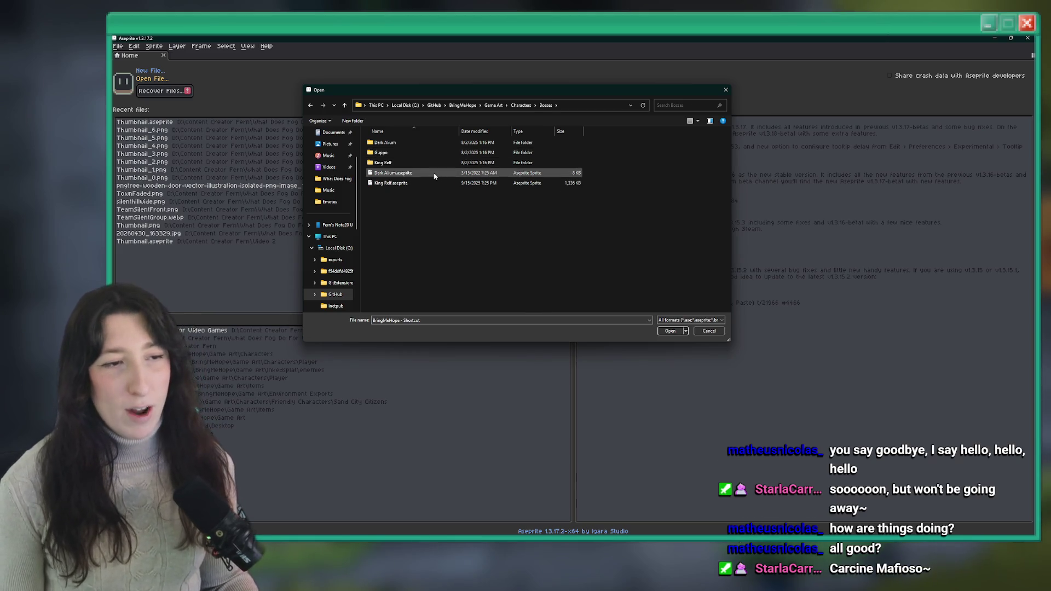
{"action": "left_click", "coordinate": [521, 105]}
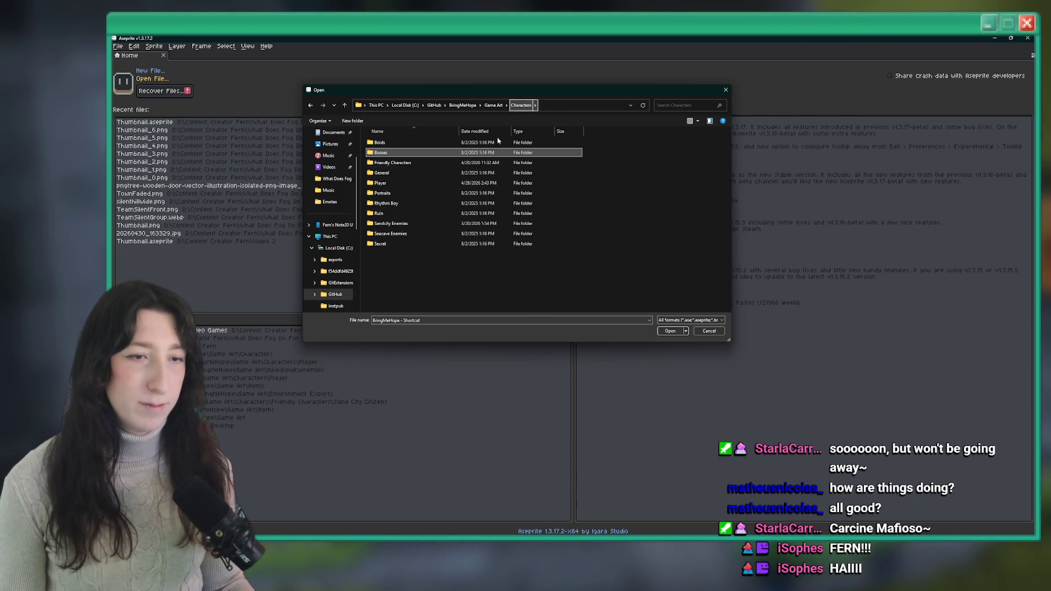
{"action": "double_click", "coordinate": [435, 224]}
{"action": "double_click", "coordinate": [437, 162]}
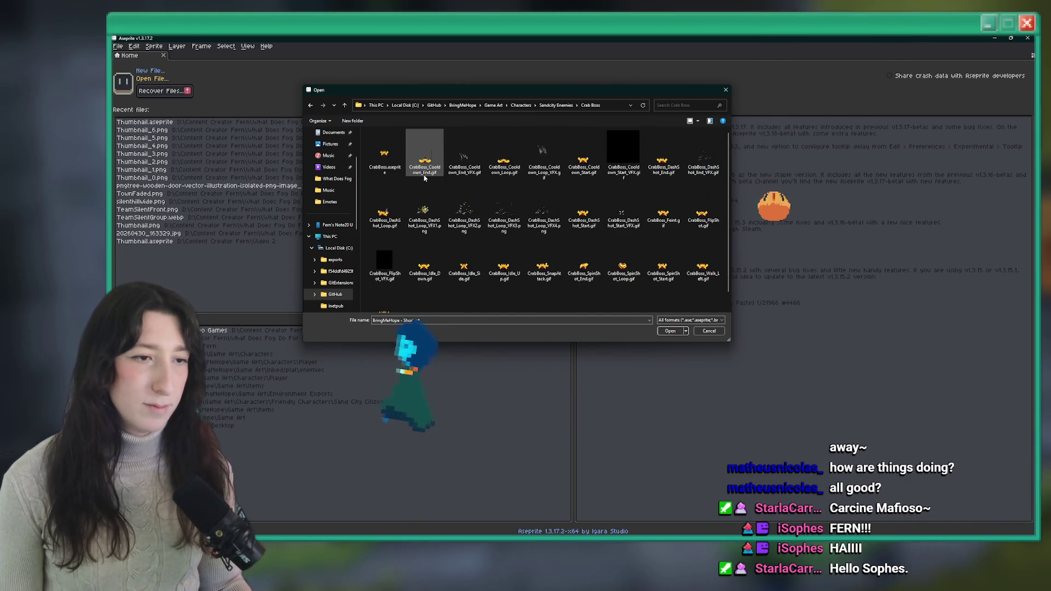
{"action": "double_click", "coordinate": [389, 147]}
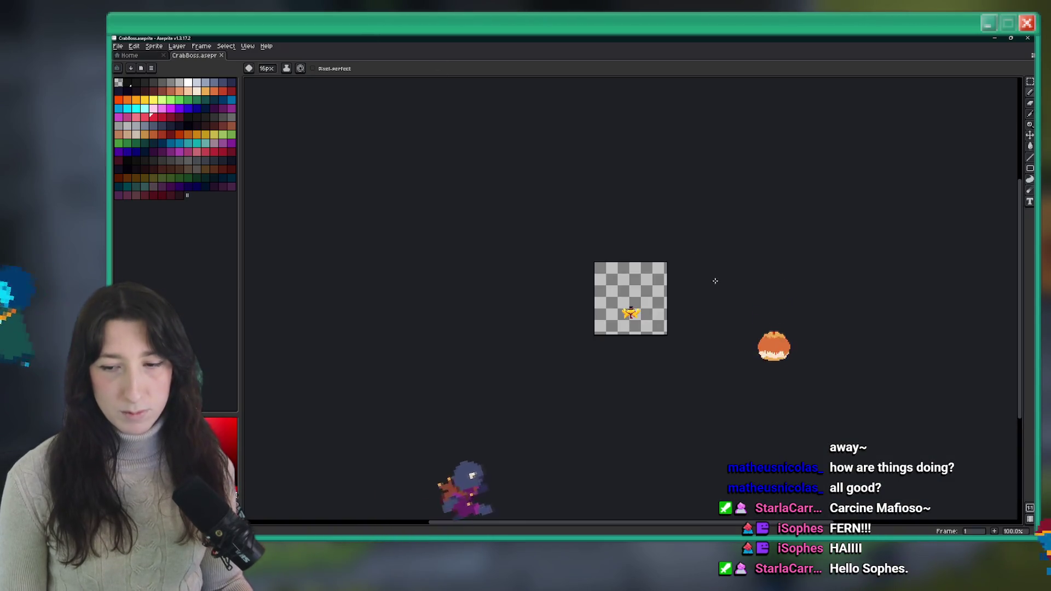
Step: Show the timeline, play the crab animation, and toggle Layer 3's visibility
{"action": "scroll", "coordinate": [645, 307], "scroll_direction": "up", "scroll_amount": 2}
{"action": "scroll", "coordinate": [563, 312], "scroll_direction": "down", "scroll_amount": 1}
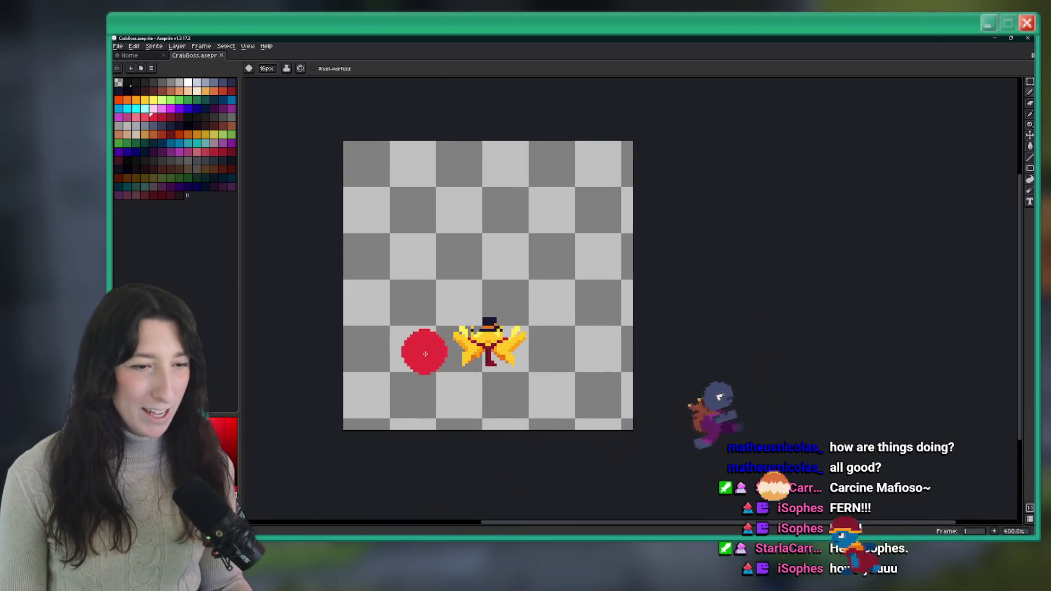
{"action": "key", "text": "Tab"}
{"action": "key", "text": "Return"}
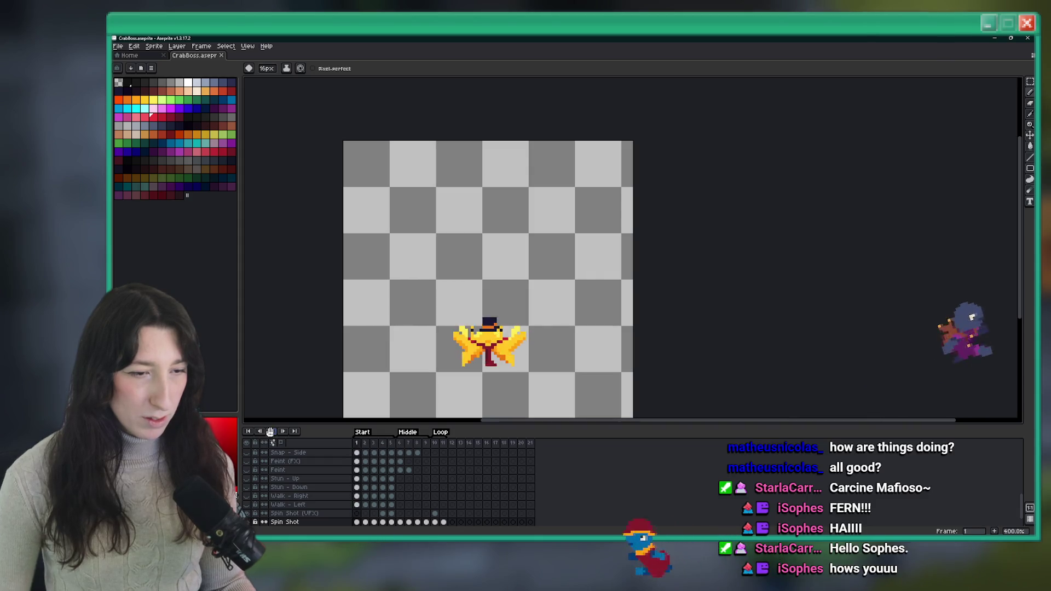
{"action": "scroll", "coordinate": [308, 523], "scroll_direction": "down", "scroll_amount": 1}
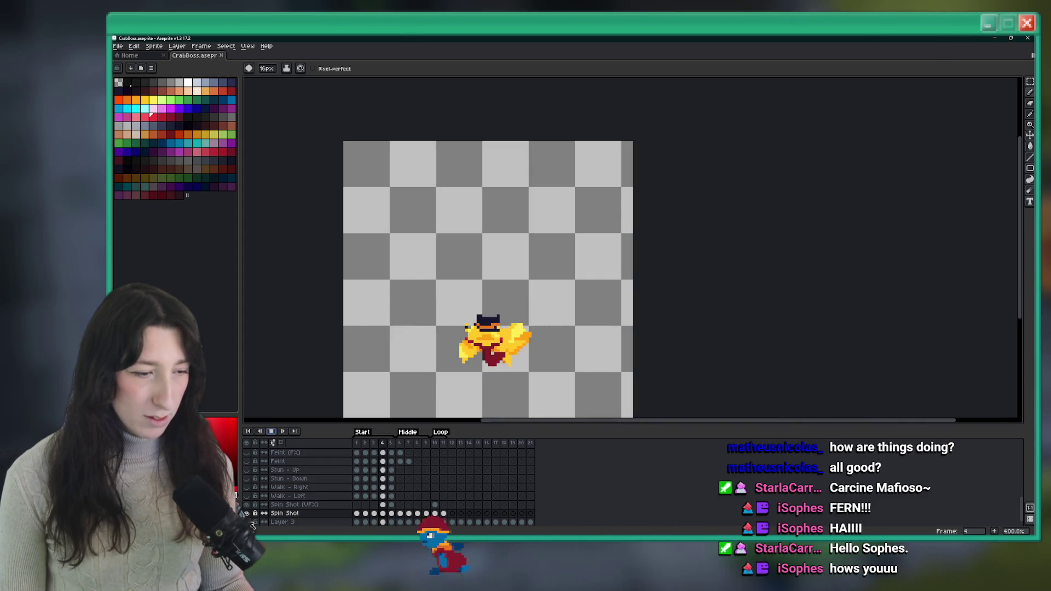
{"action": "left_click", "coordinate": [247, 522]}
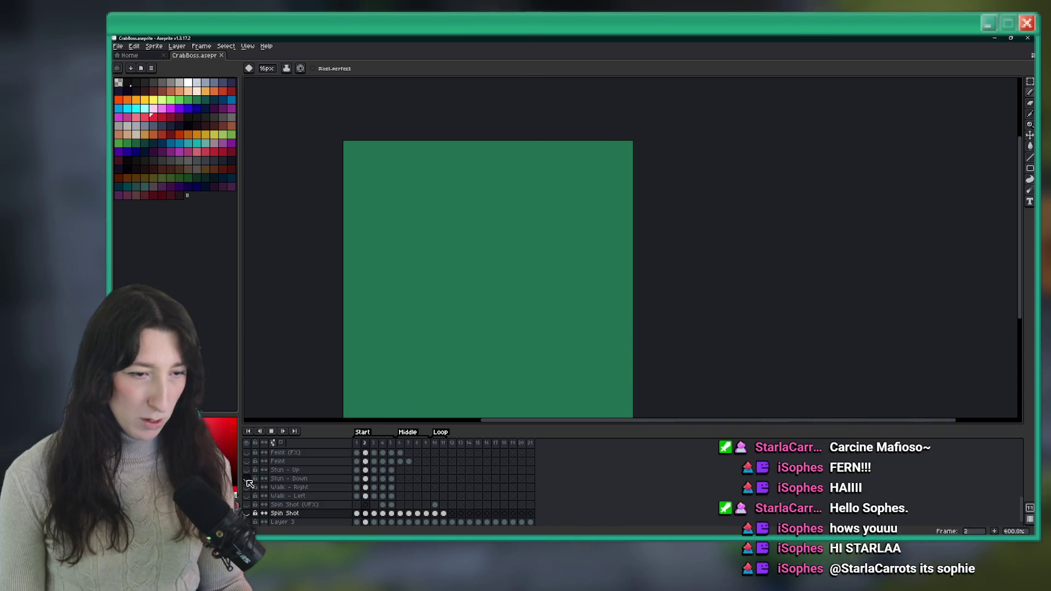
{"action": "scroll", "coordinate": [248, 492], "scroll_direction": "up", "scroll_amount": 1}
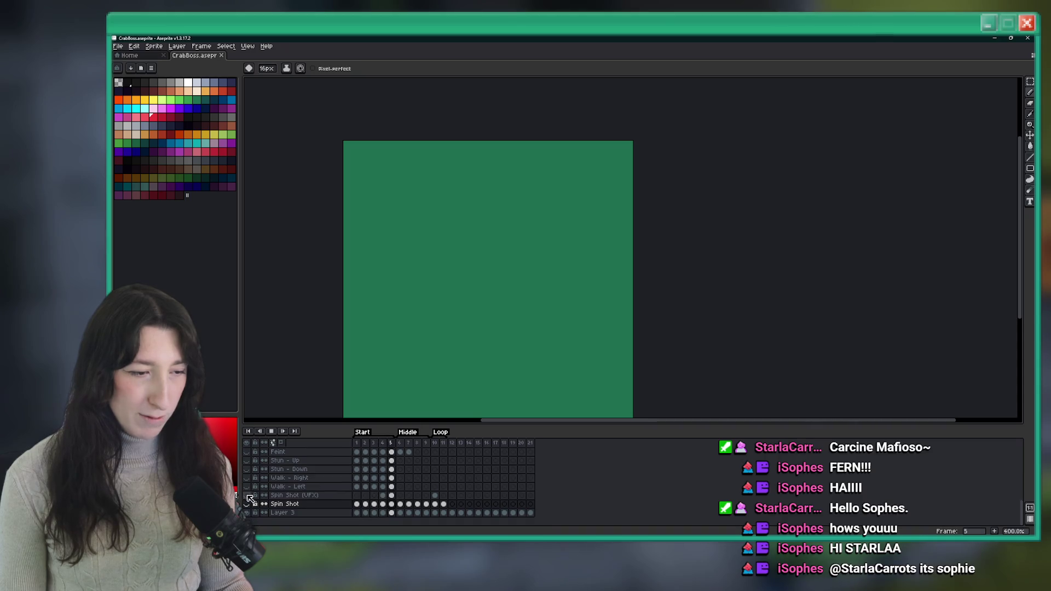
{"action": "key", "text": "Left"}
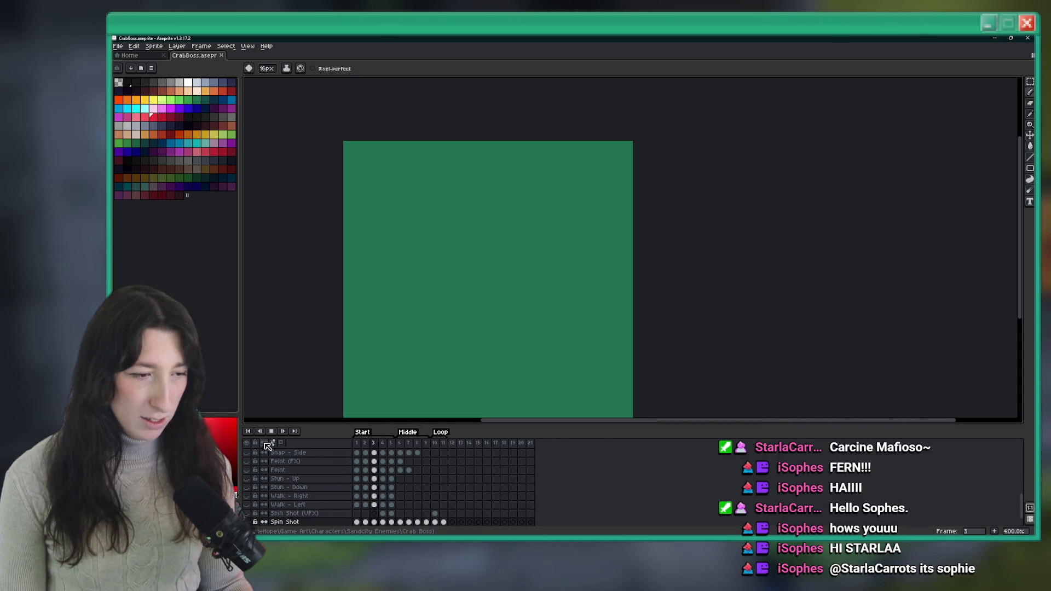
{"action": "scroll", "coordinate": [250, 502], "scroll_direction": "up", "scroll_amount": 3}
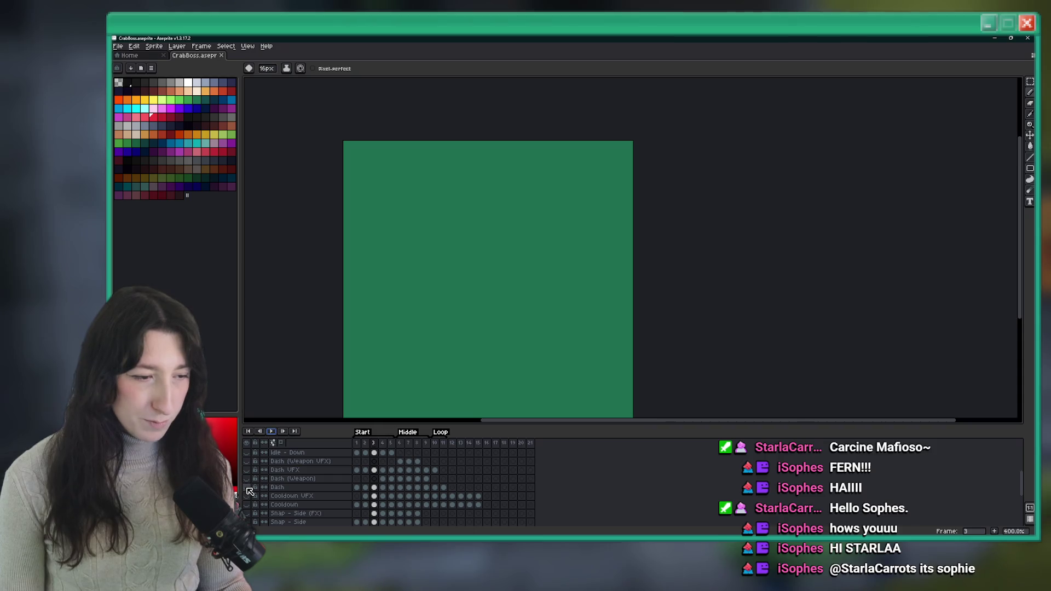
Step: Preview the Dash animation from its first frame, then hide the Dash layer again
{"action": "left_click", "coordinate": [247, 488]}
{"action": "left_click", "coordinate": [356, 487]}
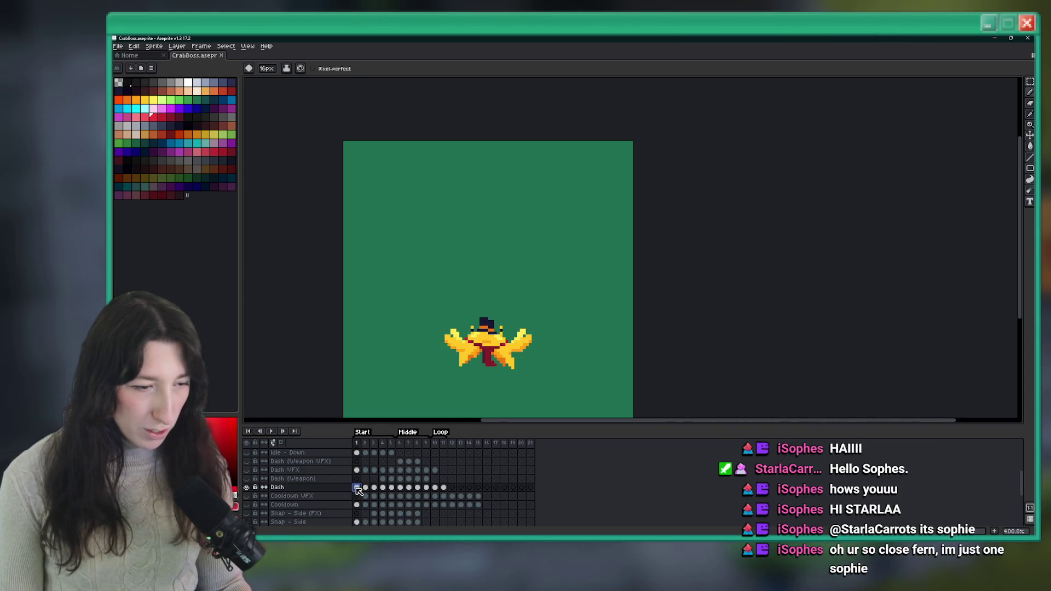
{"action": "left_click", "coordinate": [272, 431]}
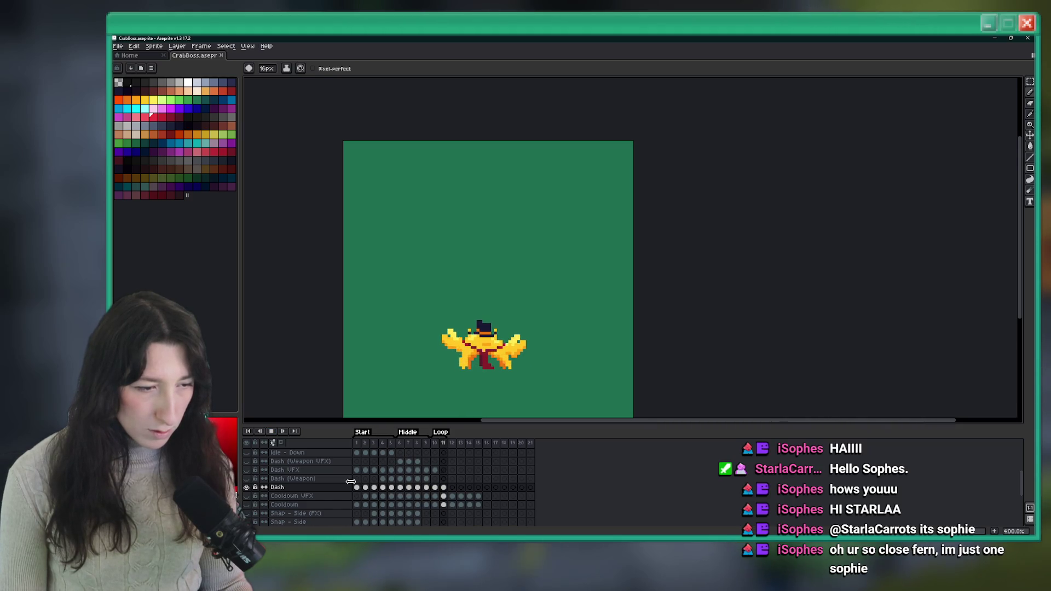
{"action": "left_click", "coordinate": [247, 488]}
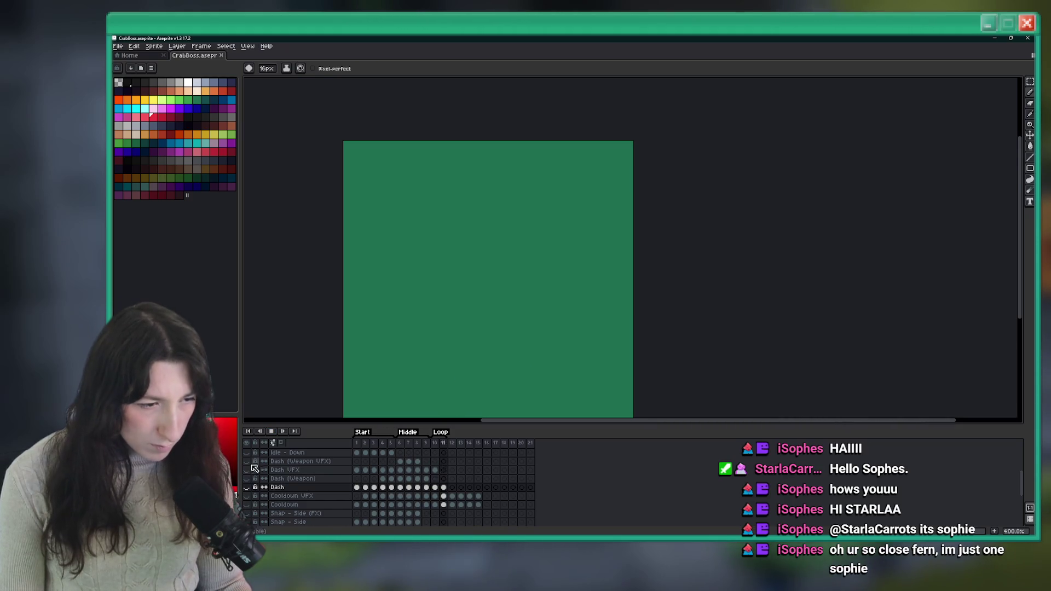
{"action": "left_click", "coordinate": [389, 479]}
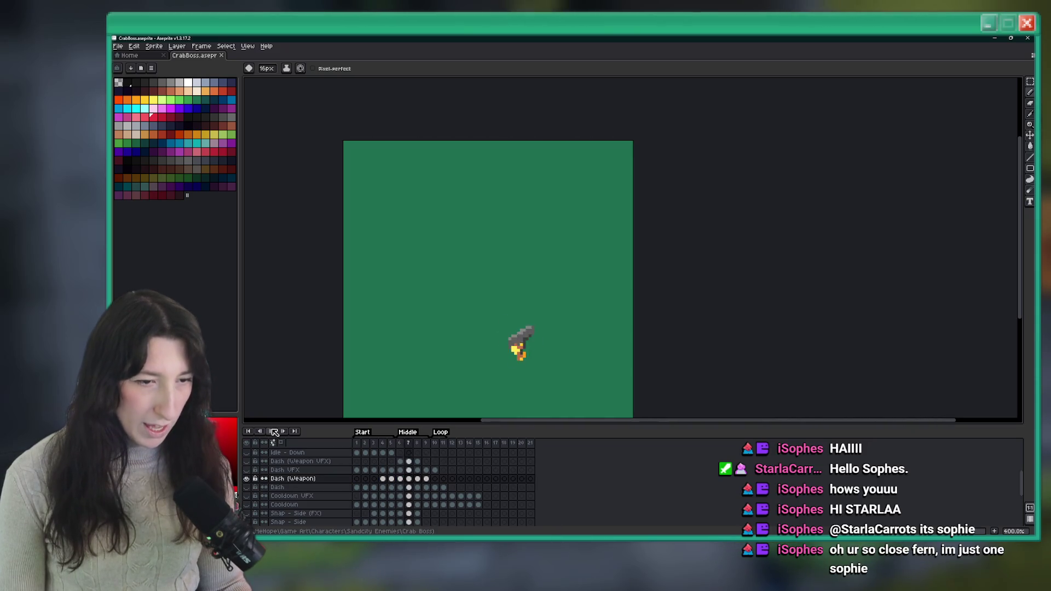
Step: Briefly show Layer 2's character sprite, then hide it again
{"action": "scroll", "coordinate": [247, 478], "scroll_direction": "up", "scroll_amount": 4}
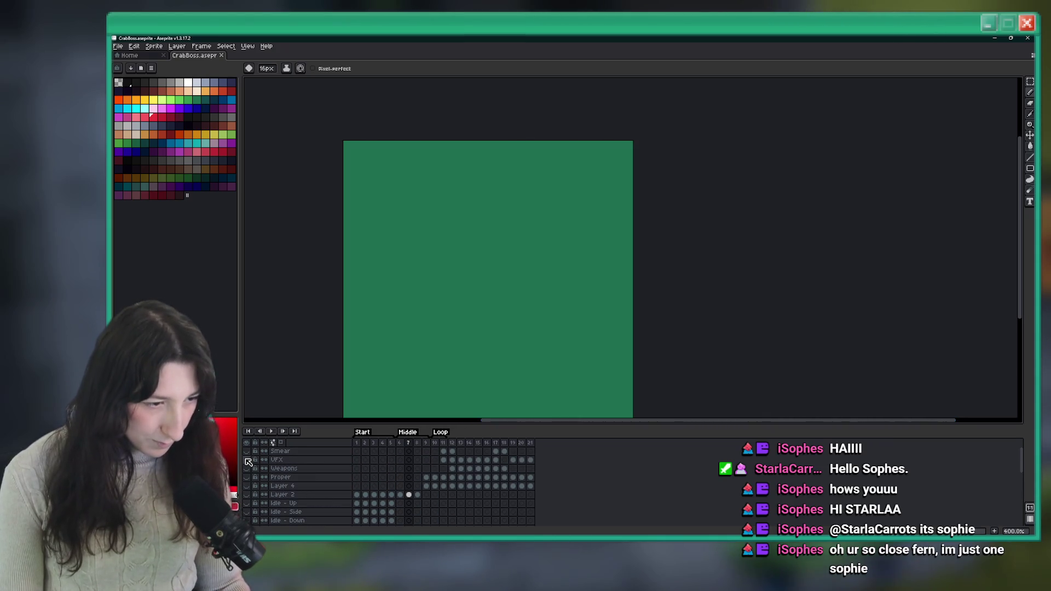
{"action": "left_click", "coordinate": [246, 495]}
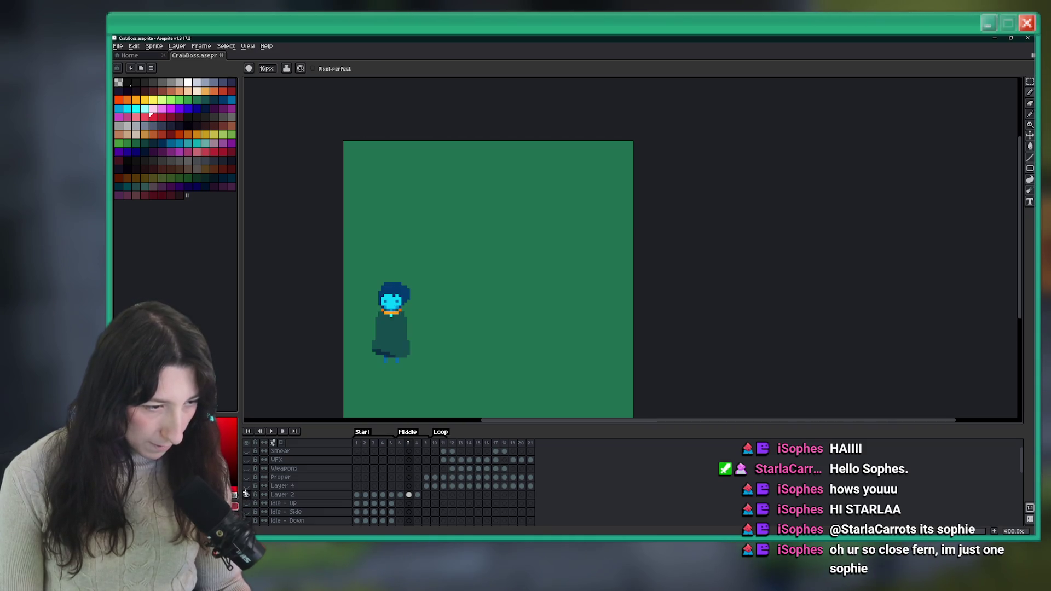
{"action": "left_click", "coordinate": [246, 494]}
{"action": "scroll", "coordinate": [249, 496], "scroll_direction": "down", "scroll_amount": 5}
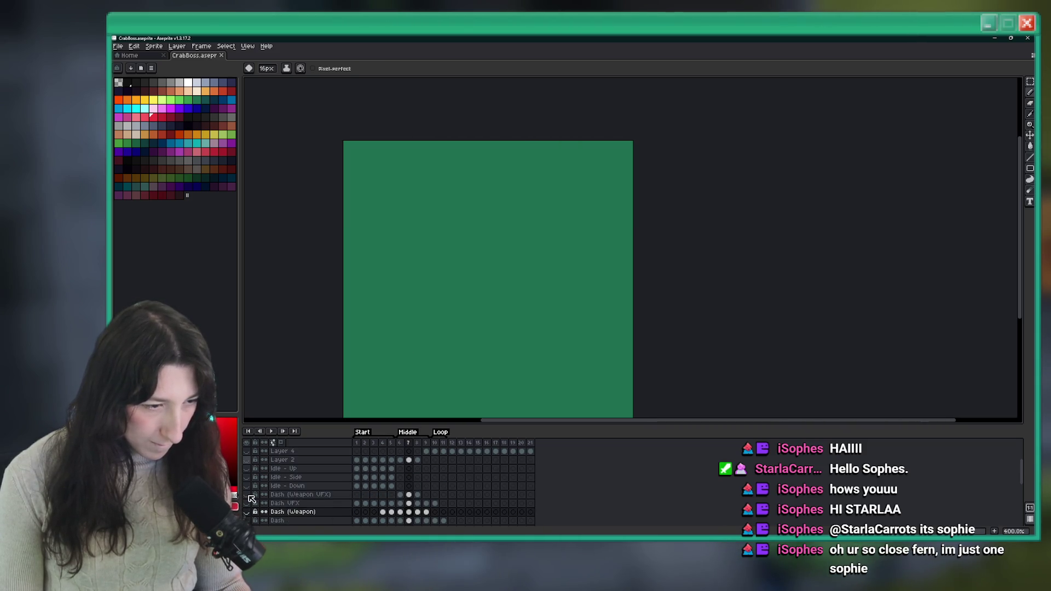
{"action": "scroll", "coordinate": [252, 498], "scroll_direction": "down", "scroll_amount": 4}
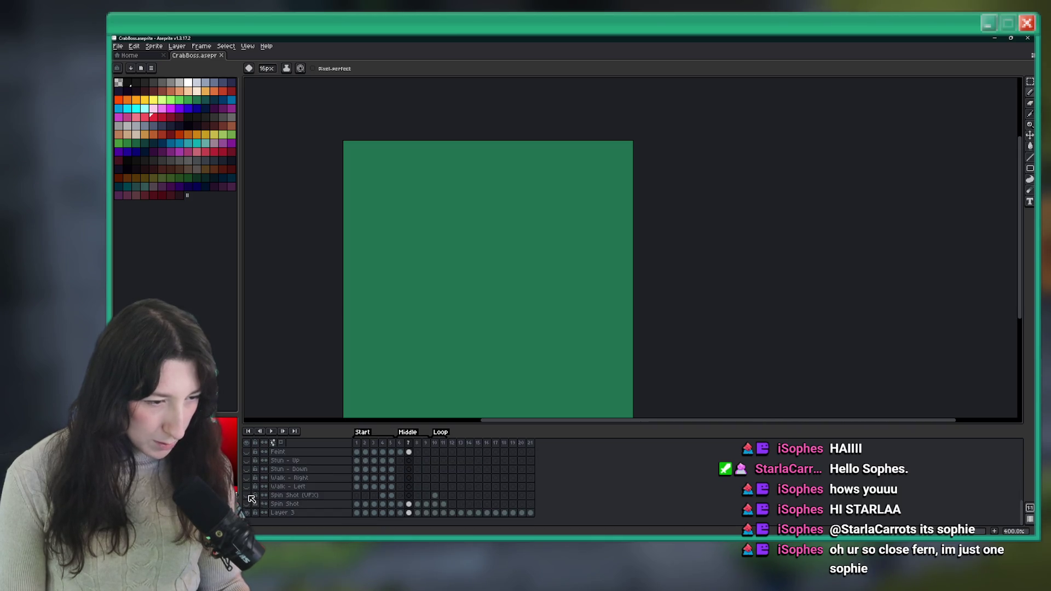
Step: Make Spin Shot visible, play its animation, and inspect frames 5 and 6
{"action": "left_click", "coordinate": [246, 503]}
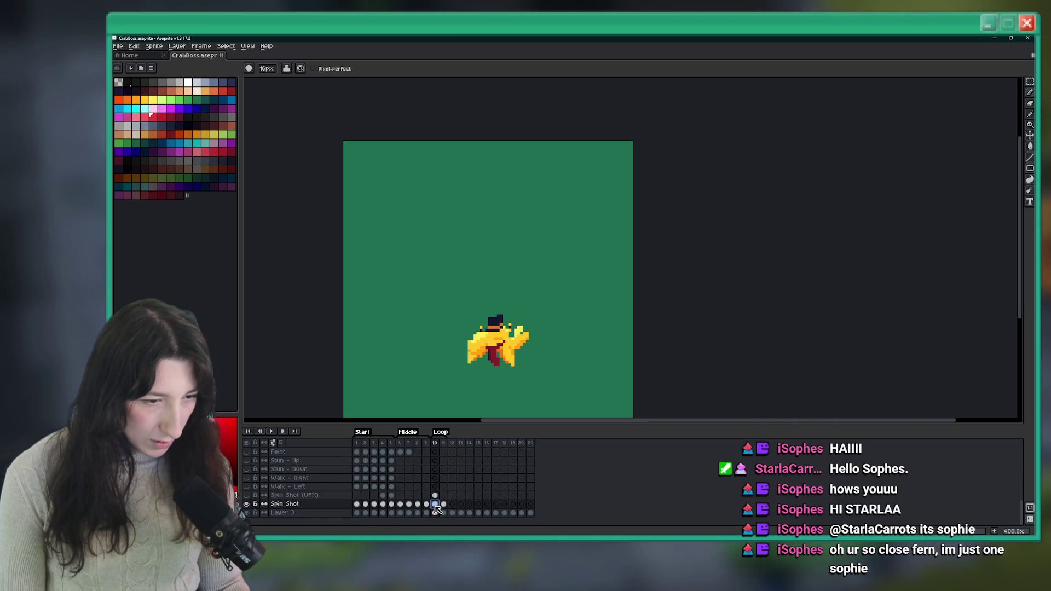
{"action": "left_click", "coordinate": [418, 513]}
{"action": "key", "text": "Up"}
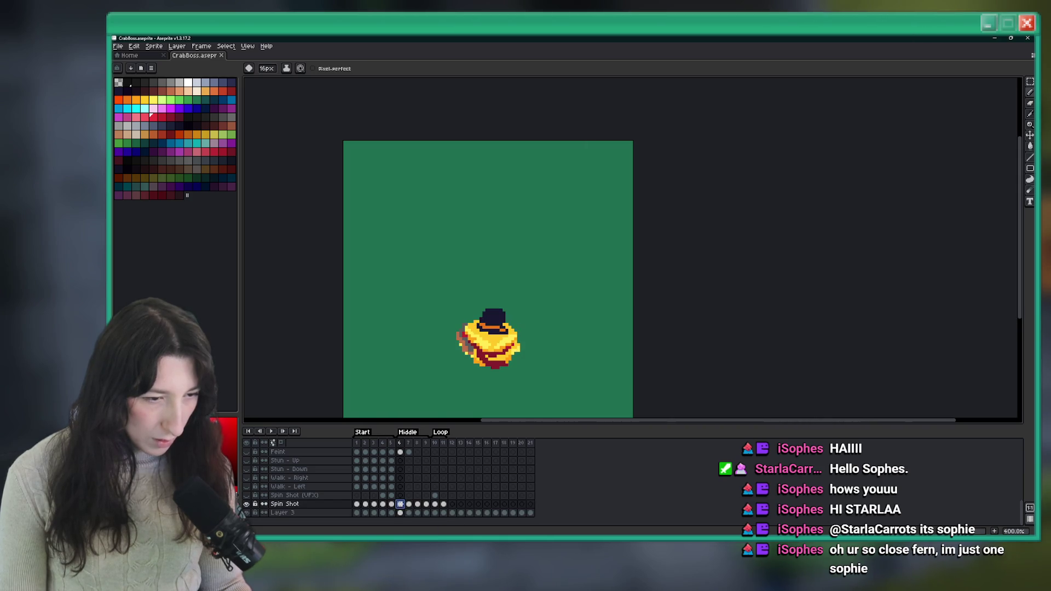
{"action": "key", "text": "Return"}
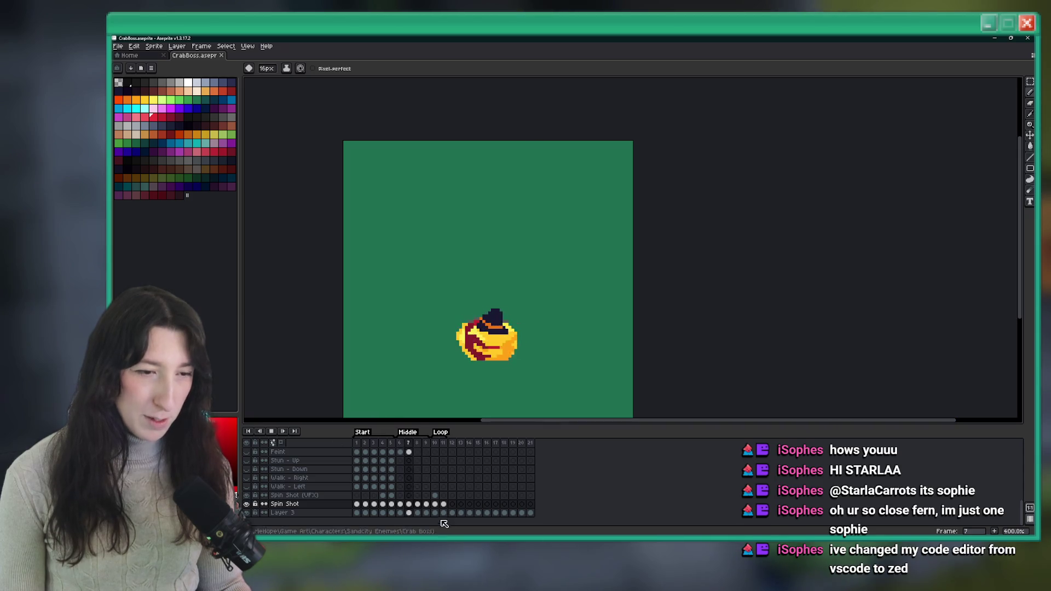
{"action": "left_click", "coordinate": [390, 495]}
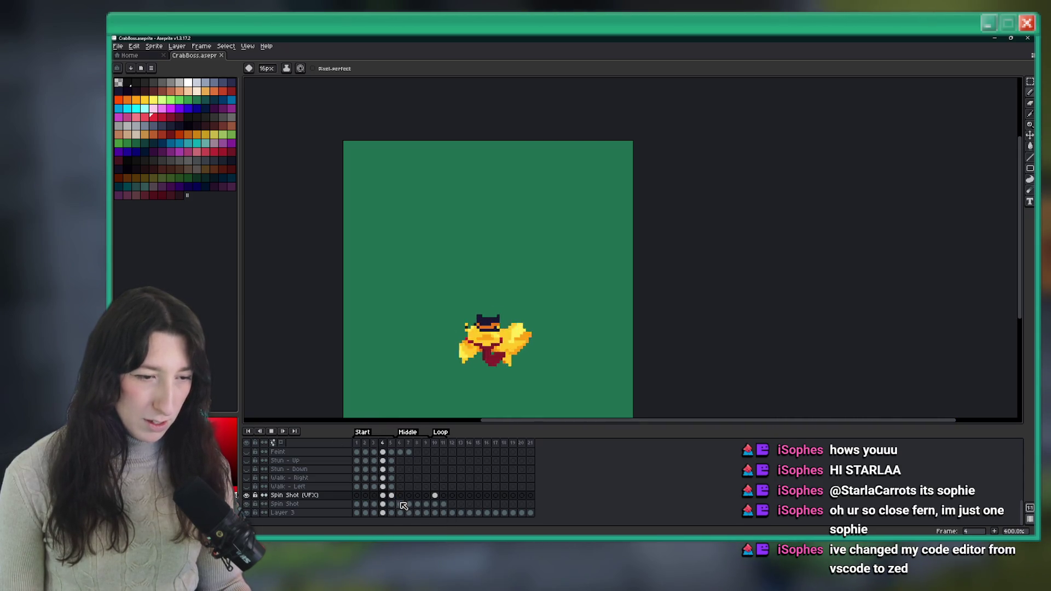
{"action": "left_click", "coordinate": [401, 504]}
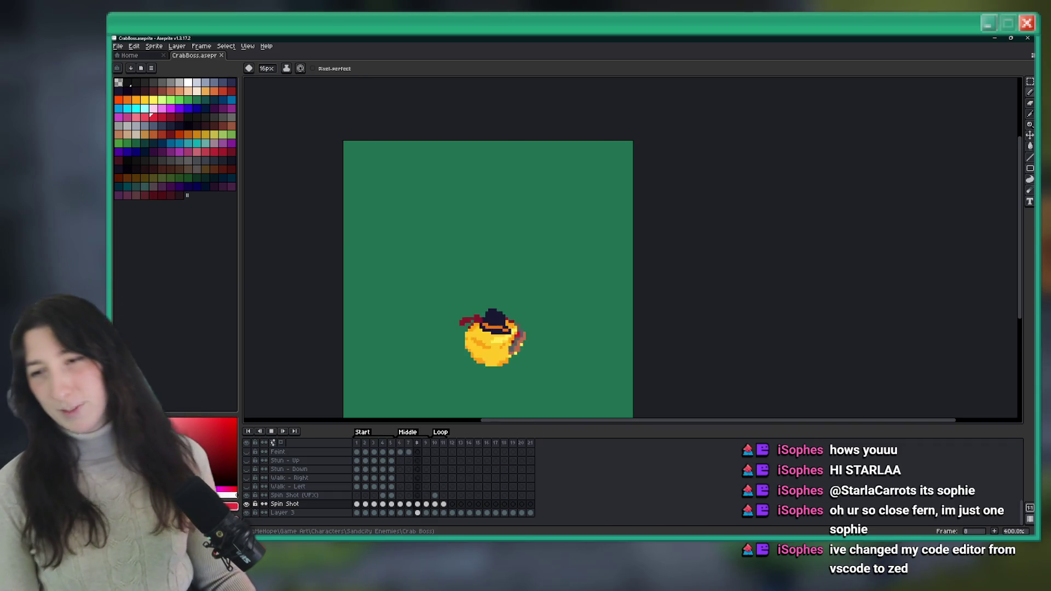
{"action": "key", "text": "Left"}
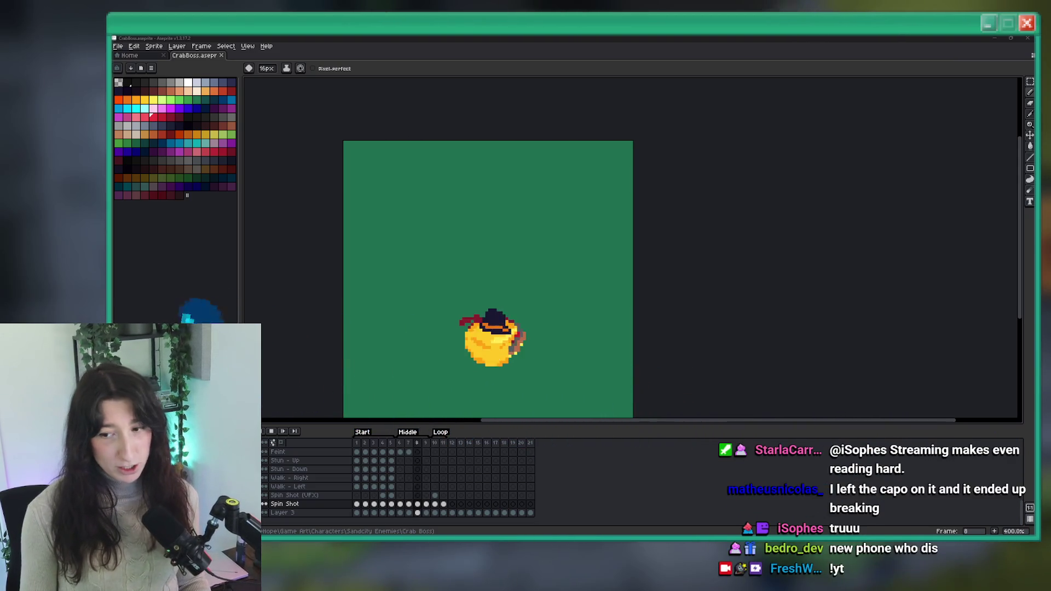
{"action": "key", "text": "alt+Tab"}
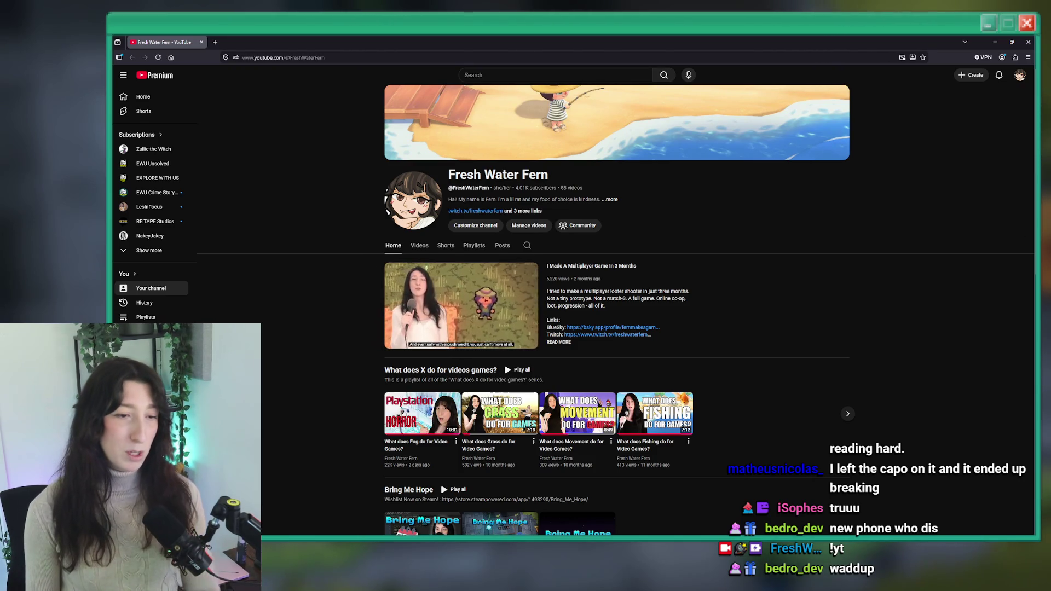
{"action": "scroll", "coordinate": [487, 336], "scroll_direction": "down", "scroll_amount": 2}
{"action": "left_click", "coordinate": [487, 336]}
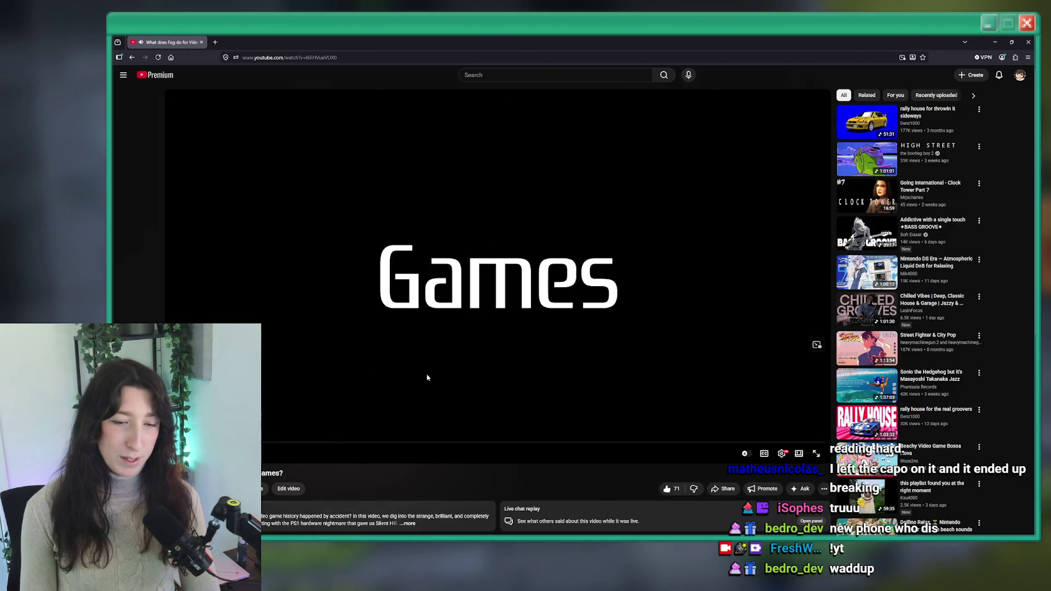
{"action": "scroll", "coordinate": [427, 390], "scroll_direction": "down", "scroll_amount": 4}
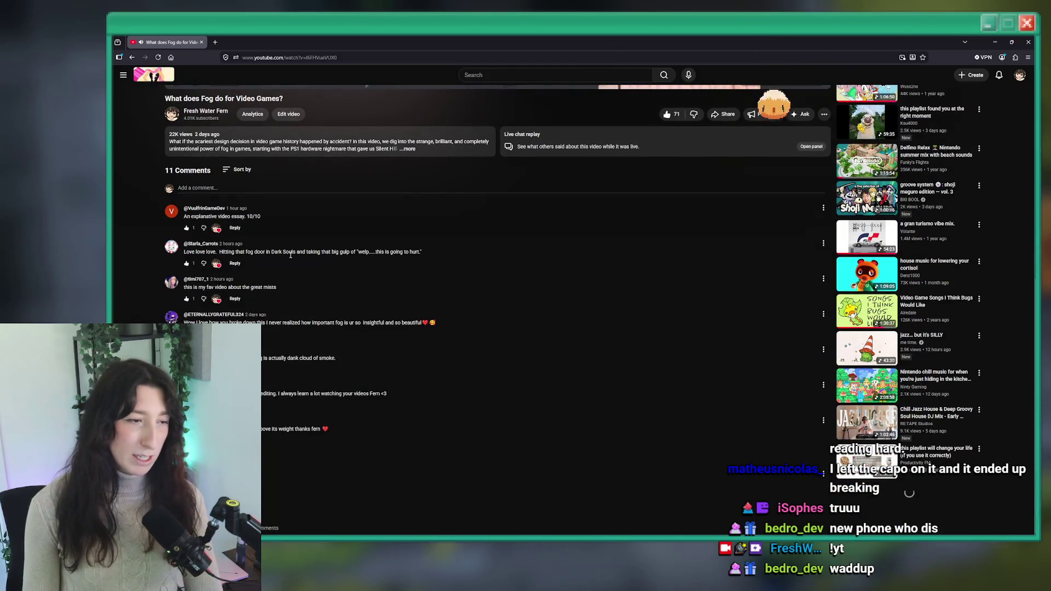
{"action": "scroll", "coordinate": [327, 371], "scroll_direction": "up", "scroll_amount": 3}
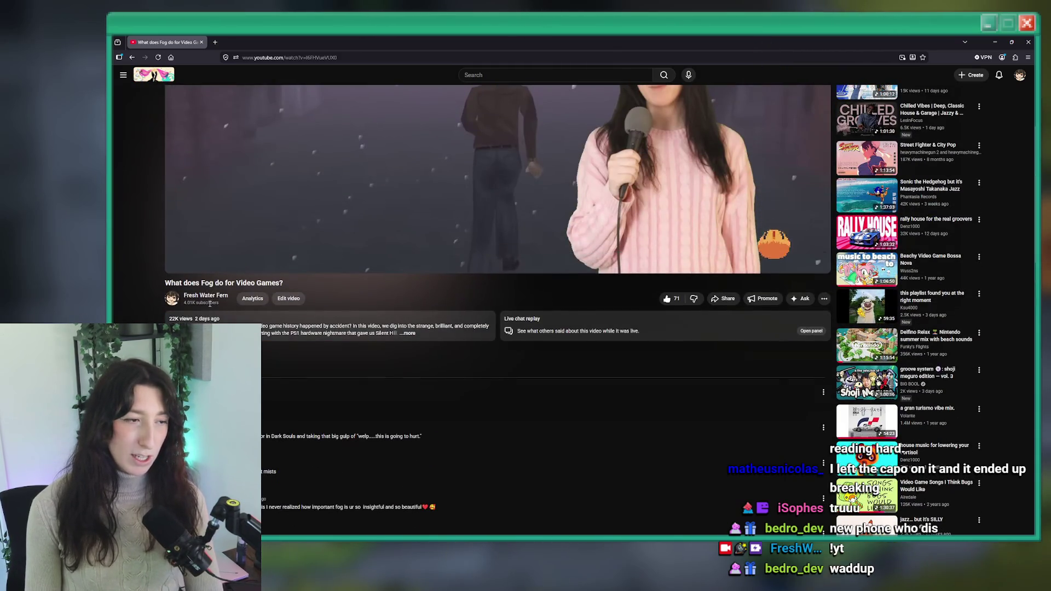
{"action": "scroll", "coordinate": [320, 355], "scroll_direction": "down", "scroll_amount": 3}
{"action": "scroll", "coordinate": [356, 356], "scroll_direction": "down", "scroll_amount": 2}
{"action": "scroll", "coordinate": [427, 345], "scroll_direction": "up", "scroll_amount": 7}
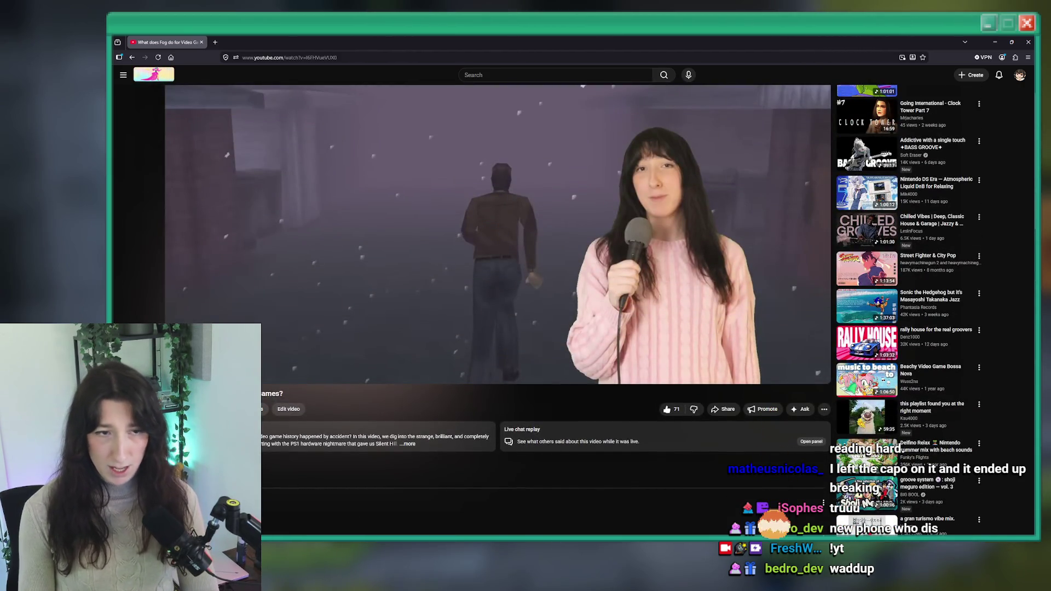
{"action": "key", "text": "alt+Tab"}
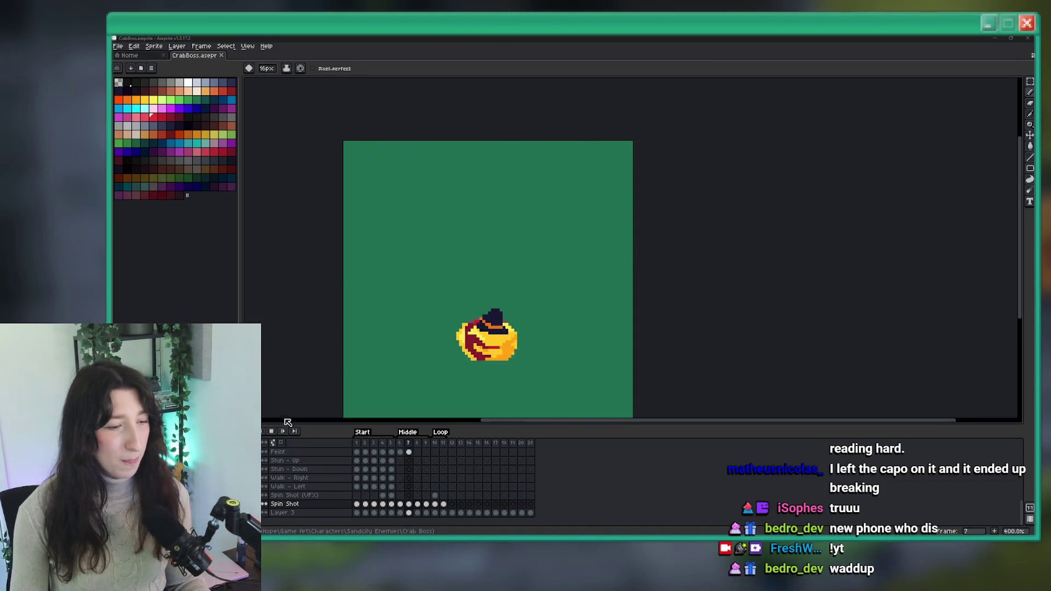
Step: Stop playback and add a new layer above Layer 3 named 'Bomb'
{"action": "left_click", "coordinate": [271, 431]}
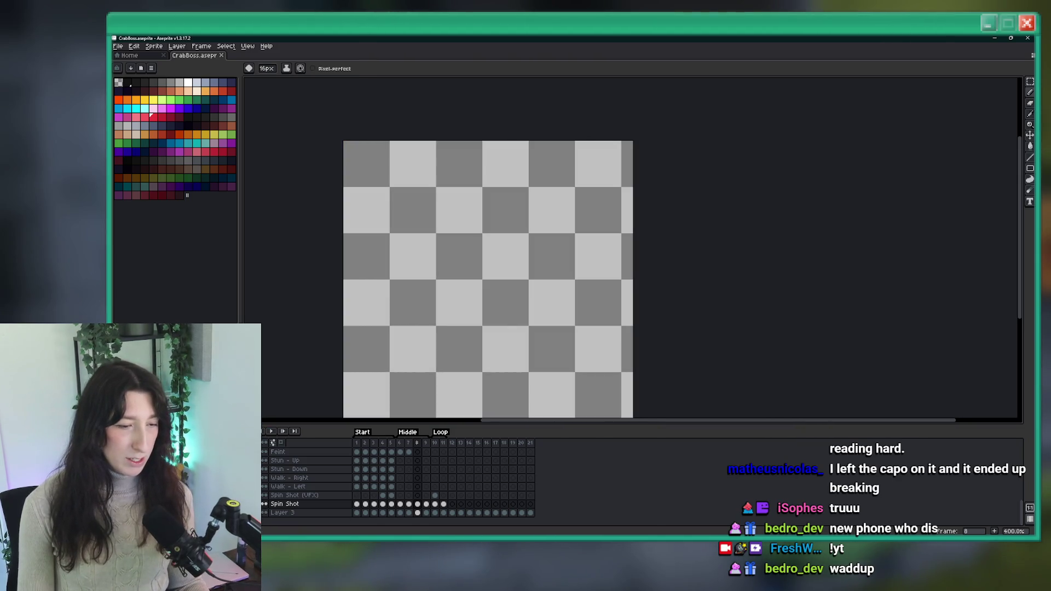
{"action": "left_click", "coordinate": [308, 513]}
{"action": "key", "text": "shift+n"}
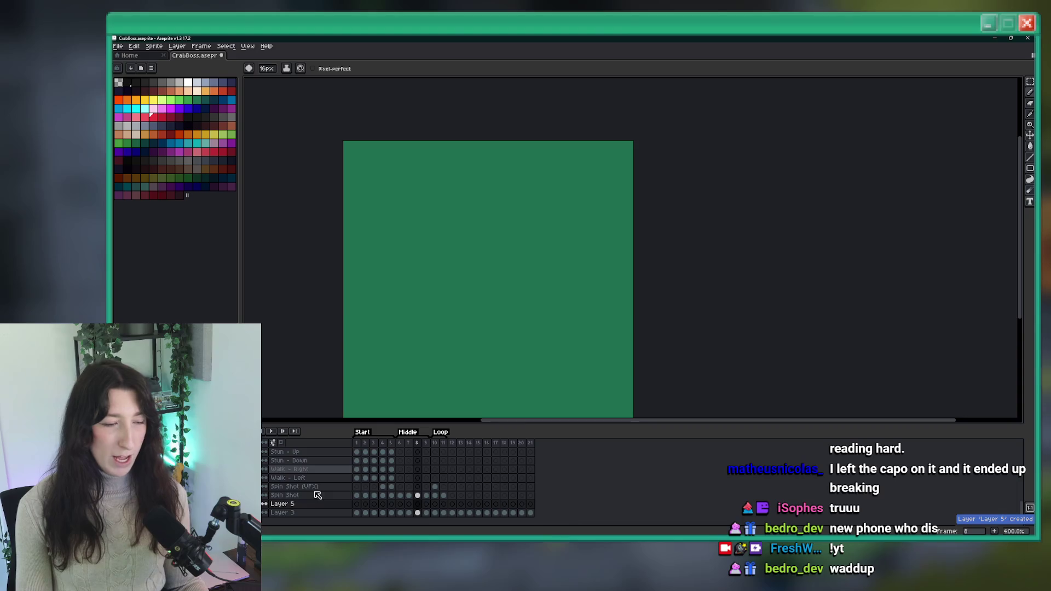
{"action": "double_click", "coordinate": [295, 506]}
{"action": "type", "text": "Bom"}
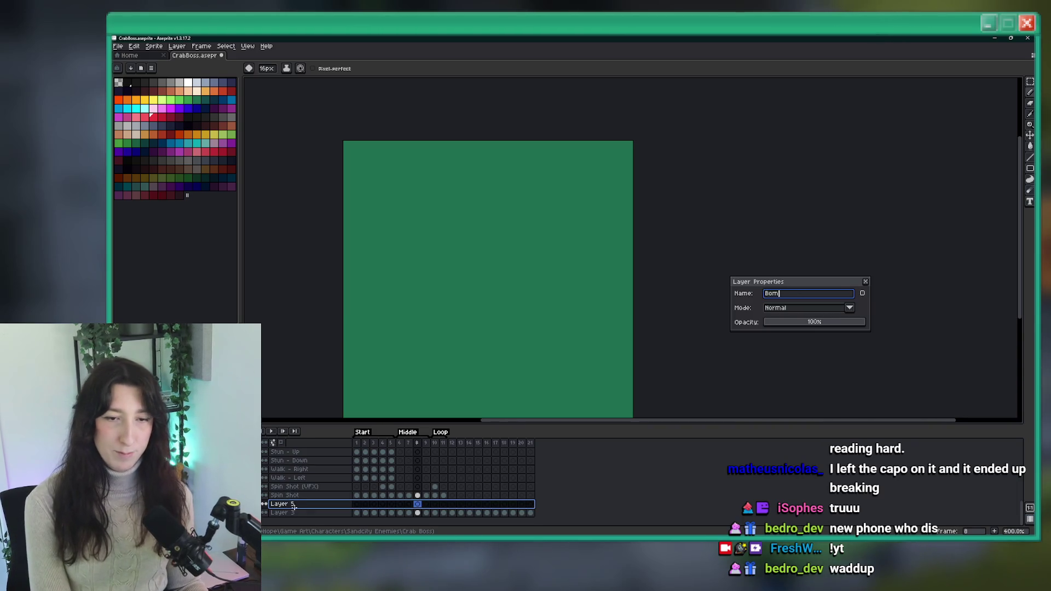
{"action": "type", "text": "b"}
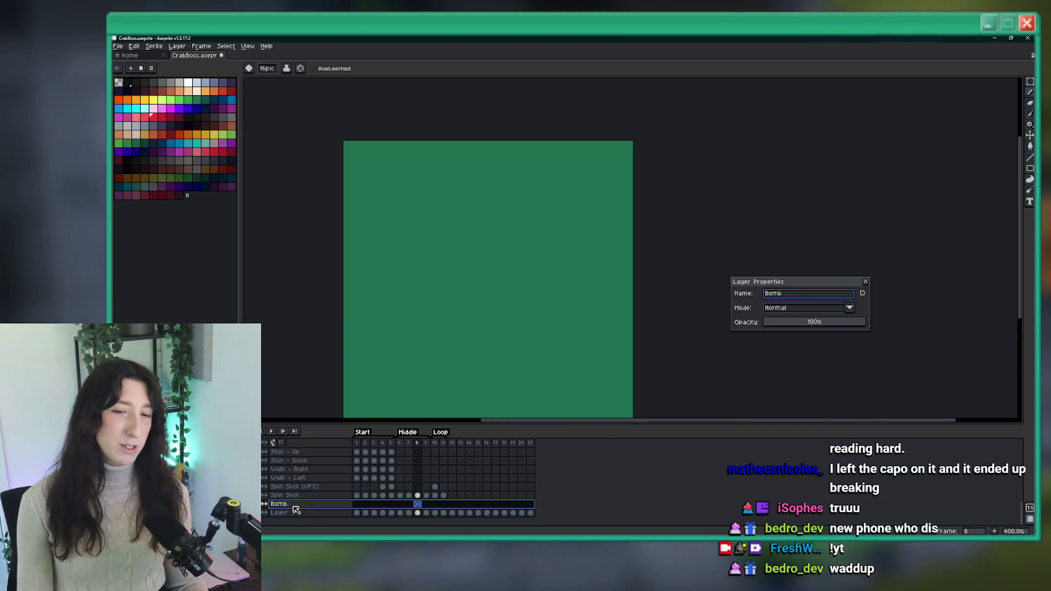
{"action": "key", "text": "Return"}
Step: Return to the Spin Shot layer and step through its frames to frame 6
{"action": "left_click", "coordinate": [281, 494]}
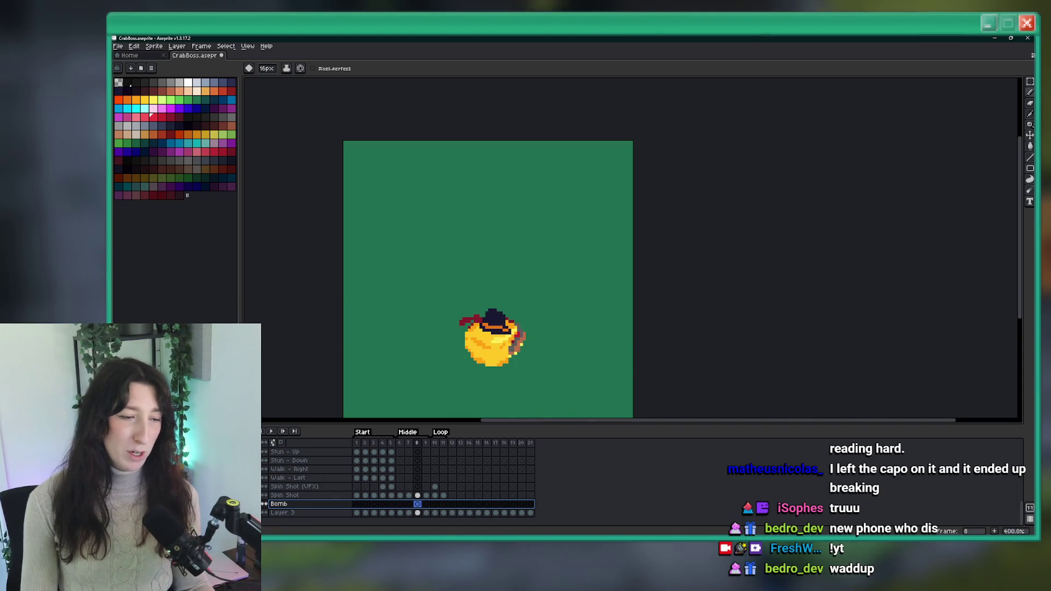
{"action": "left_click", "coordinate": [374, 495]}
{"action": "key", "text": "Right"}
{"action": "key", "text": "Right"}
{"action": "key", "text": "Right"}
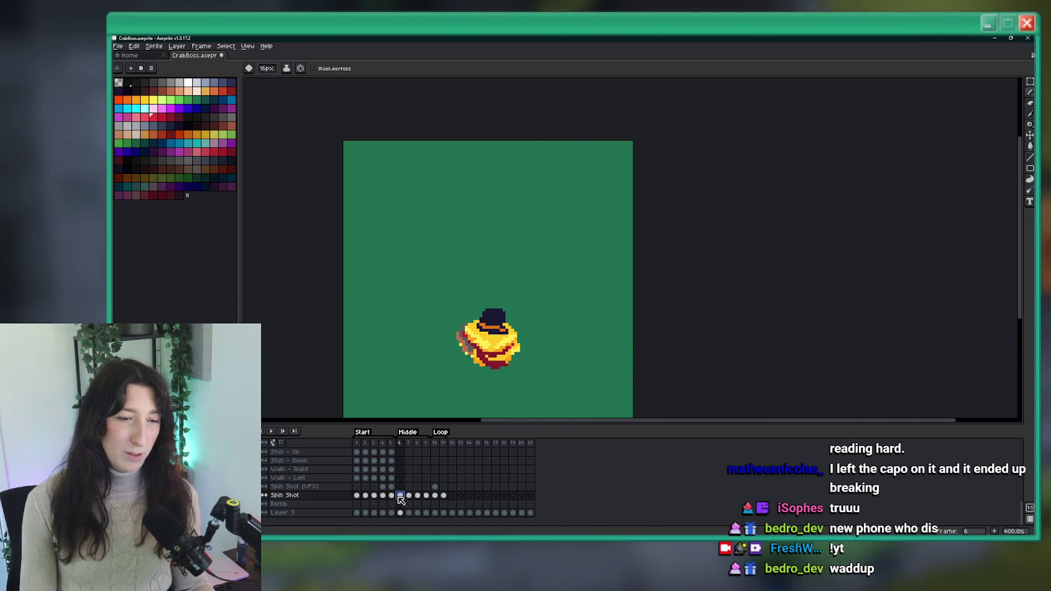